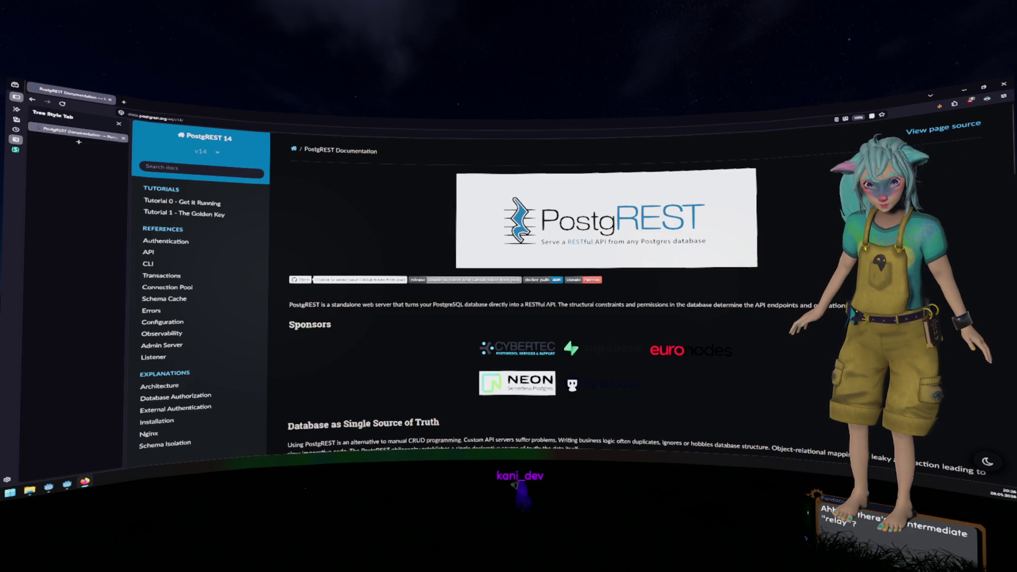
- Load the Swagger UI at 192.168.2.2:3001 in Firefox's address bar
{"action": "left_click", "coordinate": [202, 120]}
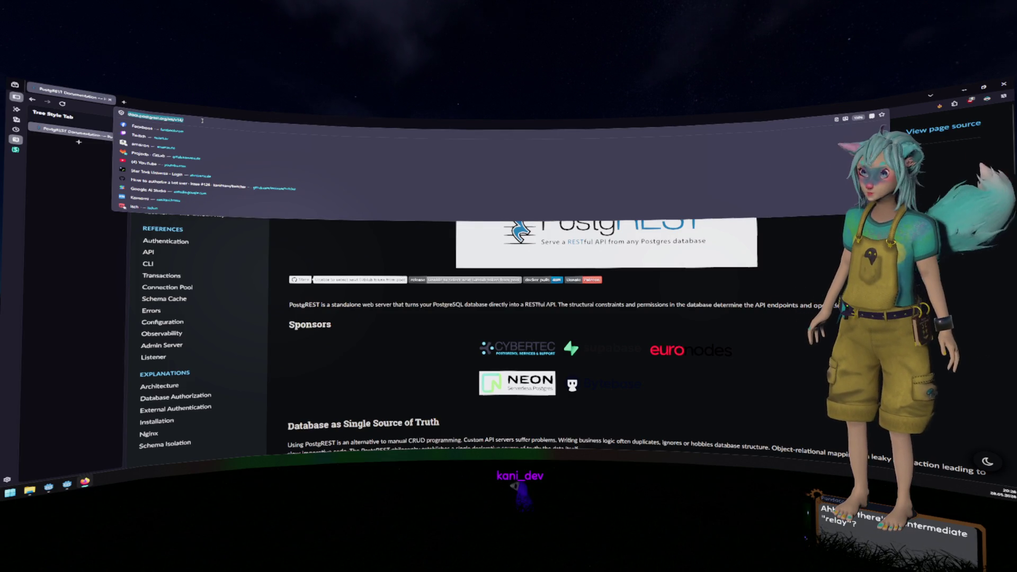
{"action": "type", "text": "192.168.2.2:3001/"}
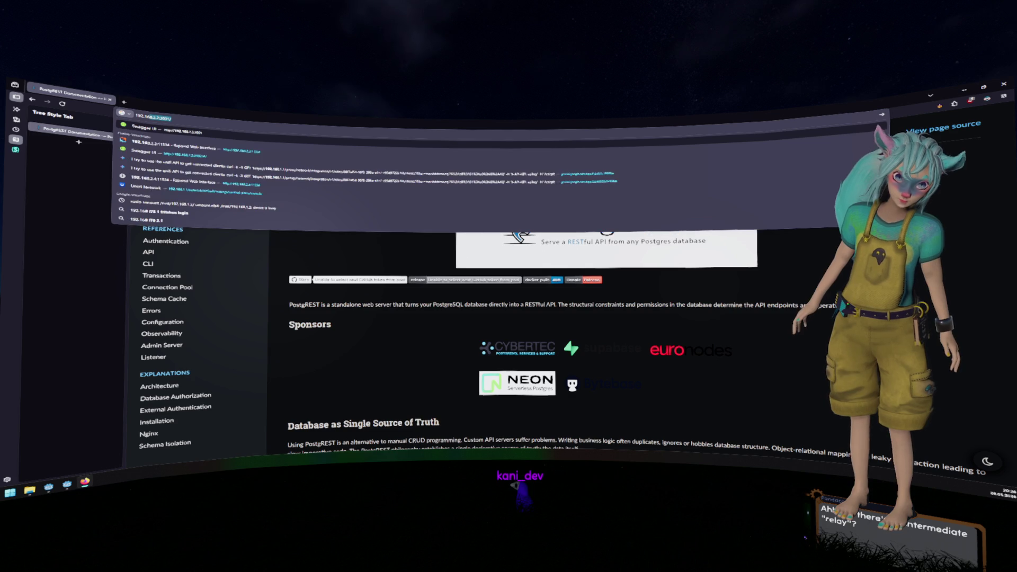
{"action": "key", "text": "Return"}
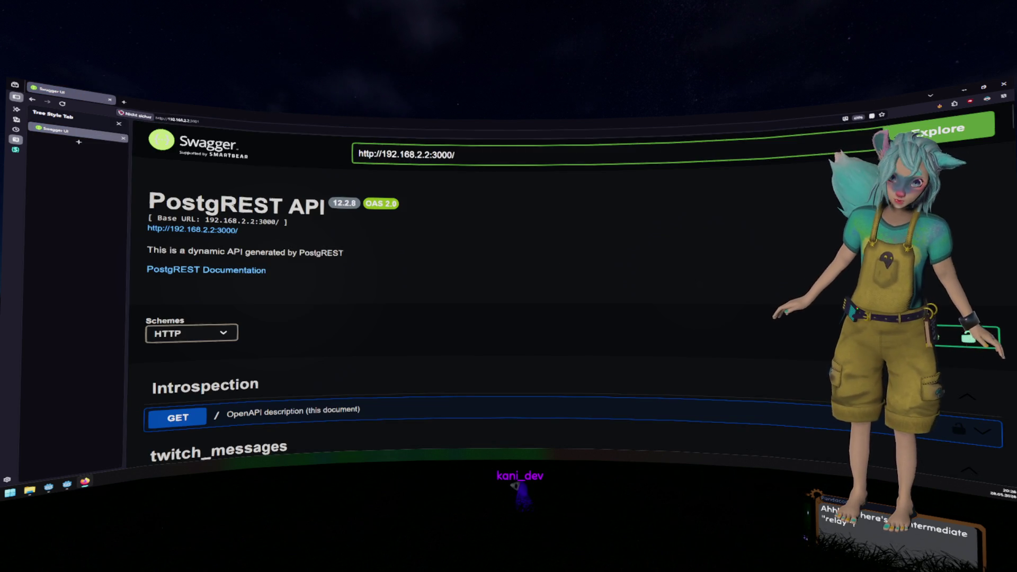
- Scroll through the Swagger endpoint list, then go back to the PostgREST documentation
{"action": "scroll", "coordinate": [371, 258], "scroll_direction": "down", "scroll_amount": 5}
{"action": "scroll", "coordinate": [370, 258], "scroll_direction": "down", "scroll_amount": 10}
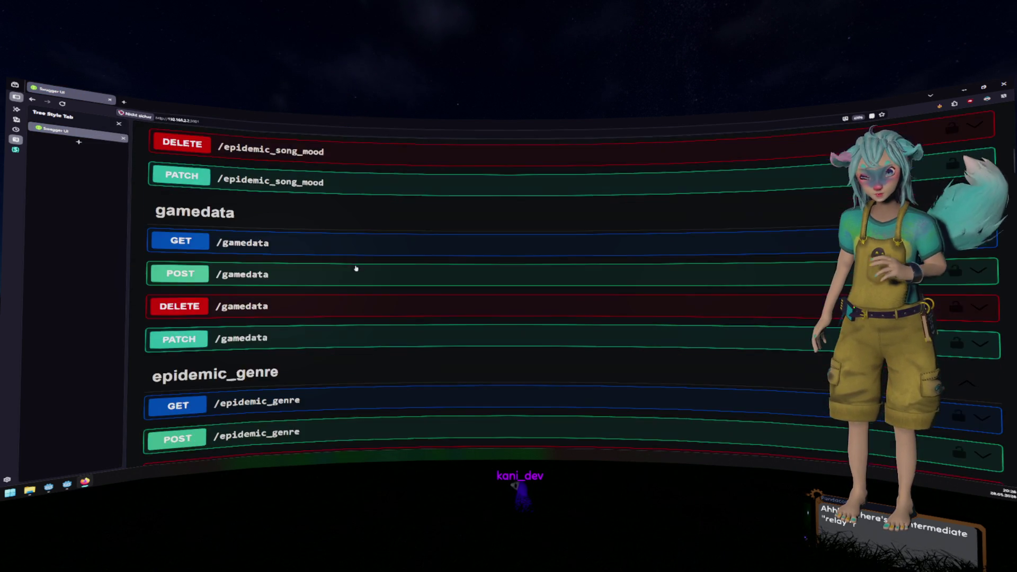
{"action": "scroll", "coordinate": [384, 245], "scroll_direction": "down", "scroll_amount": 5}
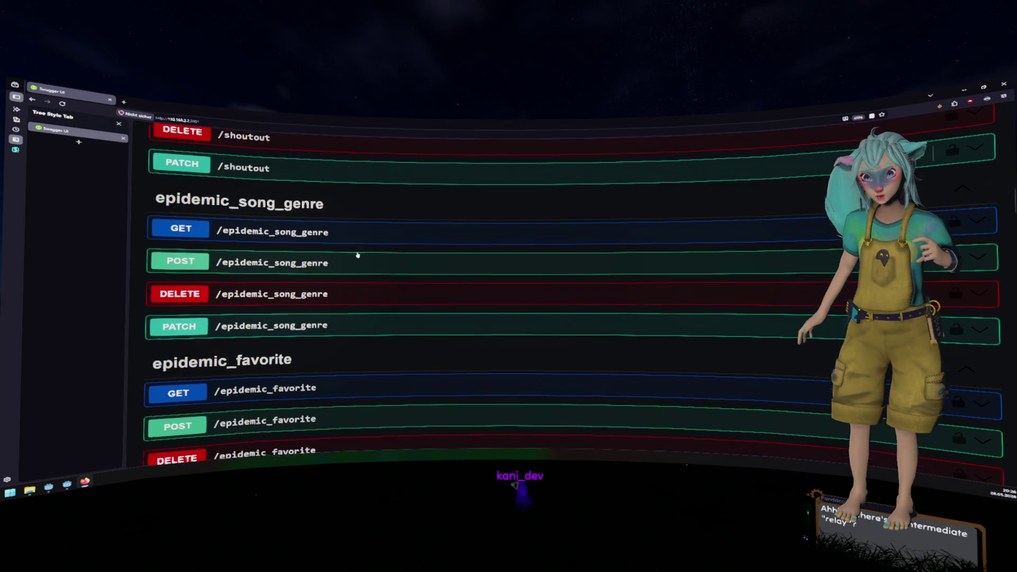
{"action": "scroll", "coordinate": [358, 256], "scroll_direction": "up", "scroll_amount": 3}
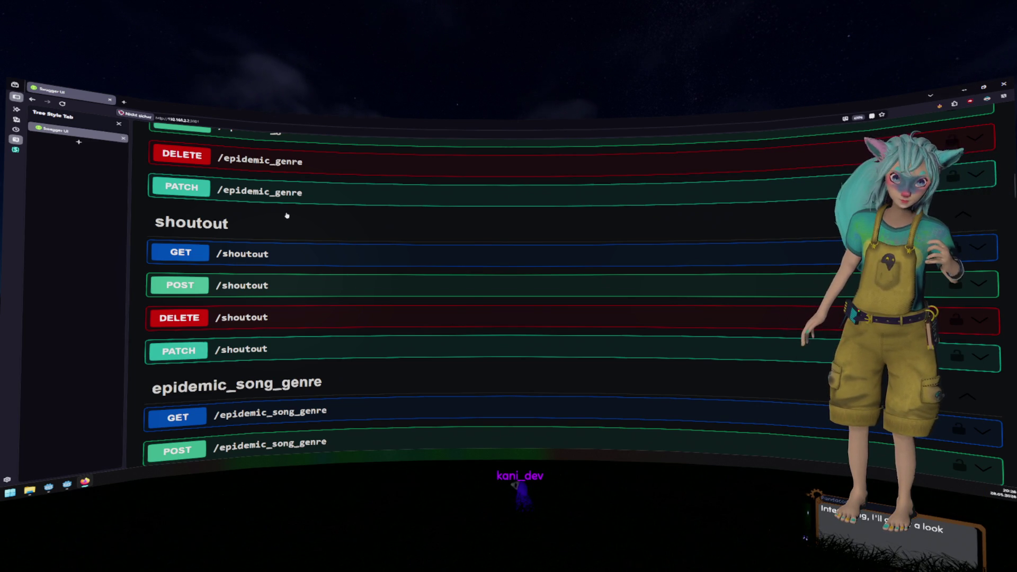
{"action": "key", "text": "alt+Left"}
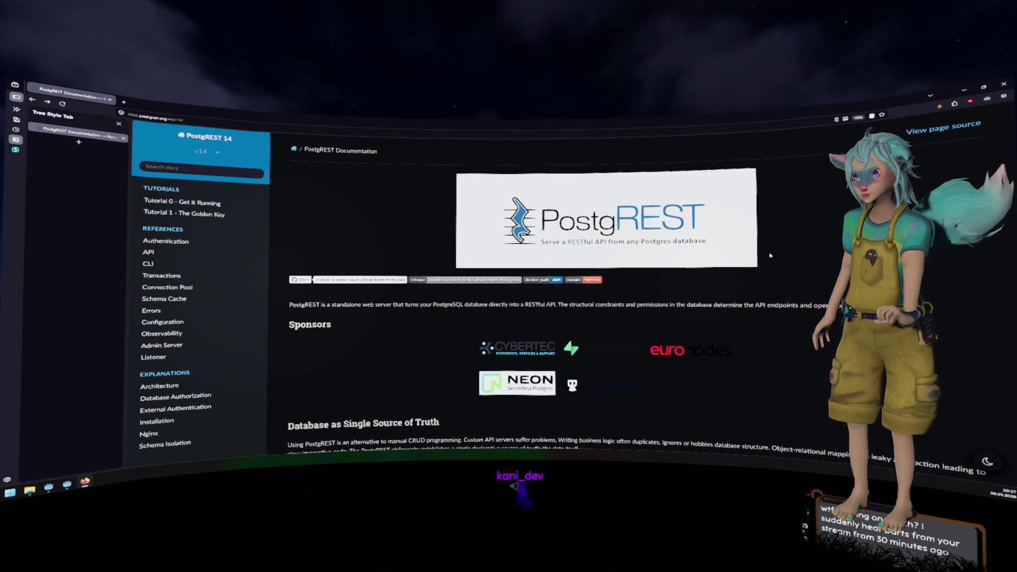
- Return to the Swagger API tab scrolled to its top, then minimize Firefox
{"action": "scroll", "coordinate": [770, 255], "scroll_direction": "down", "scroll_amount": 10}
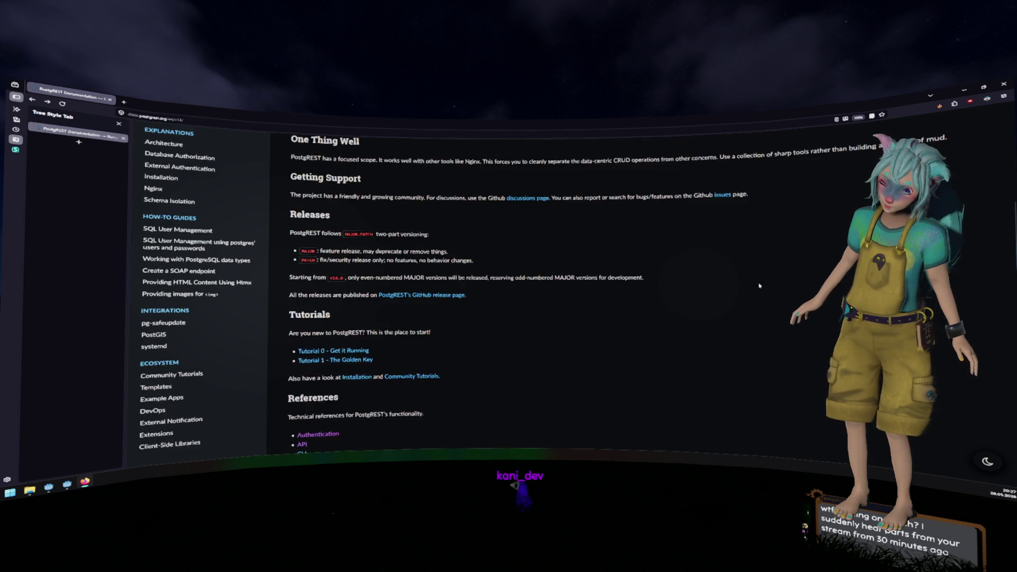
{"action": "scroll", "coordinate": [759, 286], "scroll_direction": "up", "scroll_amount": 10}
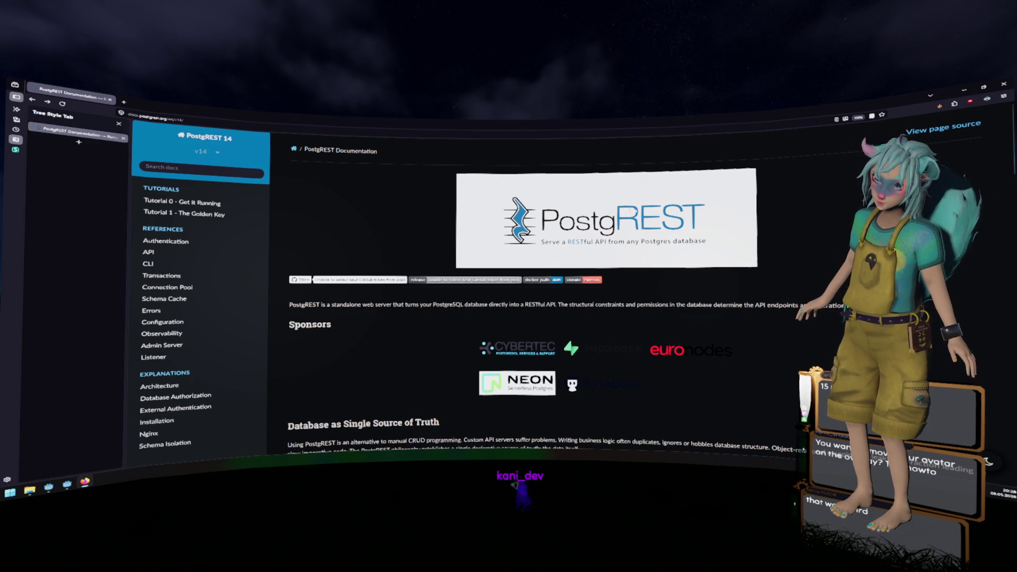
{"action": "key", "text": "alt+Tab"}
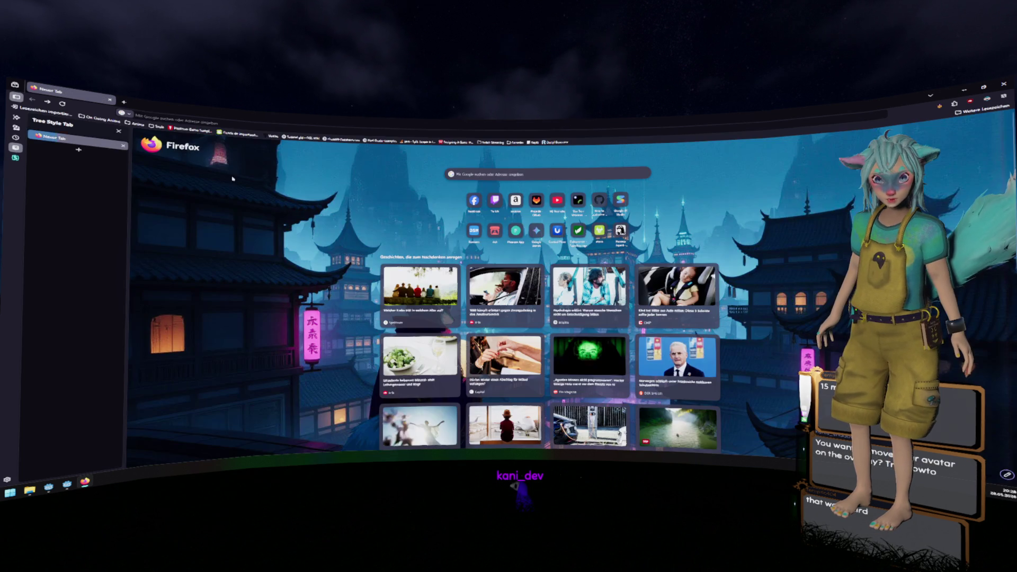
{"action": "key", "text": "alt+Tab"}
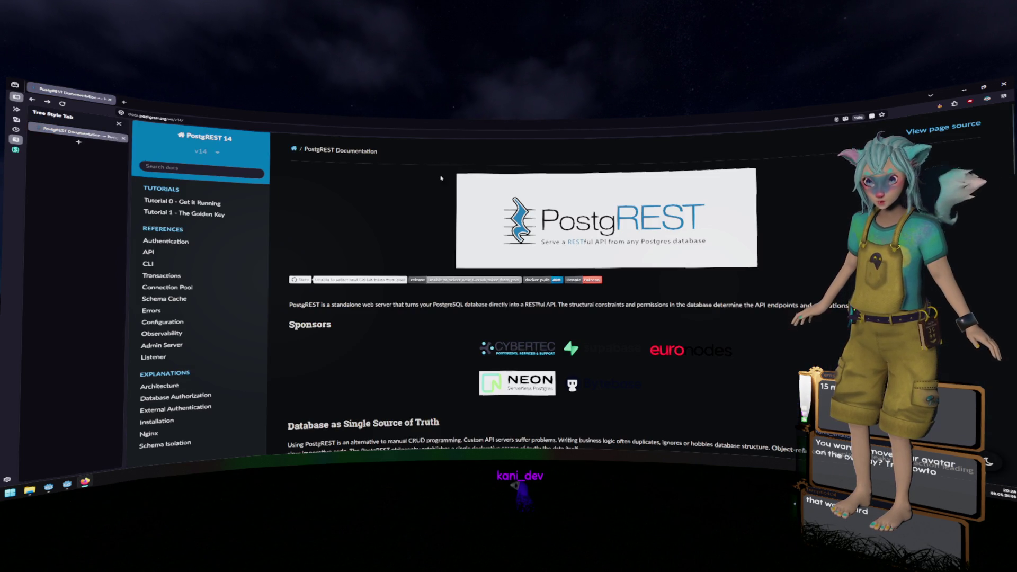
{"action": "key", "text": "alt+Tab"}
{"action": "scroll", "coordinate": [409, 203], "scroll_direction": "up", "scroll_amount": 10}
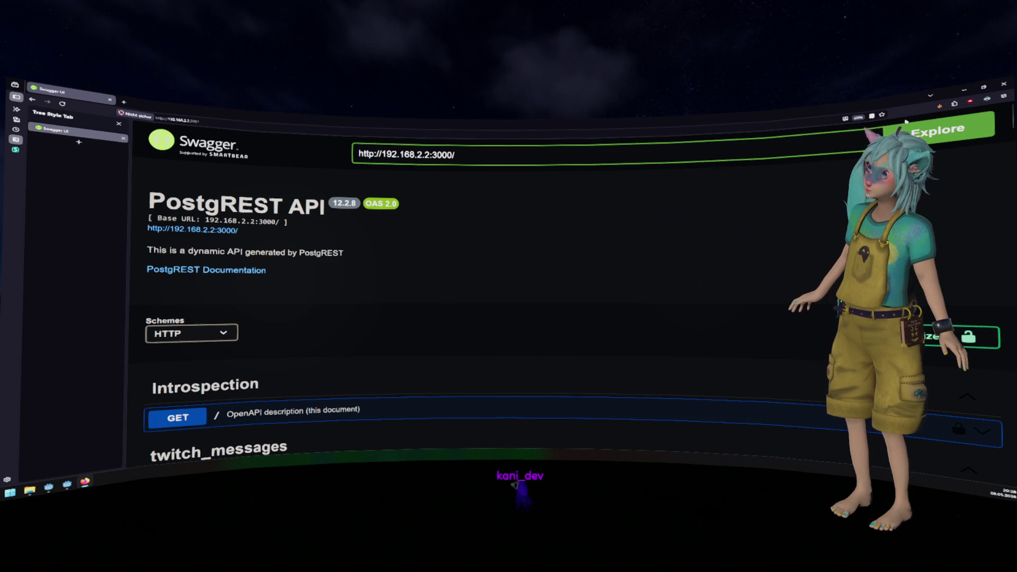
{"action": "left_click", "coordinate": [1003, 85]}
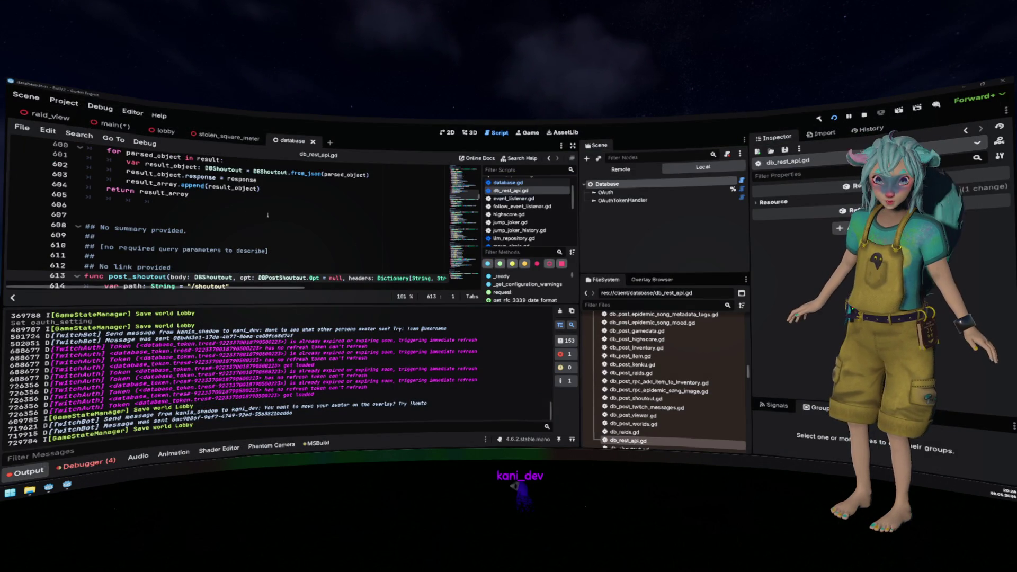
- Hide the Output panel and scroll db_rest_api.gd up to around line 337
{"action": "left_click", "coordinate": [268, 215]}
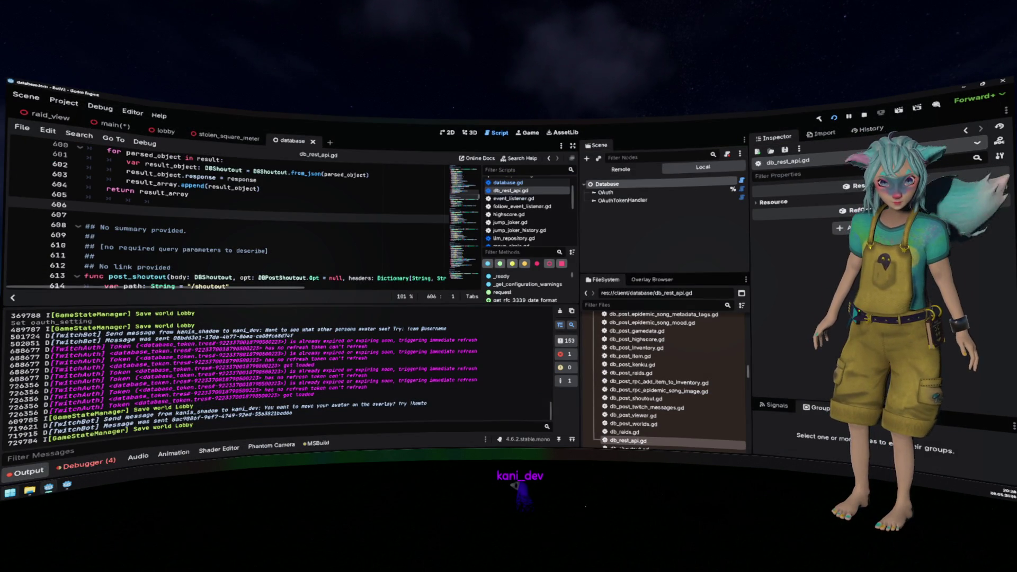
{"action": "left_click", "coordinate": [8, 475]}
{"action": "scroll", "coordinate": [166, 263], "scroll_direction": "up", "scroll_amount": 10}
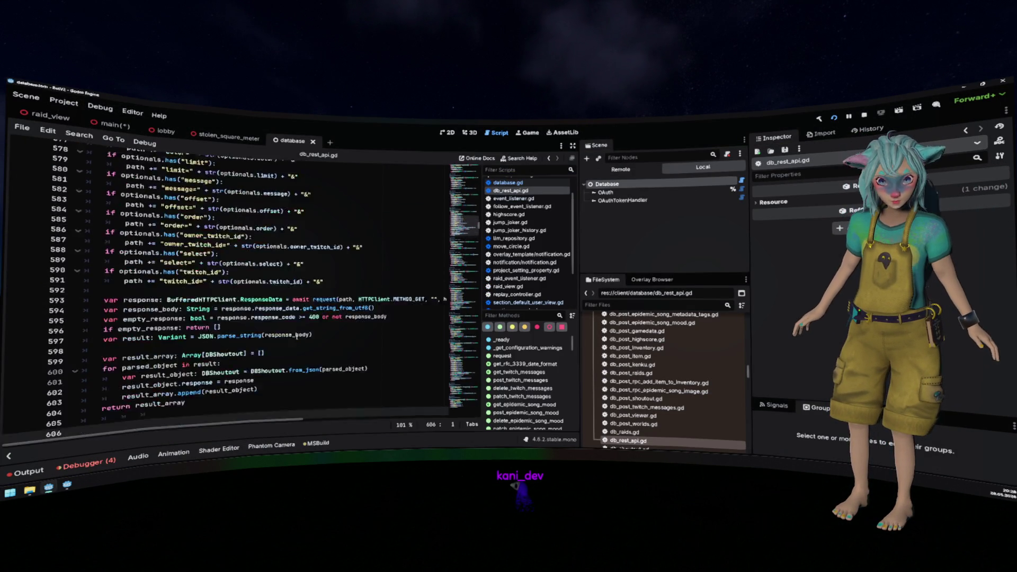
{"action": "scroll", "coordinate": [166, 264], "scroll_direction": "up", "scroll_amount": 5}
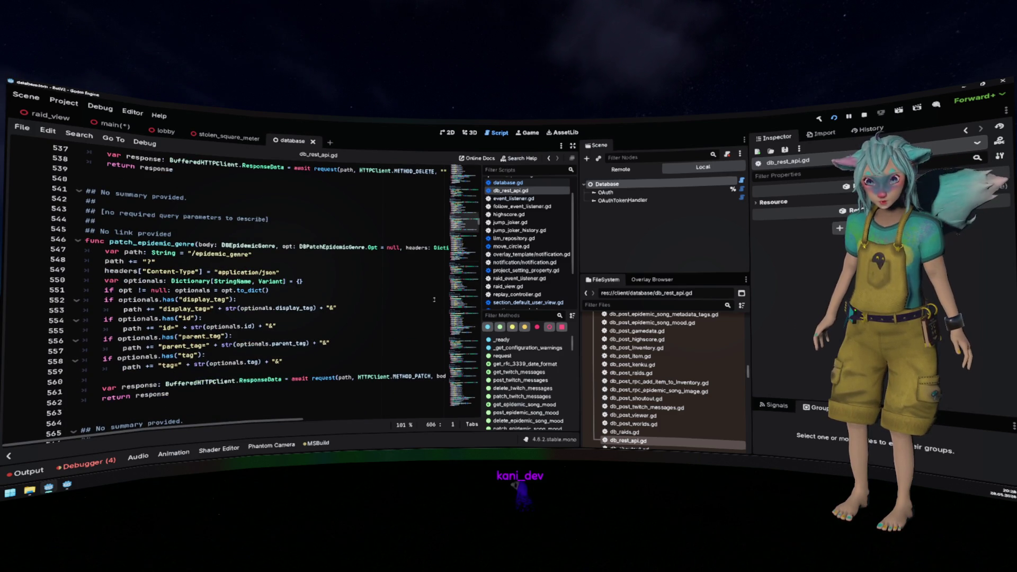
{"action": "left_click_drag", "start_coordinate": [466, 225], "coordinate": [465, 168]}
- Close the database scene and switch to the main scene, collapsing the Token details
{"action": "middle_click", "coordinate": [302, 140]}
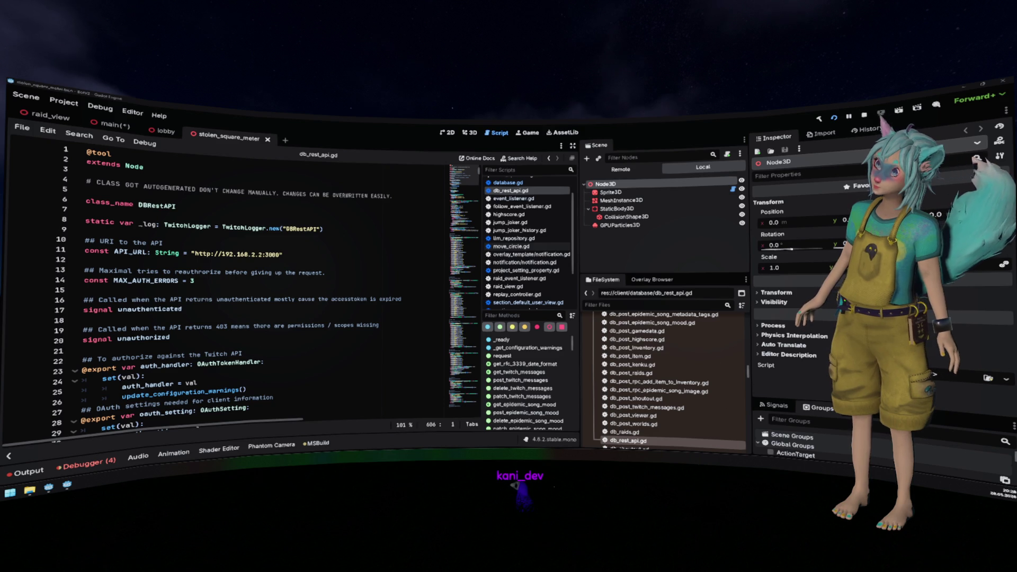
{"action": "left_click", "coordinate": [371, 267]}
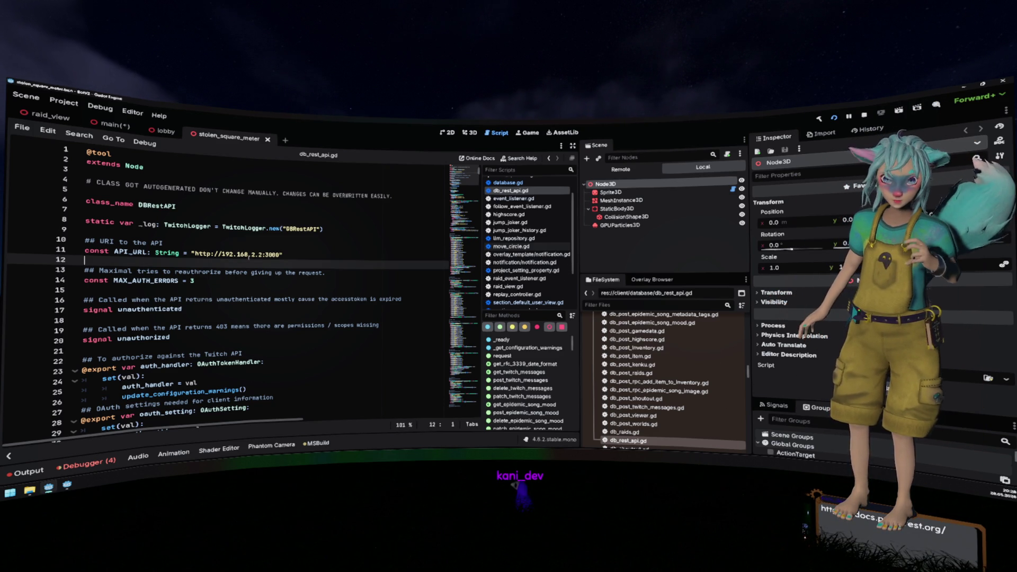
{"action": "left_click", "coordinate": [117, 126]}
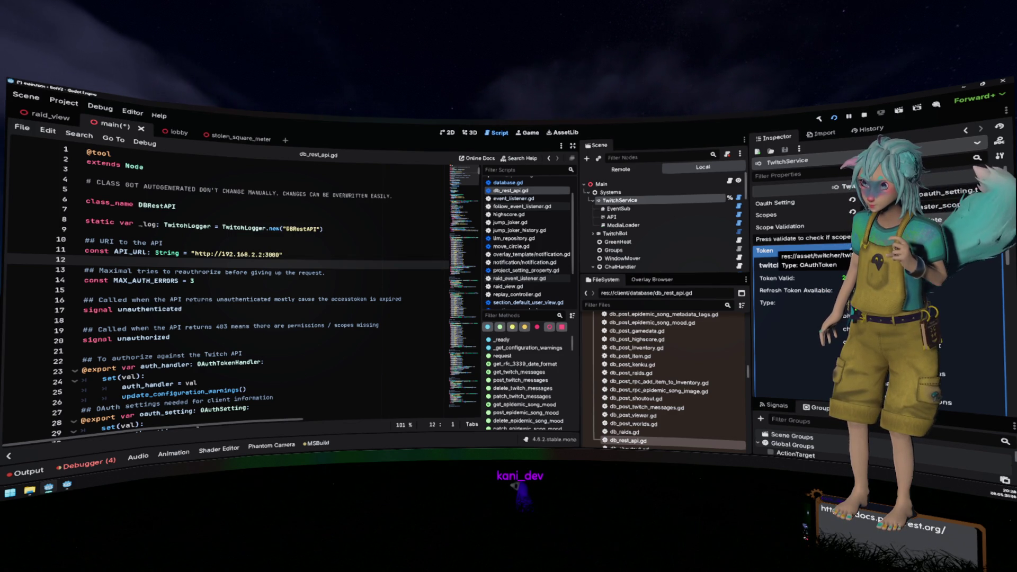
{"action": "left_click", "coordinate": [773, 250]}
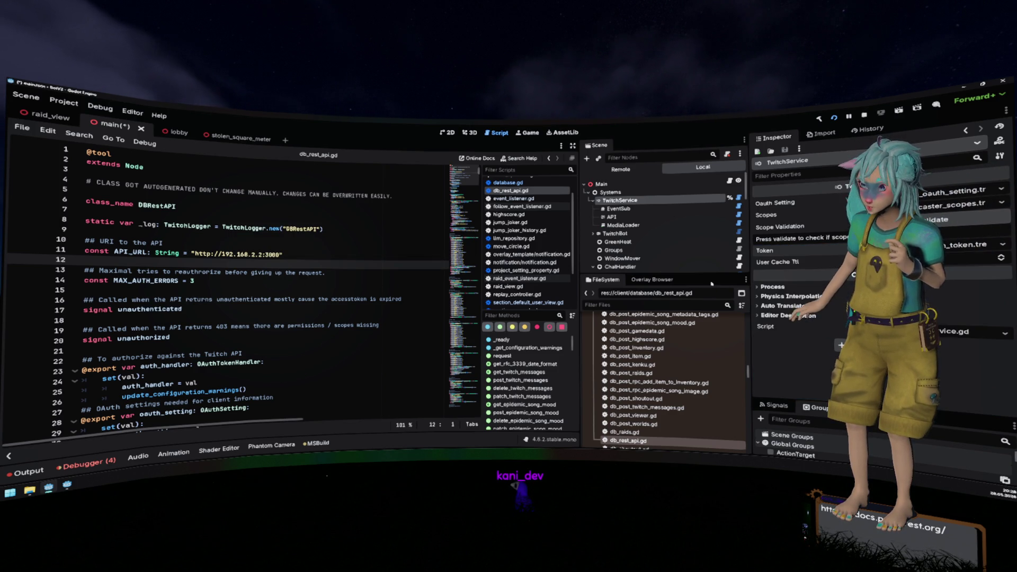
- Choose Quick Load from the TwitchService Token dropdown to pick an OAuthToken resource
{"action": "left_click", "coordinate": [771, 250]}
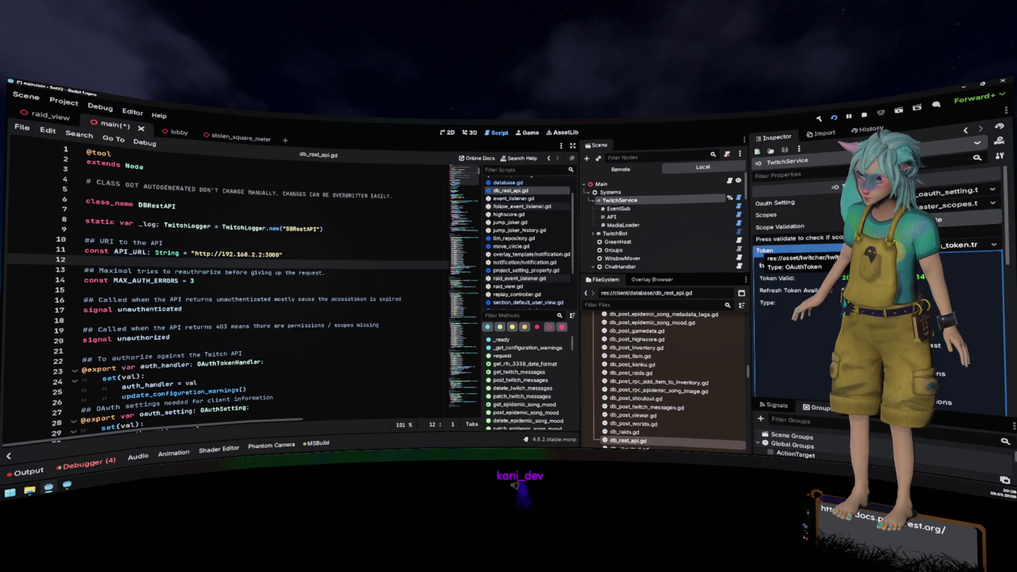
{"action": "left_click", "coordinate": [763, 250]}
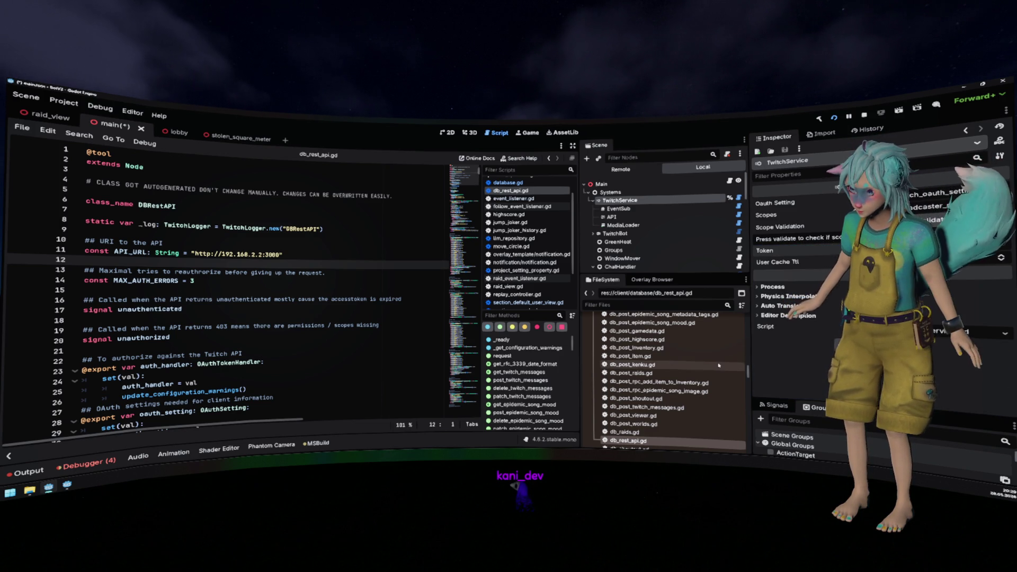
{"action": "scroll", "coordinate": [718, 360], "scroll_direction": "down", "scroll_amount": 3}
{"action": "scroll", "coordinate": [717, 361], "scroll_direction": "down", "scroll_amount": 5}
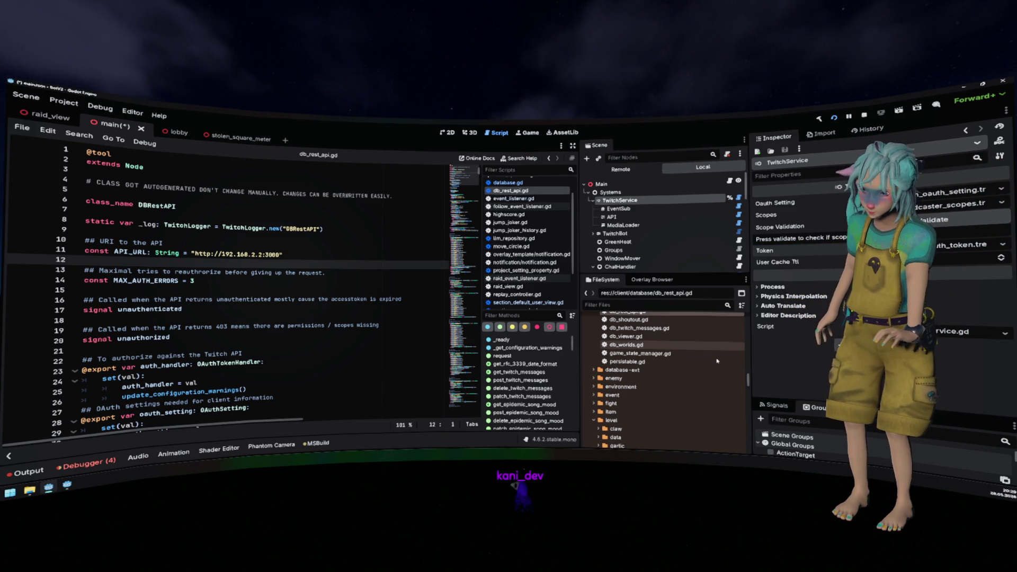
{"action": "scroll", "coordinate": [718, 361], "scroll_direction": "down", "scroll_amount": 5}
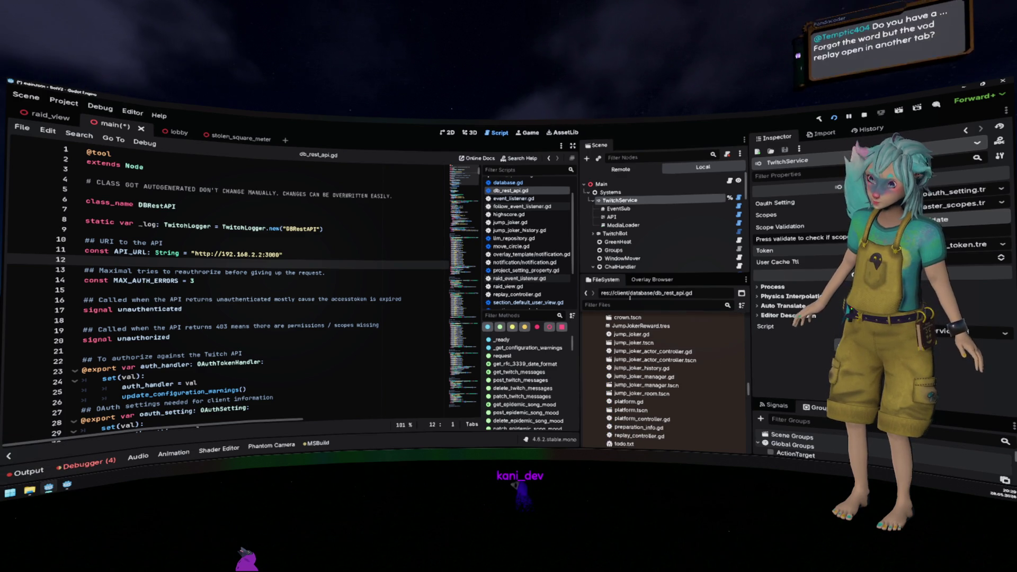
{"action": "left_click", "coordinate": [1001, 242]}
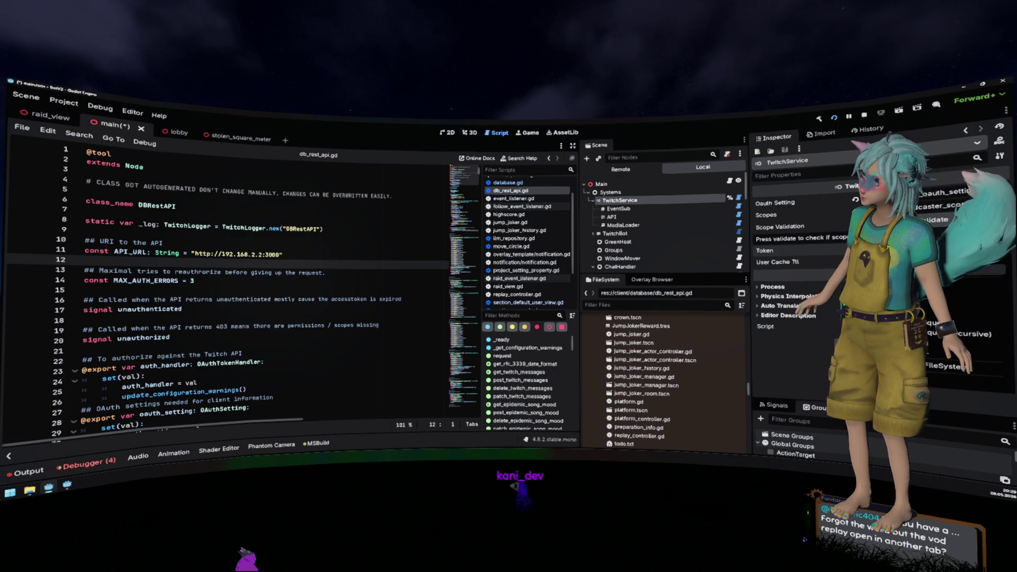
{"action": "left_click", "coordinate": [998, 293]}
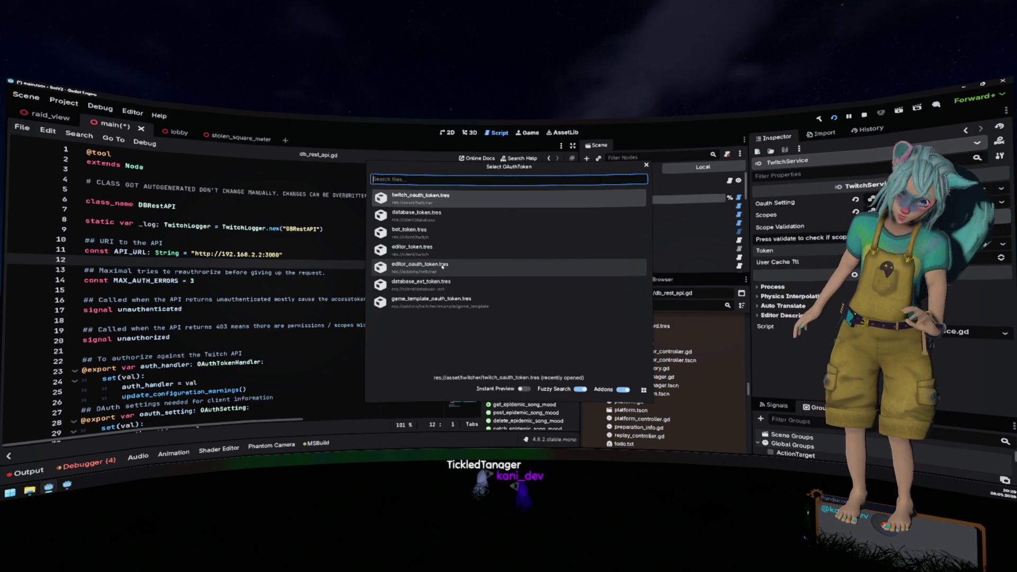
- Close the OAuthToken picker and scroll FileSystem down to the client/twitch folder
{"action": "double_click", "coordinate": [443, 266]}
{"action": "scroll", "coordinate": [651, 314], "scroll_direction": "down", "scroll_amount": 5}
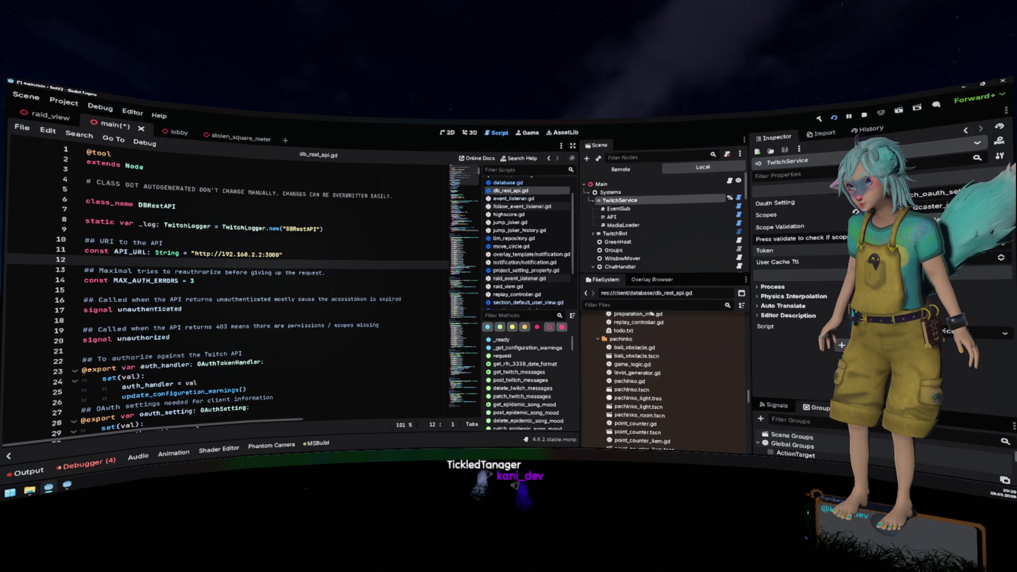
{"action": "left_click_drag", "start_coordinate": [748, 397], "coordinate": [749, 411]}
{"action": "scroll", "coordinate": [651, 379], "scroll_direction": "down", "scroll_amount": 5}
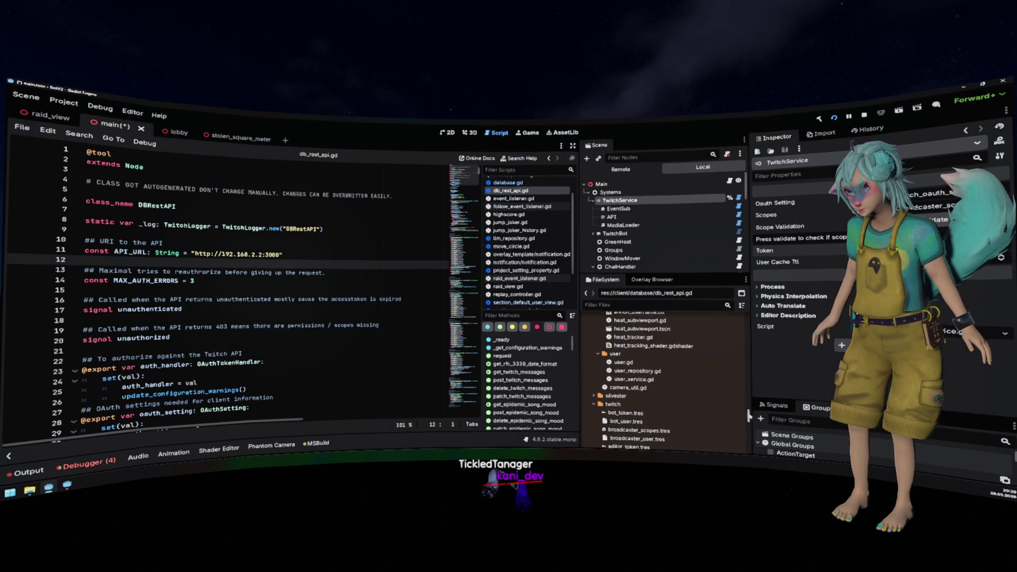
{"action": "scroll", "coordinate": [651, 379], "scroll_direction": "down", "scroll_amount": 3}
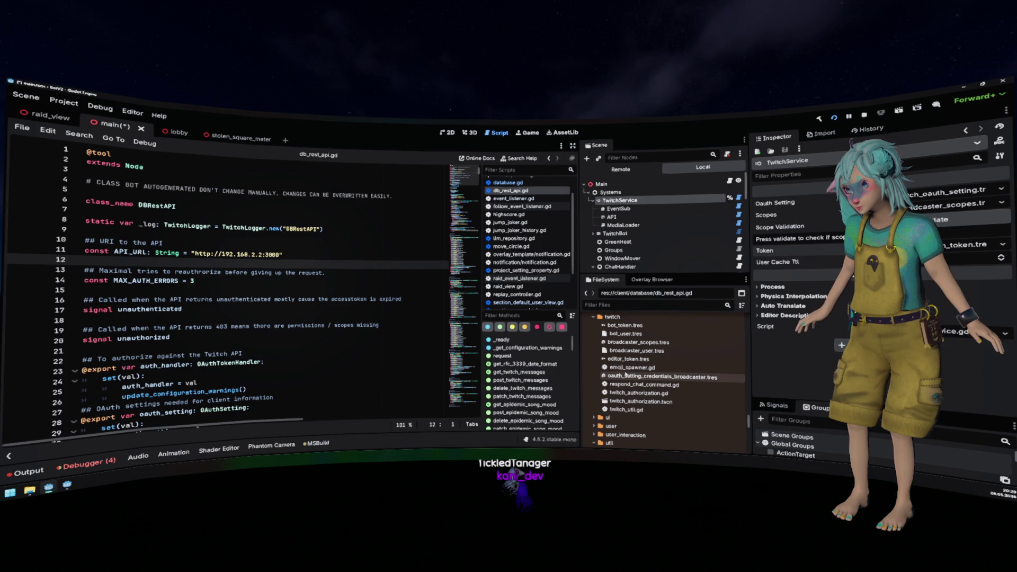
- Confirm editor_token.tres has no owners, delete it, and select oauth_setting_credentials_broadcaster.tres
{"action": "left_click", "coordinate": [633, 360]}
{"action": "right_click", "coordinate": [633, 359]}
{"action": "left_click", "coordinate": [688, 330]}
{"action": "key", "text": "Return"}
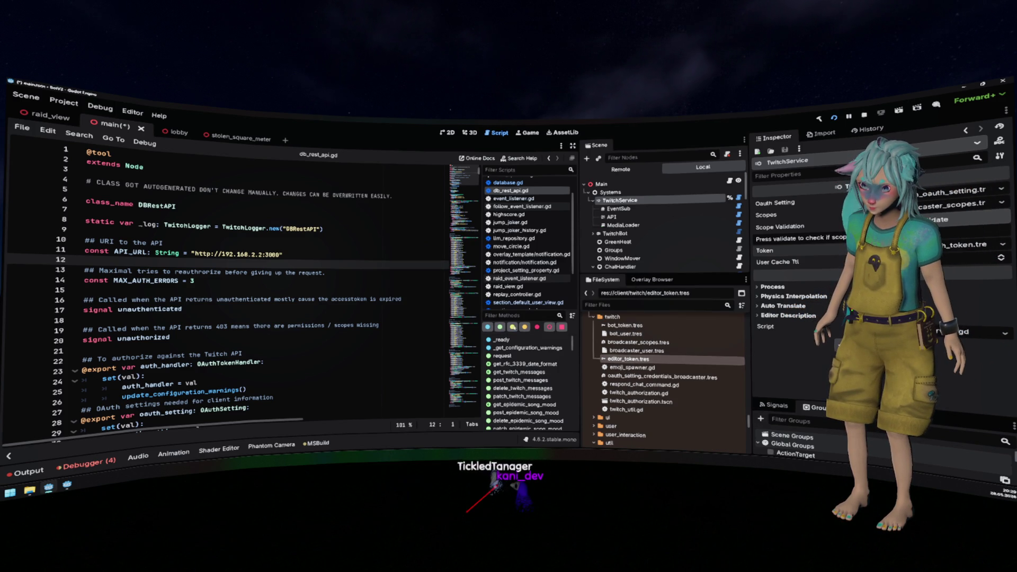
{"action": "key", "text": "Delete"}
{"action": "key", "text": "Return"}
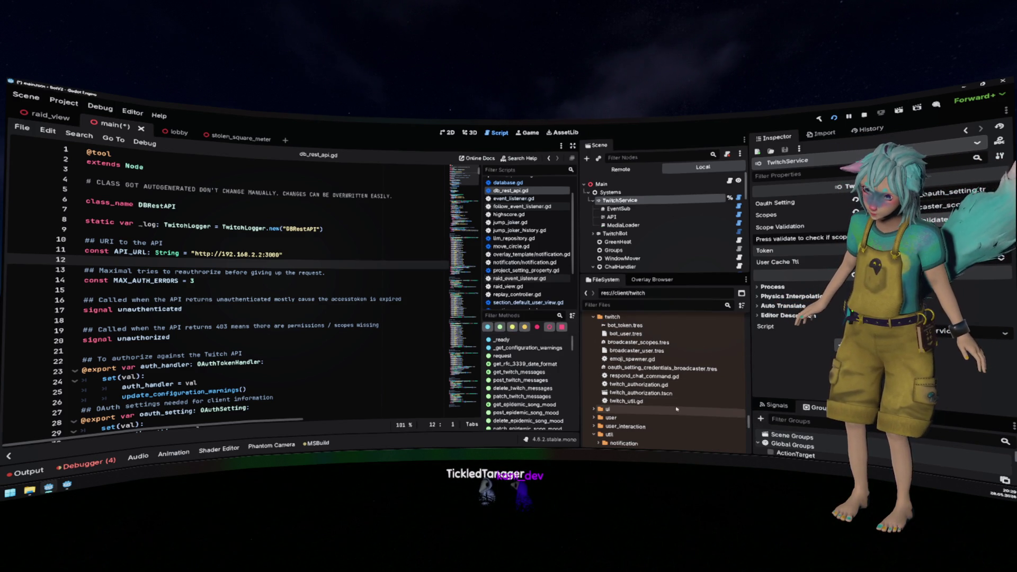
{"action": "left_click", "coordinate": [684, 370]}
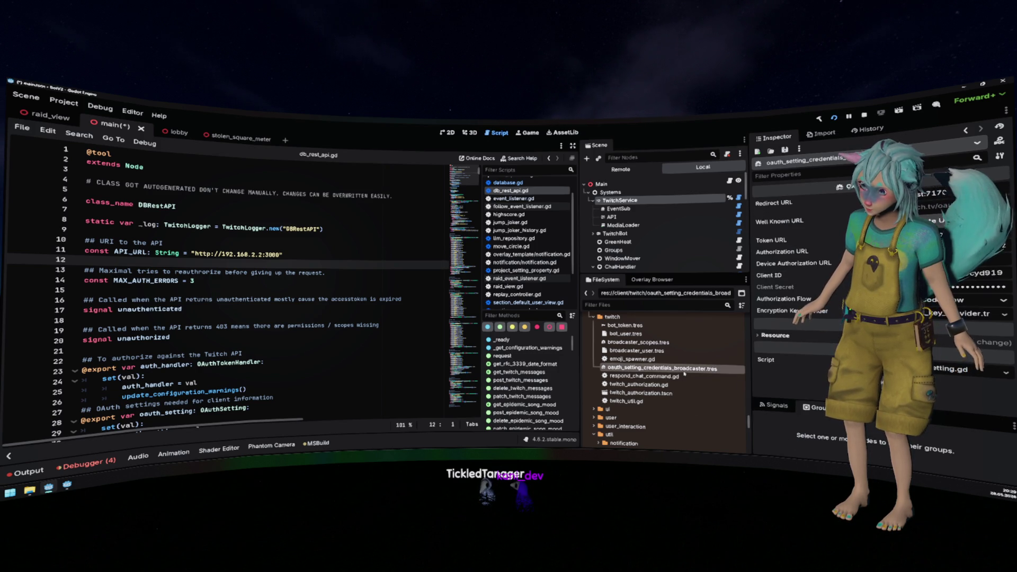
- View the broadcaster credentials' owners and open the twitch_authorization.tscn scene from them
{"action": "right_click", "coordinate": [684, 371]}
{"action": "left_click", "coordinate": [730, 331]}
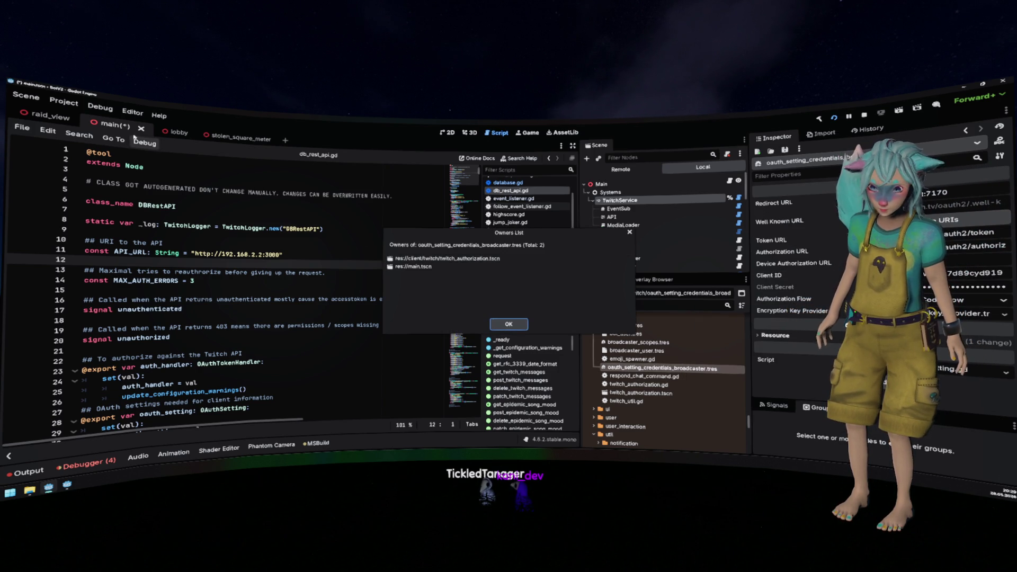
{"action": "left_click", "coordinate": [454, 259]}
{"action": "double_click", "coordinate": [457, 259]}
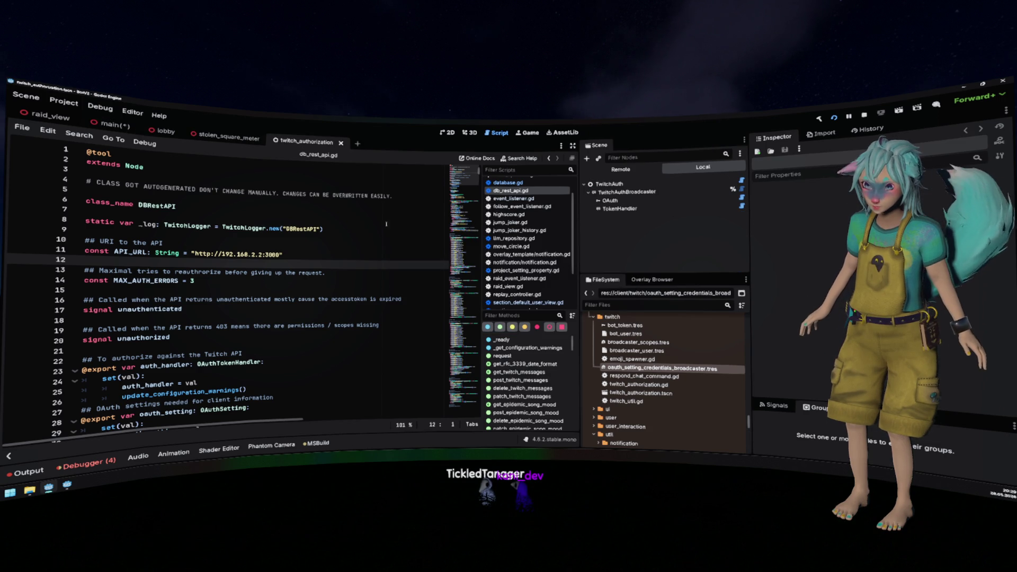
- Inspect the TwitchAuth nodes and confirm twitch_authorization.tscn has no owners
{"action": "left_click", "coordinate": [635, 194]}
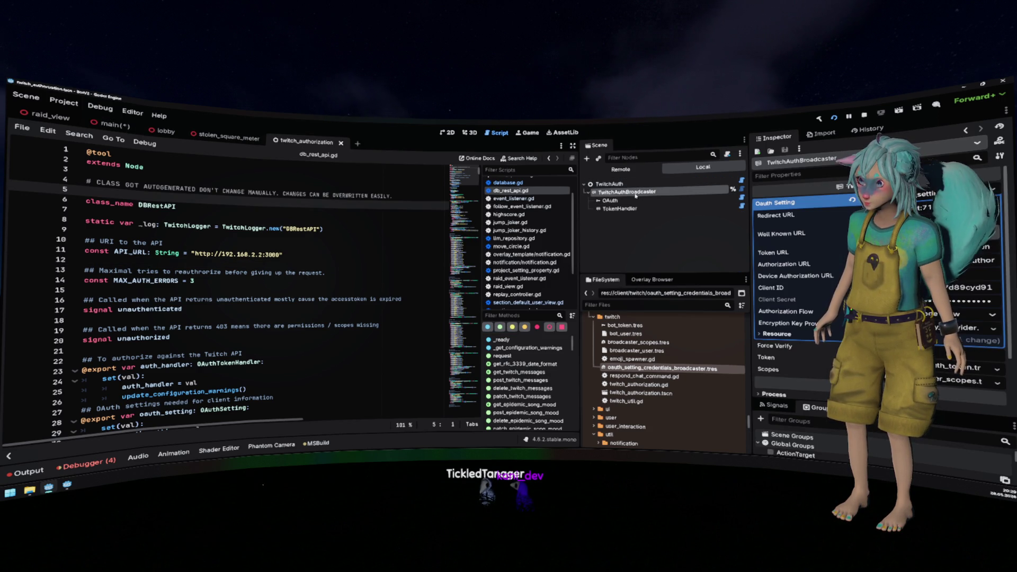
{"action": "left_click", "coordinate": [633, 185]}
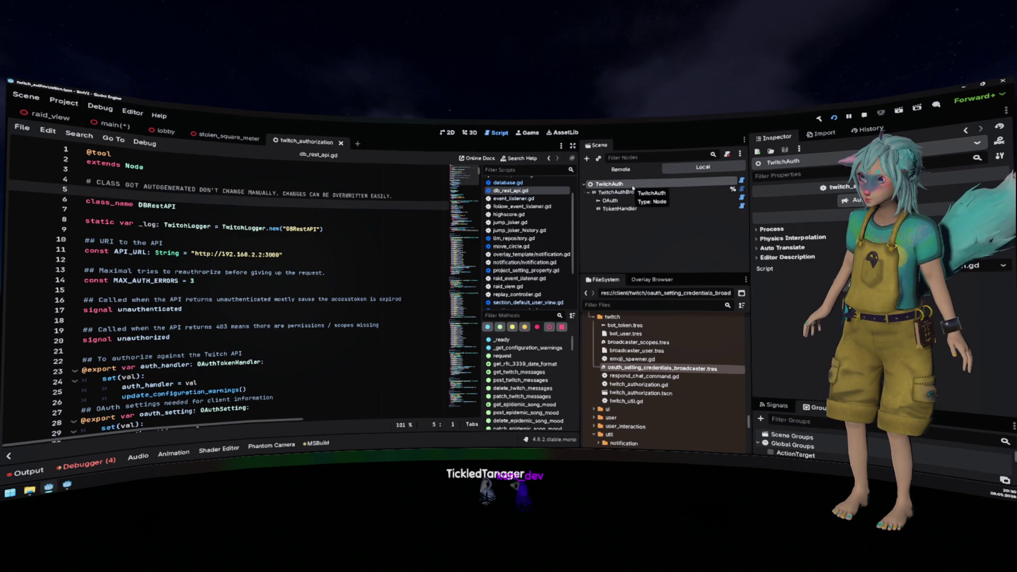
{"action": "right_click", "coordinate": [633, 188]}
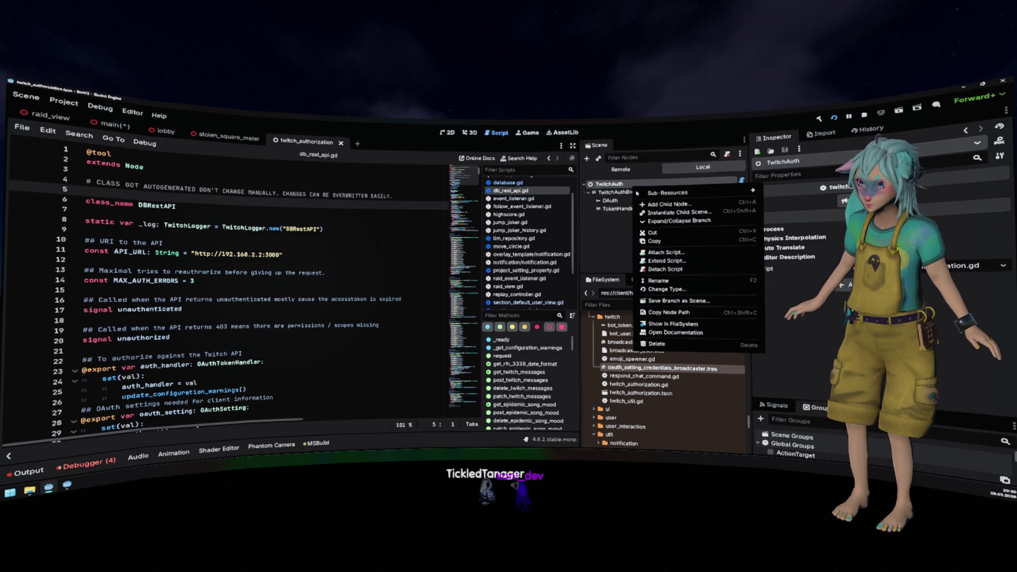
{"action": "left_click", "coordinate": [672, 323]}
{"action": "right_click", "coordinate": [654, 394]}
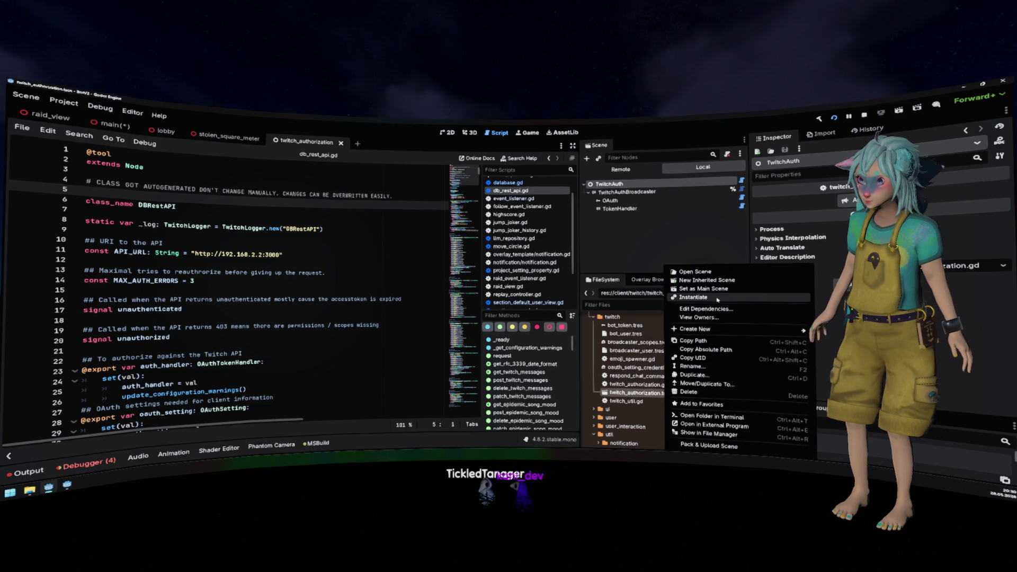
{"action": "left_click", "coordinate": [699, 318]}
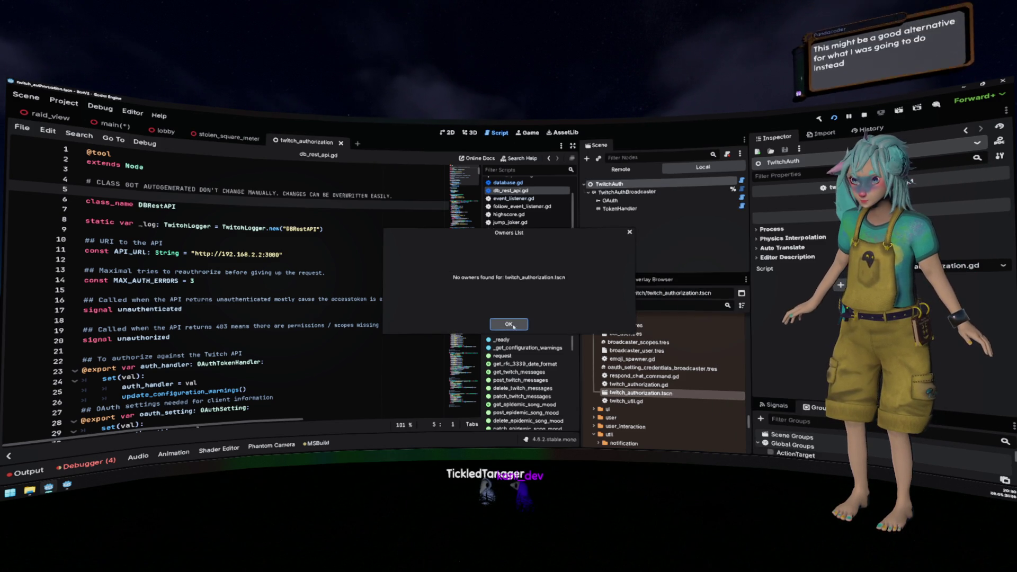
{"action": "key", "text": "Return"}
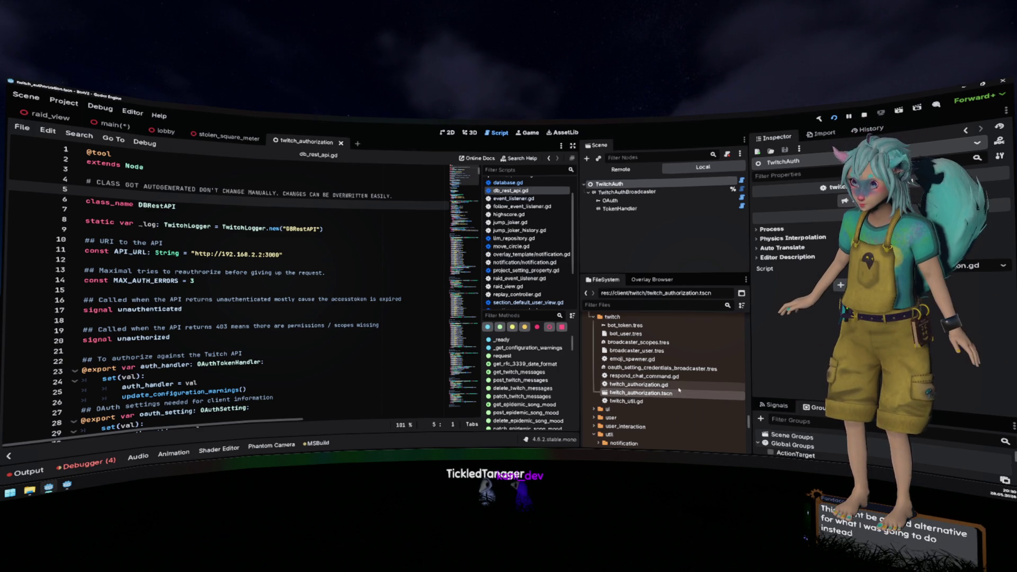
- Open twitch_authorization.gd, then delete it together with twitch_authorization.tscn
{"action": "double_click", "coordinate": [678, 387]}
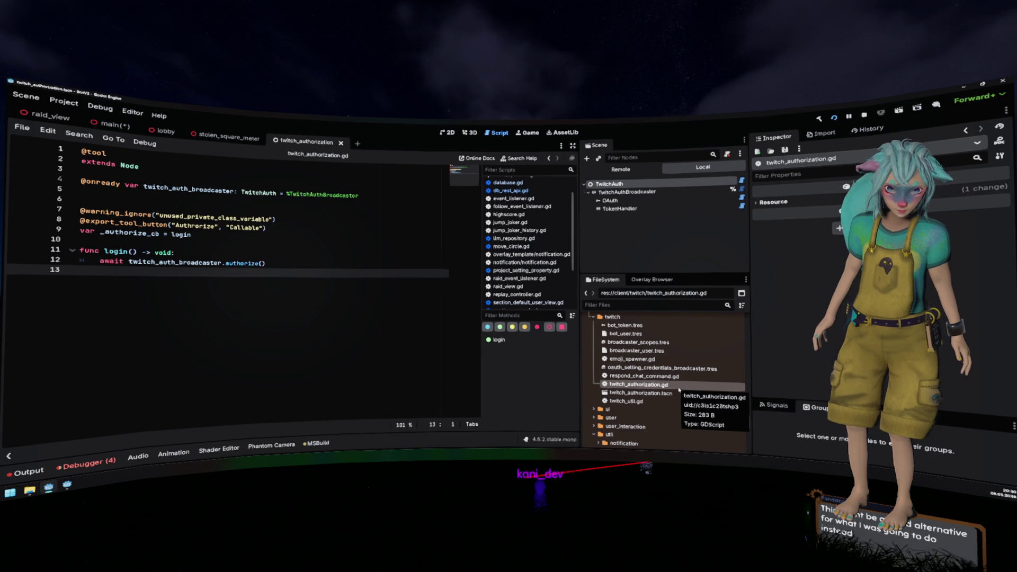
{"action": "key", "text": "ctrl+a"}
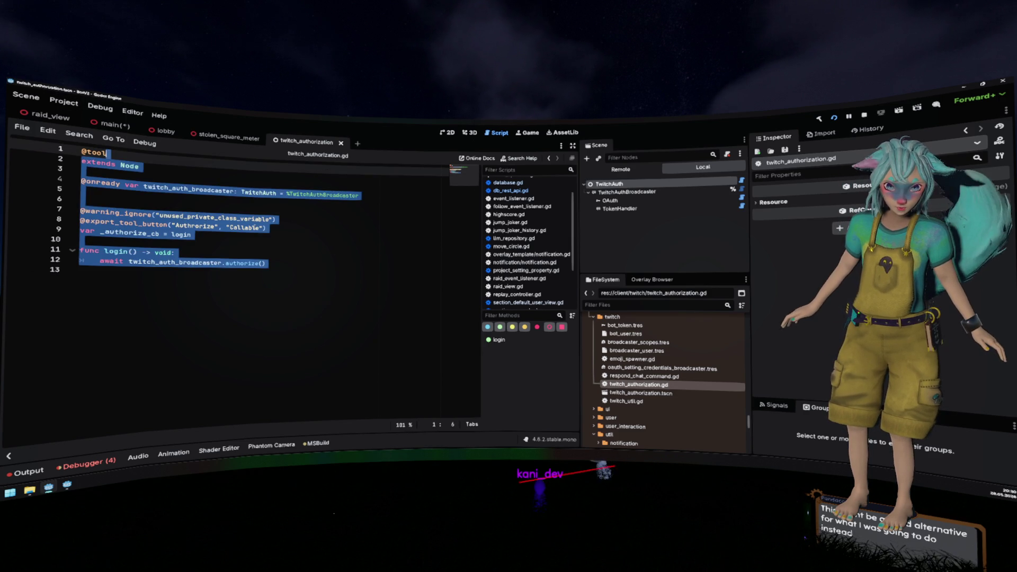
{"action": "key", "text": "Up"}
{"action": "key", "text": "Up"}
{"action": "key", "text": "Up"}
{"action": "left_click", "coordinate": [707, 394]}
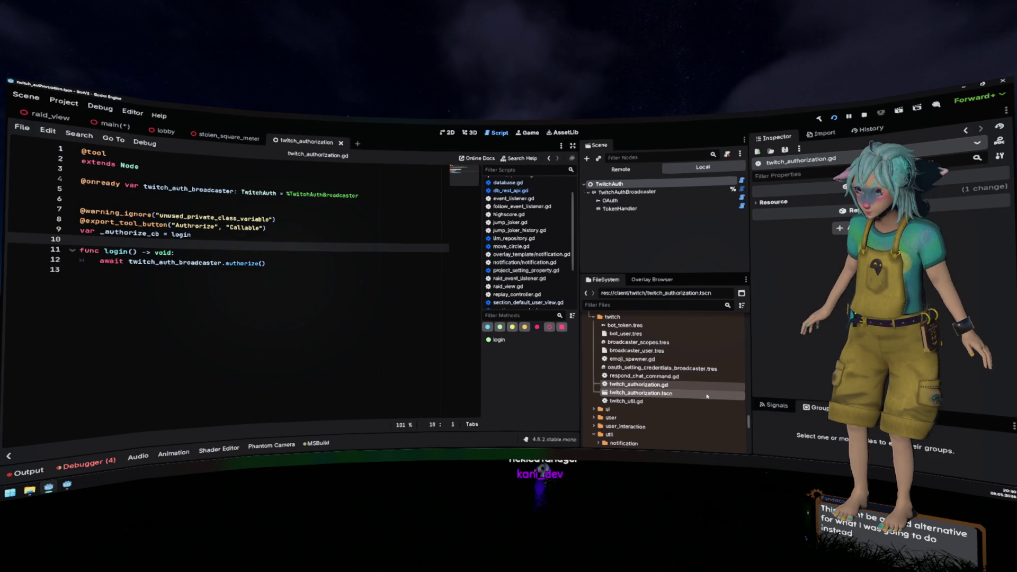
{"action": "key", "text": "Delete"}
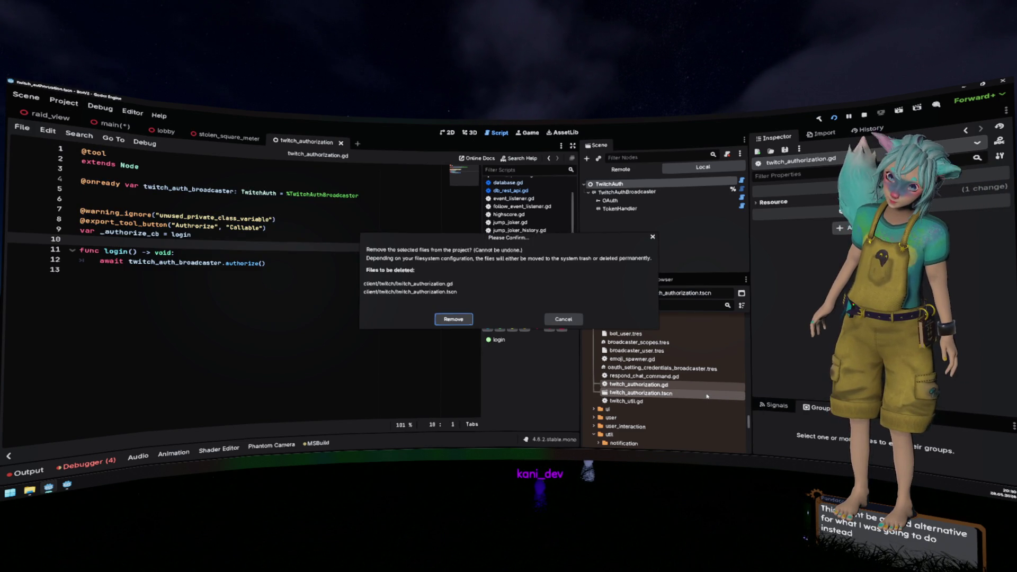
{"action": "key", "text": "Return"}
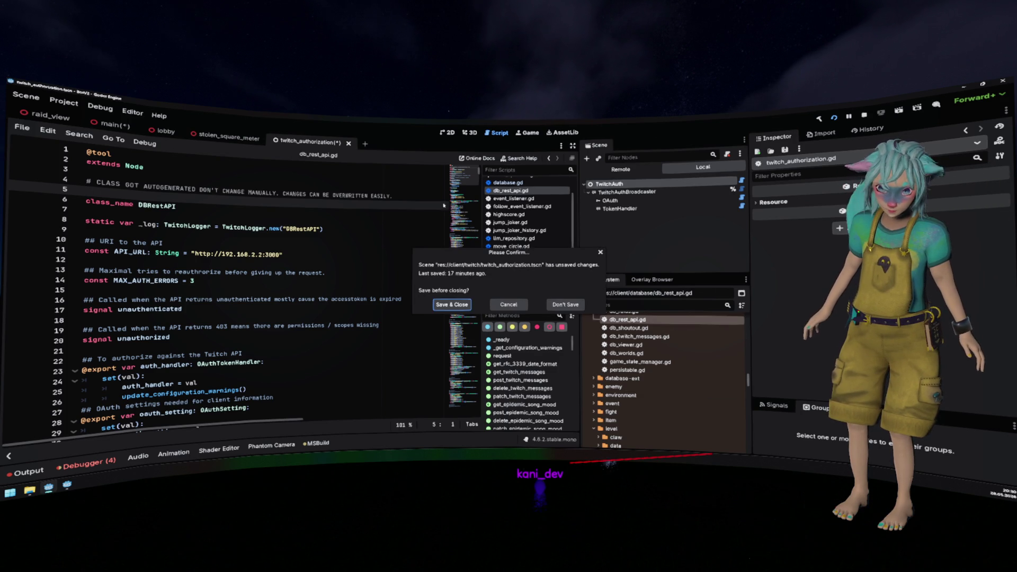
- Close the twitch_authorization scene via the save prompt and select bot_user.tres in FileSystem
{"action": "left_click", "coordinate": [566, 305]}
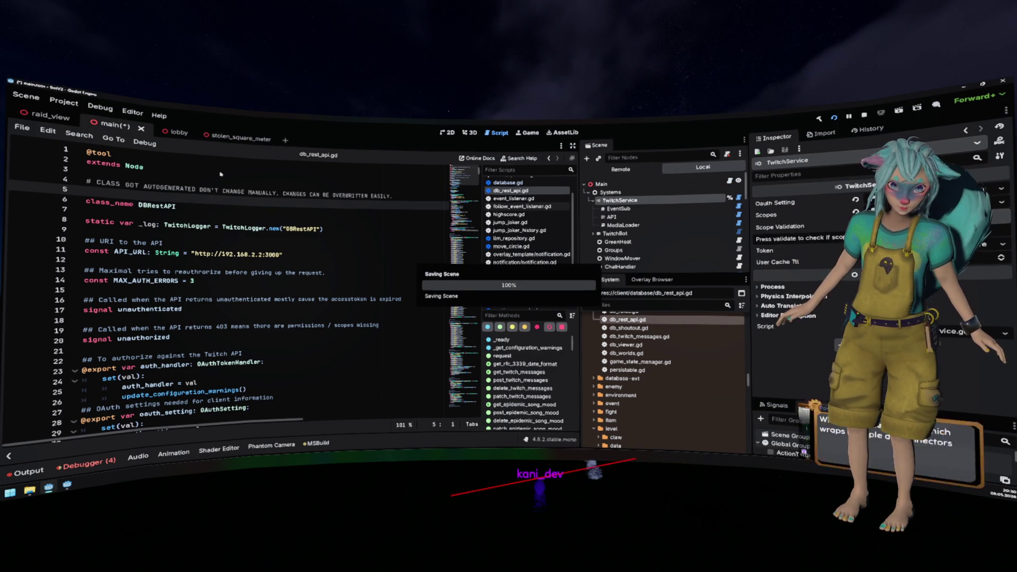
{"action": "scroll", "coordinate": [668, 371], "scroll_direction": "down", "scroll_amount": 10}
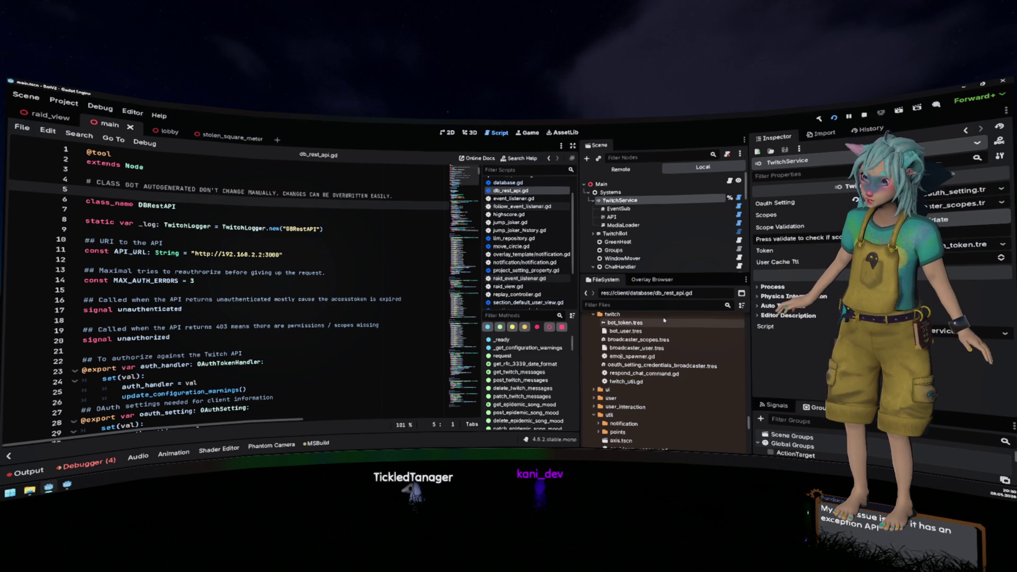
{"action": "left_click", "coordinate": [646, 329]}
- Check which files still use oauth_setting_credentials_broadcaster.tres
{"action": "left_click", "coordinate": [646, 323]}
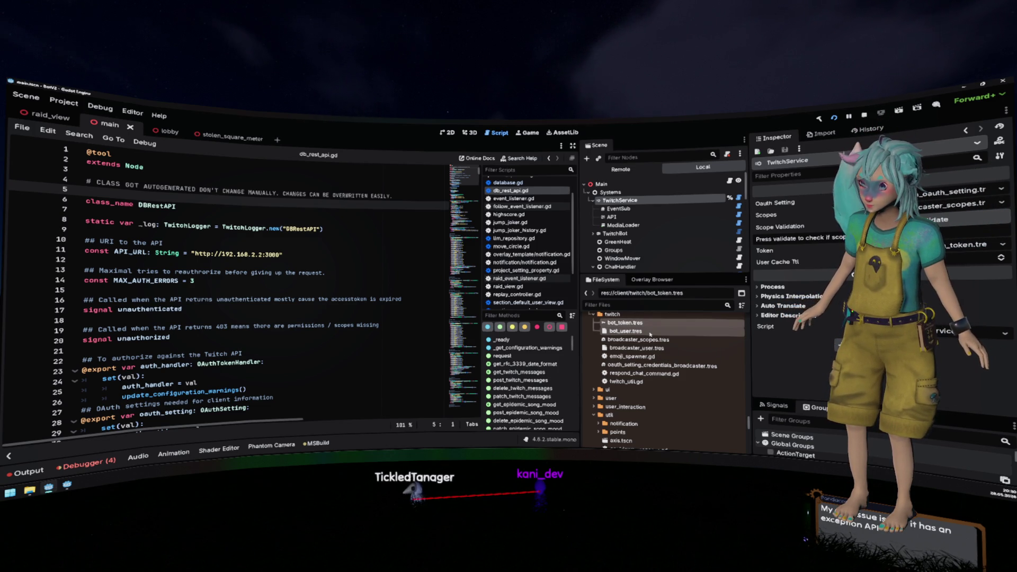
{"action": "left_click", "coordinate": [678, 366]}
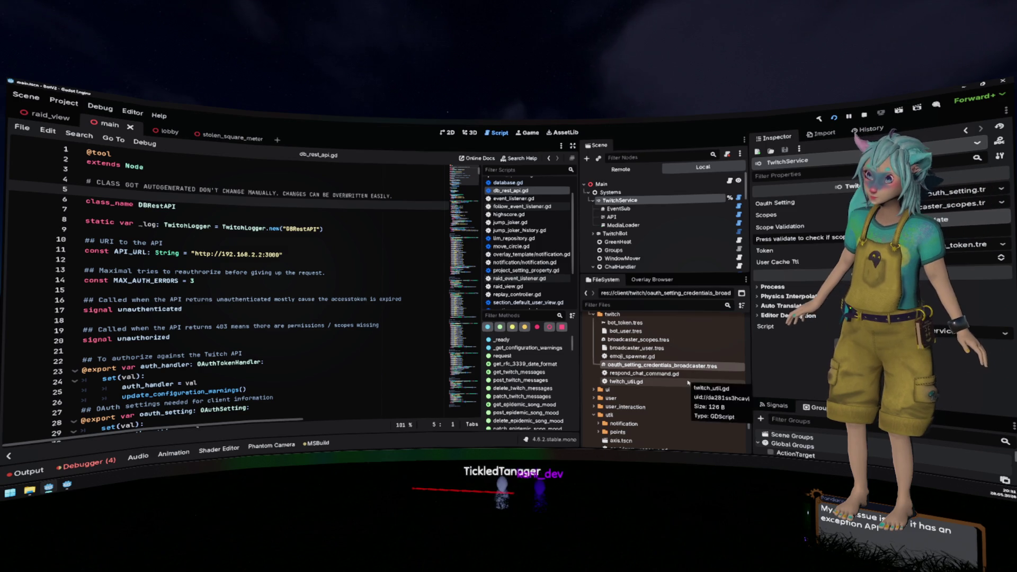
{"action": "right_click", "coordinate": [689, 367]}
{"action": "left_click", "coordinate": [728, 330]}
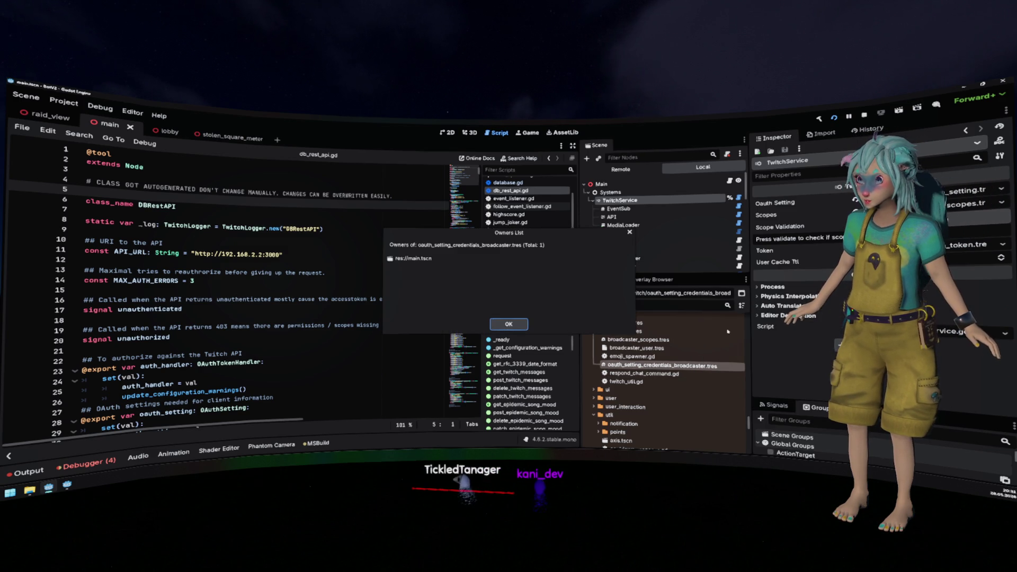
{"action": "left_click", "coordinate": [509, 323]}
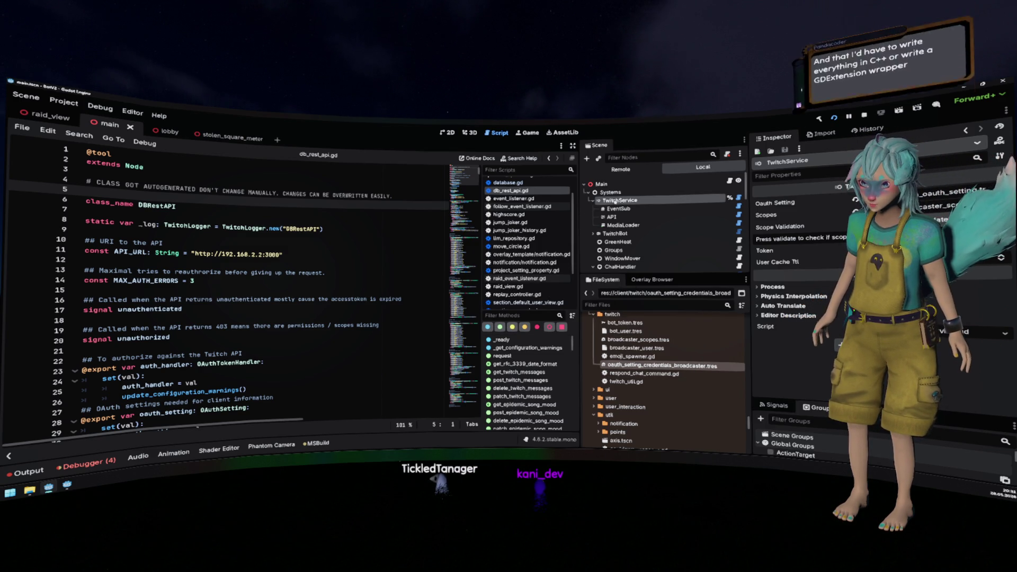
- Assign a different OAuth setting file to the TwitchBot node and save the main scene
{"action": "left_click", "coordinate": [599, 234]}
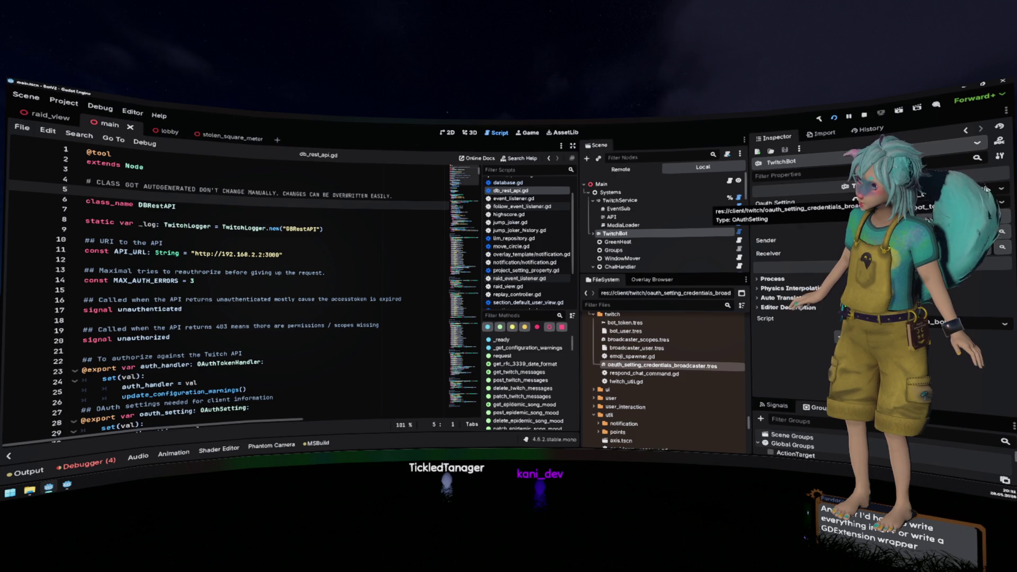
{"action": "left_click", "coordinate": [869, 203]}
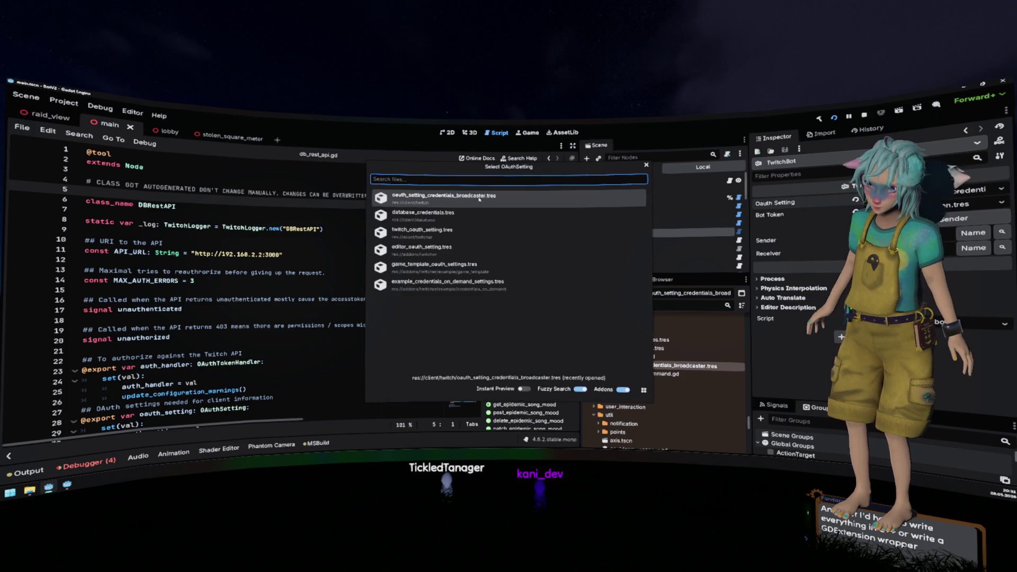
{"action": "left_click", "coordinate": [416, 233]}
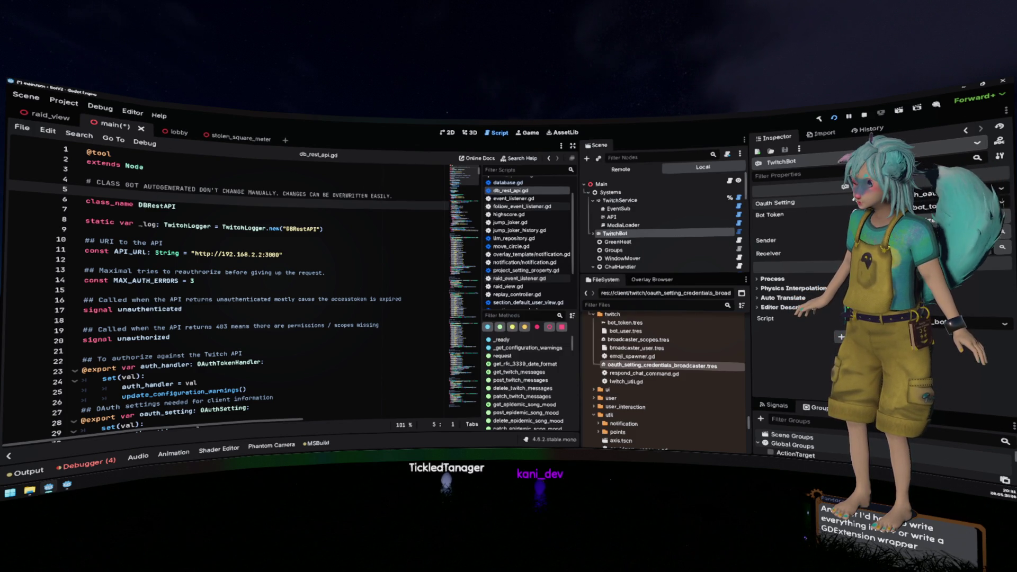
{"action": "key", "text": "ctrl+s"}
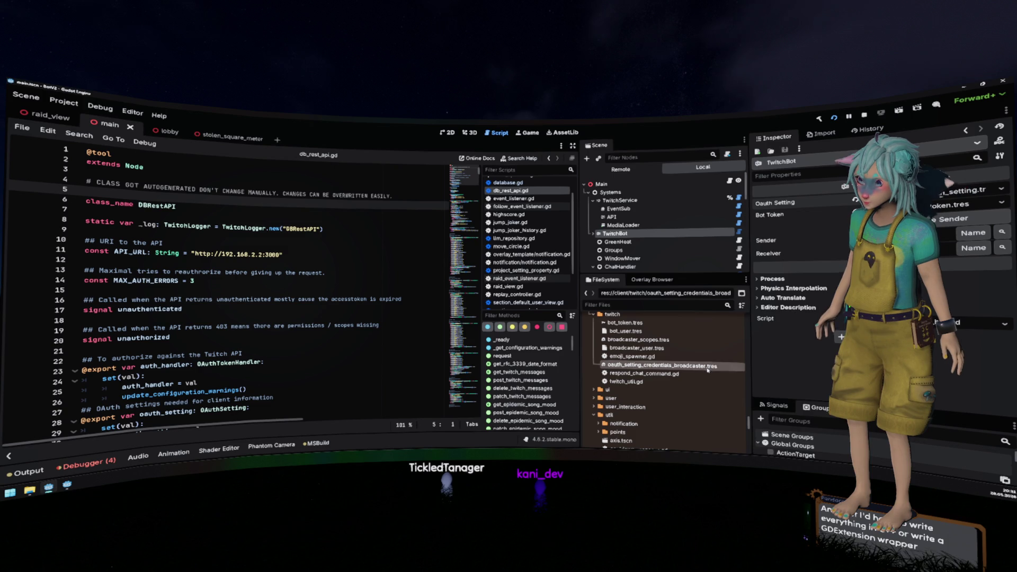
- Recheck the broadcaster credentials' owners, then delete oauth_setting_credentials_broadcaster.tres
{"action": "right_click", "coordinate": [709, 370]}
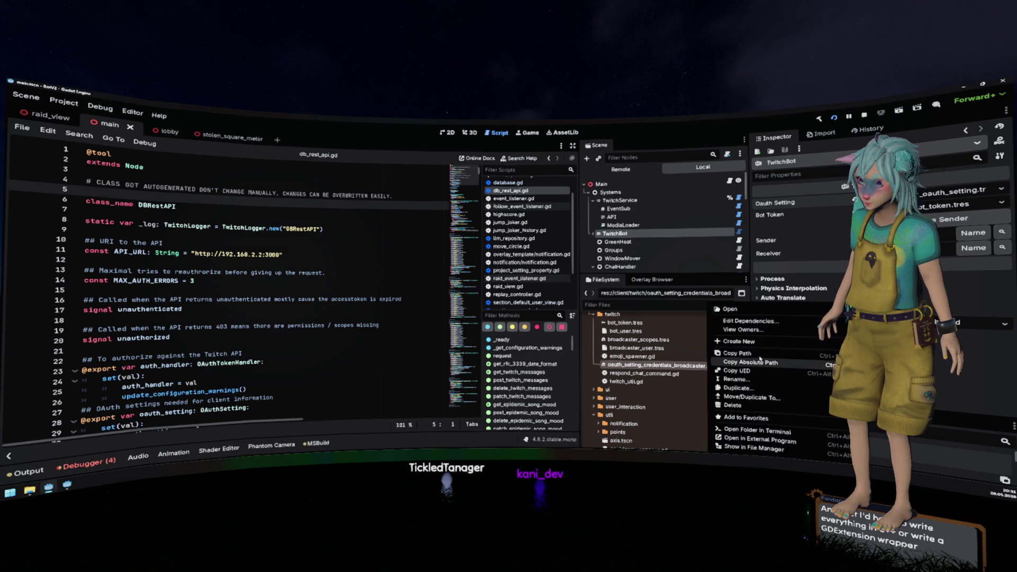
{"action": "left_click", "coordinate": [743, 330]}
{"action": "left_click", "coordinate": [495, 320]}
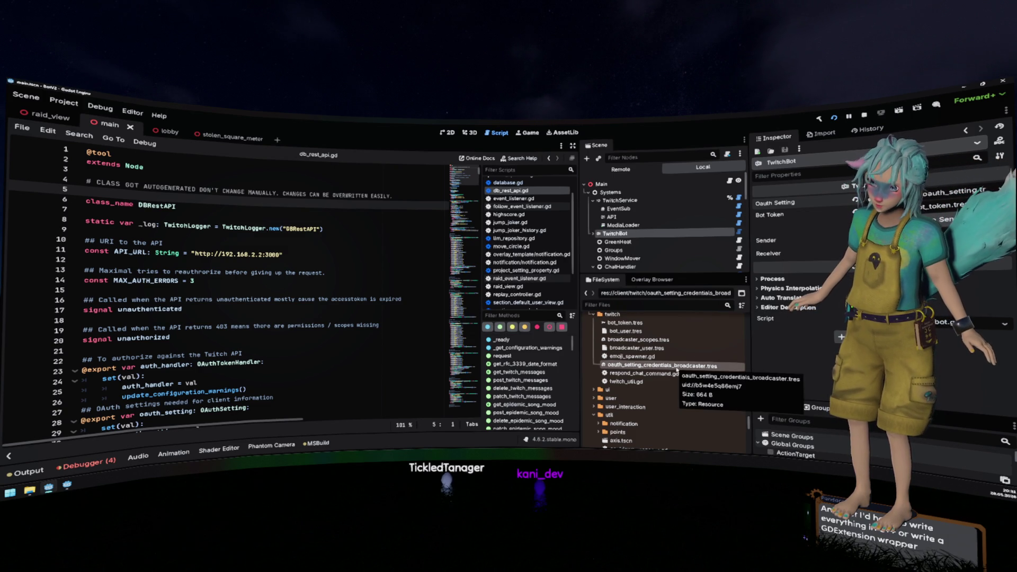
{"action": "key", "text": "Delete"}
{"action": "key", "text": "Return"}
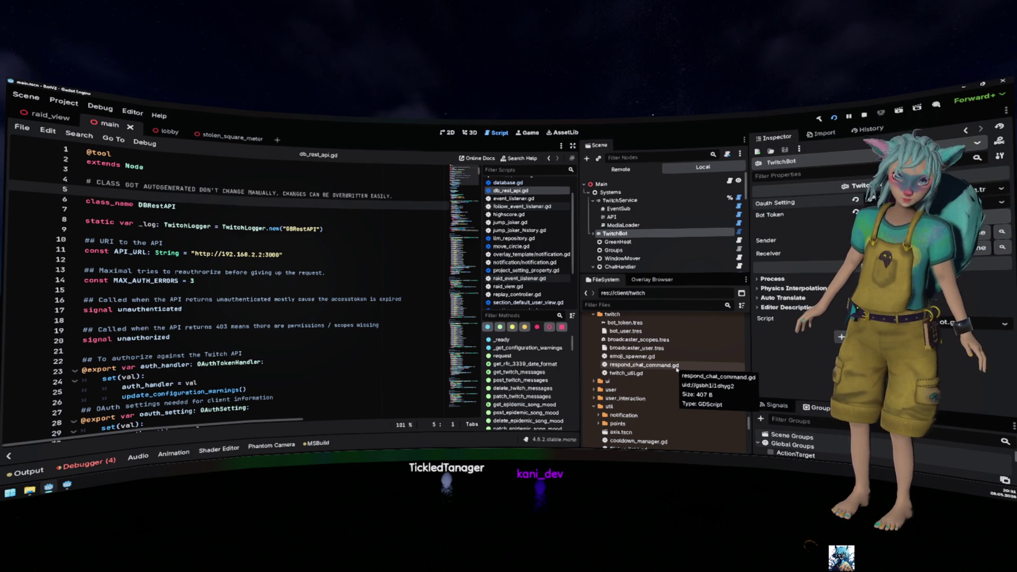
{"action": "left_click", "coordinate": [371, 254]}
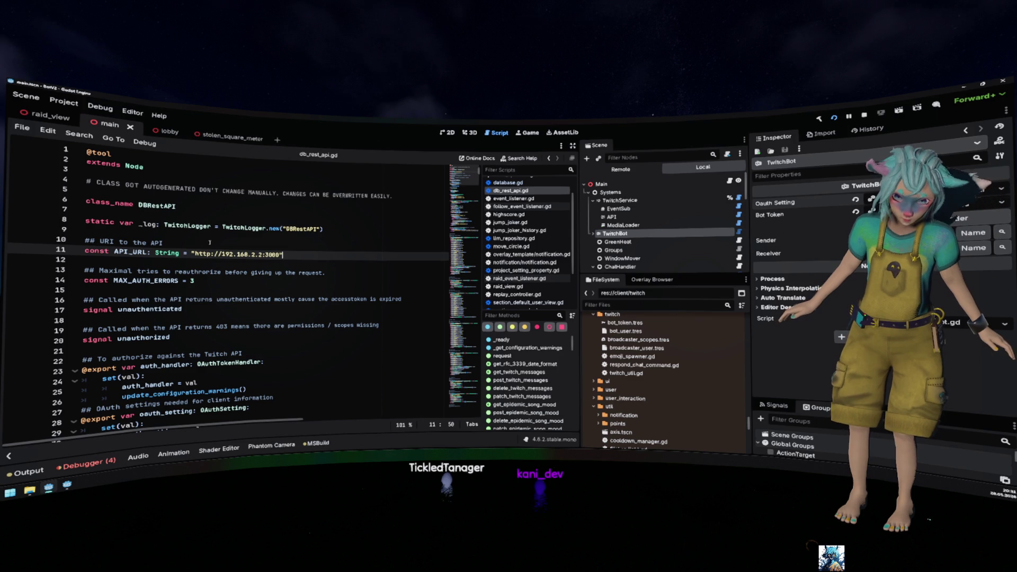
- Close all open scripts from the script list's context menu
{"action": "scroll", "coordinate": [504, 212], "scroll_direction": "up", "scroll_amount": 2}
{"action": "right_click", "coordinate": [517, 200]}
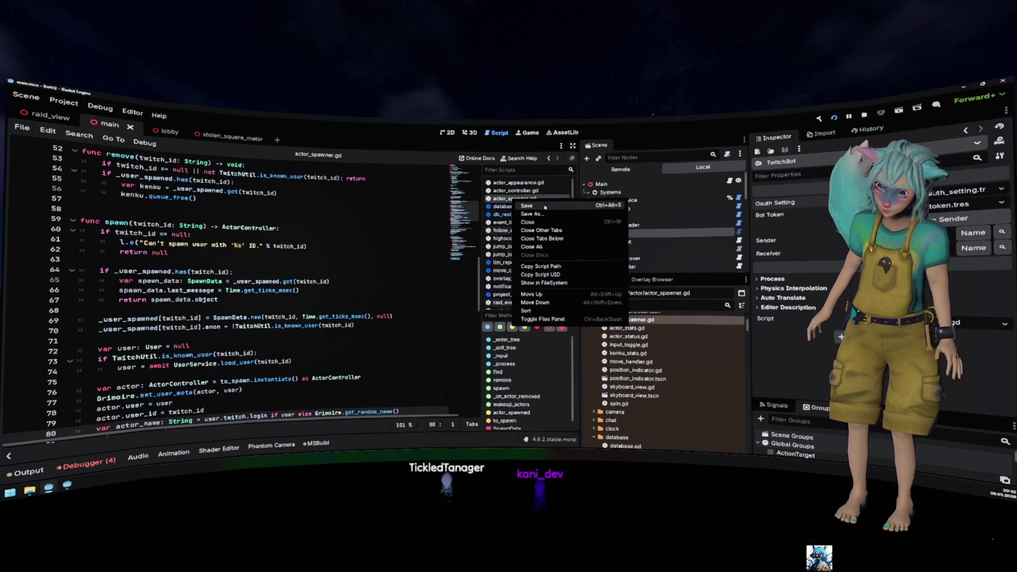
{"action": "left_click", "coordinate": [573, 243]}
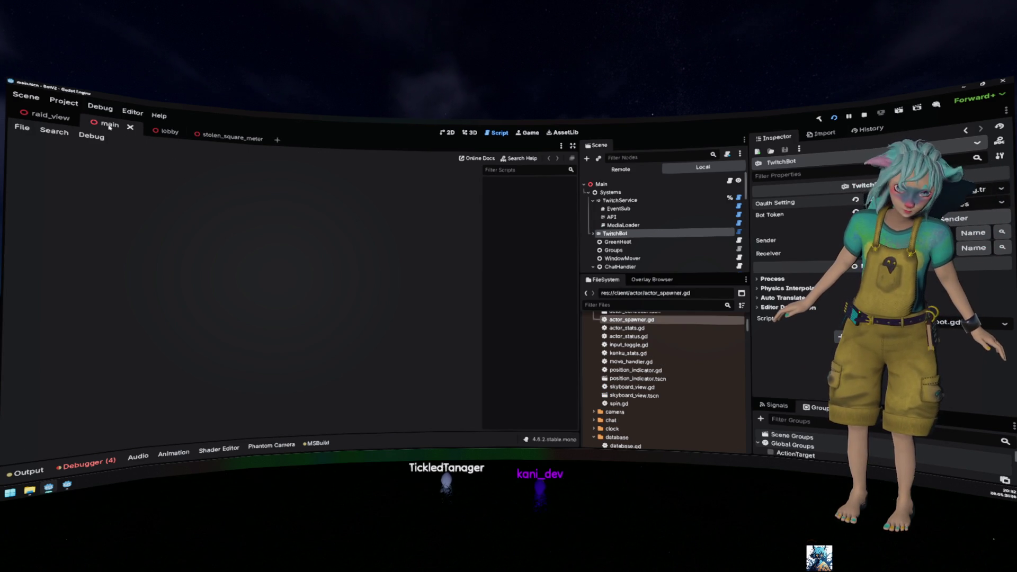
- Close the stolen_square_meter scene tab and collapse the client folder in FileSystem
{"action": "left_click", "coordinate": [223, 139]}
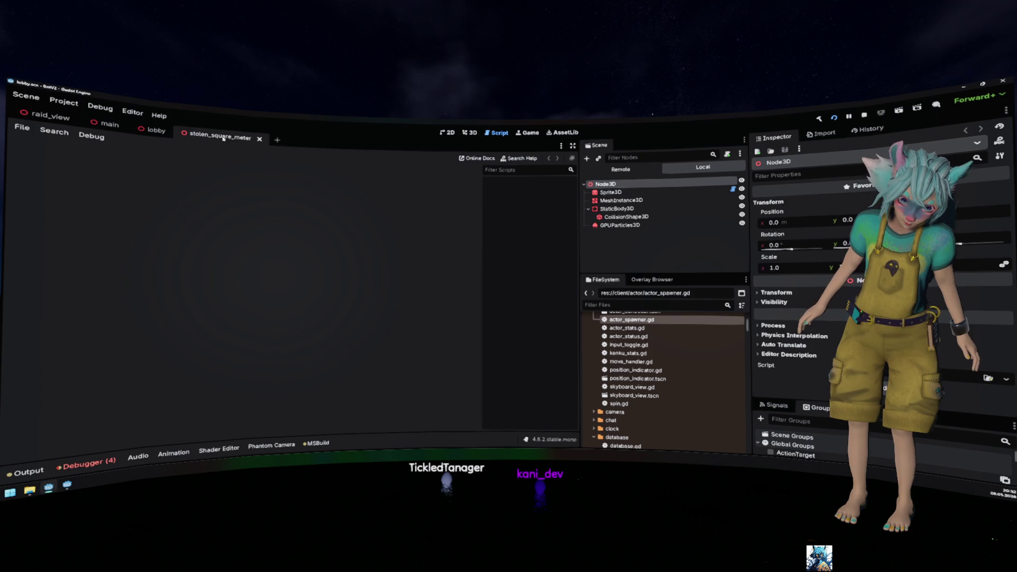
{"action": "middle_click", "coordinate": [223, 139]}
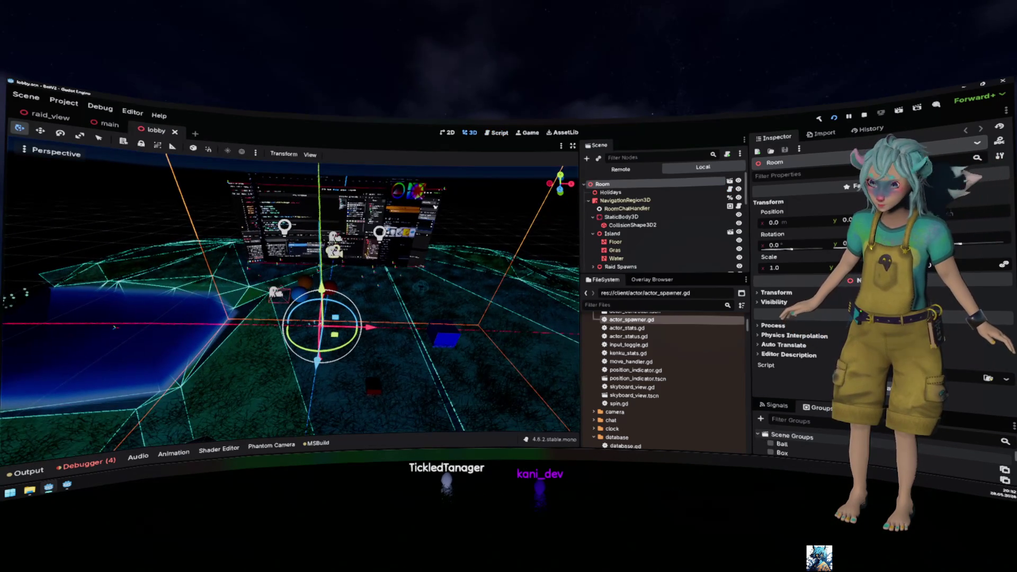
{"action": "scroll", "coordinate": [662, 360], "scroll_direction": "up", "scroll_amount": 10}
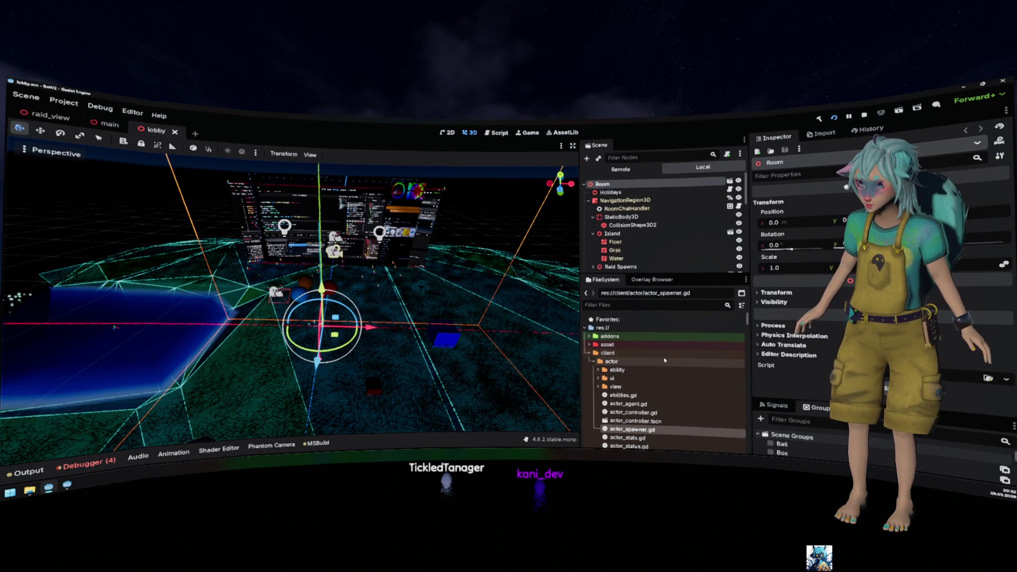
{"action": "double_click", "coordinate": [664, 352]}
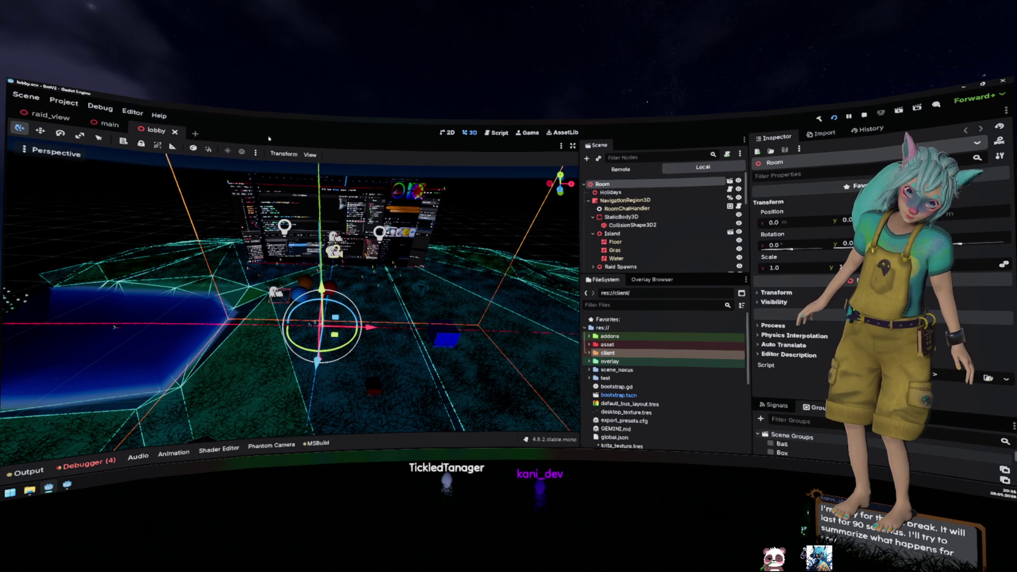
- Fly the lobby camera down toward the floating panels and the coloured orbs on the floor
{"action": "scroll", "coordinate": [464, 274], "scroll_direction": "down", "scroll_amount": 5}
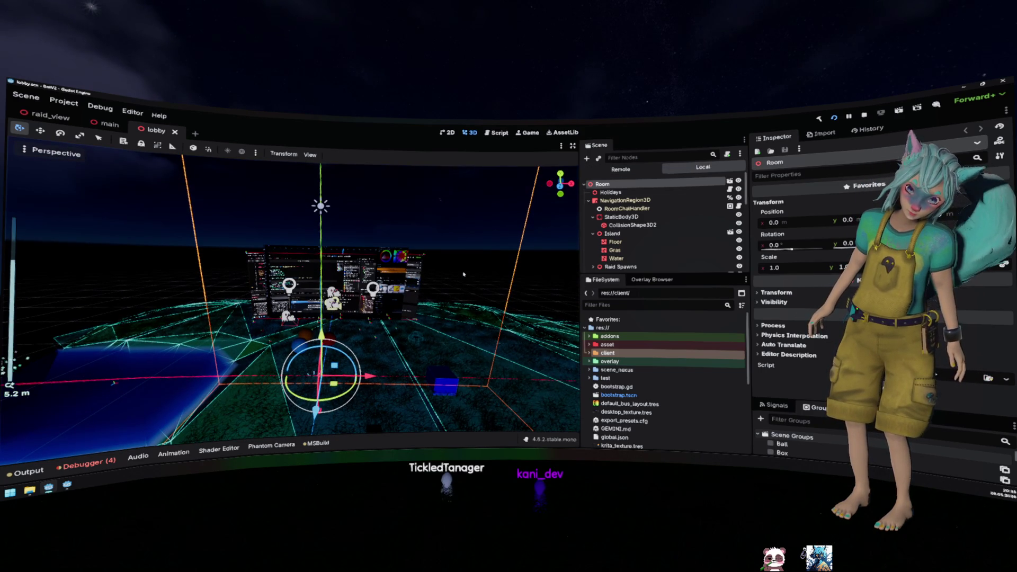
{"action": "mouse_move", "coordinate": [464, 274]}
{"action": "left_mouse_down"}
{"action": "mouse_move", "coordinate": [347, 300]}
{"action": "mouse_move", "coordinate": [417, 189]}
{"action": "left_mouse_up"}
{"action": "scroll", "coordinate": [386, 292], "scroll_direction": "down", "scroll_amount": 5}
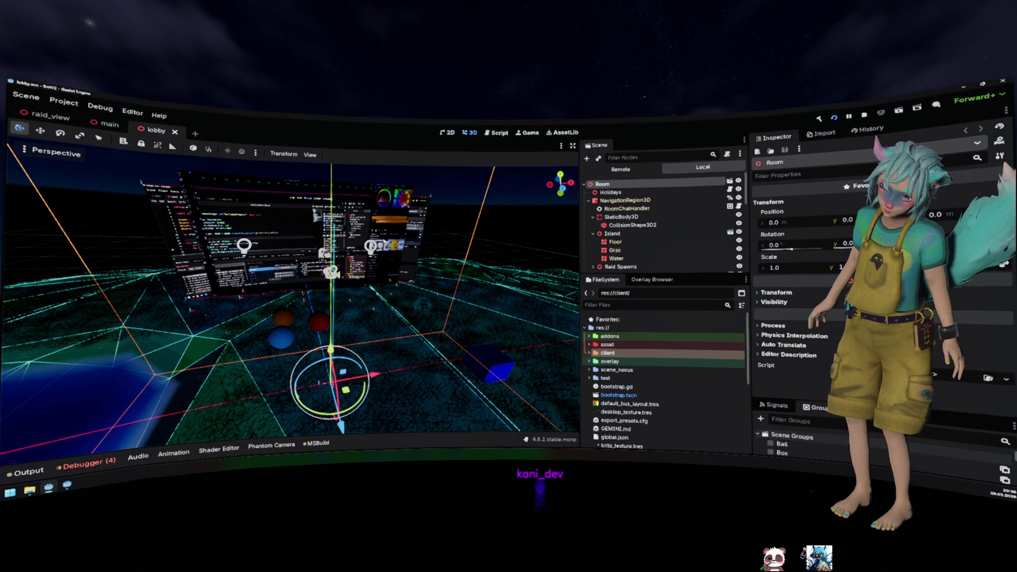
{"action": "scroll", "coordinate": [318, 292], "scroll_direction": "up", "scroll_amount": 1}
{"action": "scroll", "coordinate": [649, 382], "scroll_direction": "down", "scroll_amount": 5}
- Delete test_wobble.tscn after it fails to load with a missing test_slide.gd dependency
{"action": "double_click", "coordinate": [623, 431]}
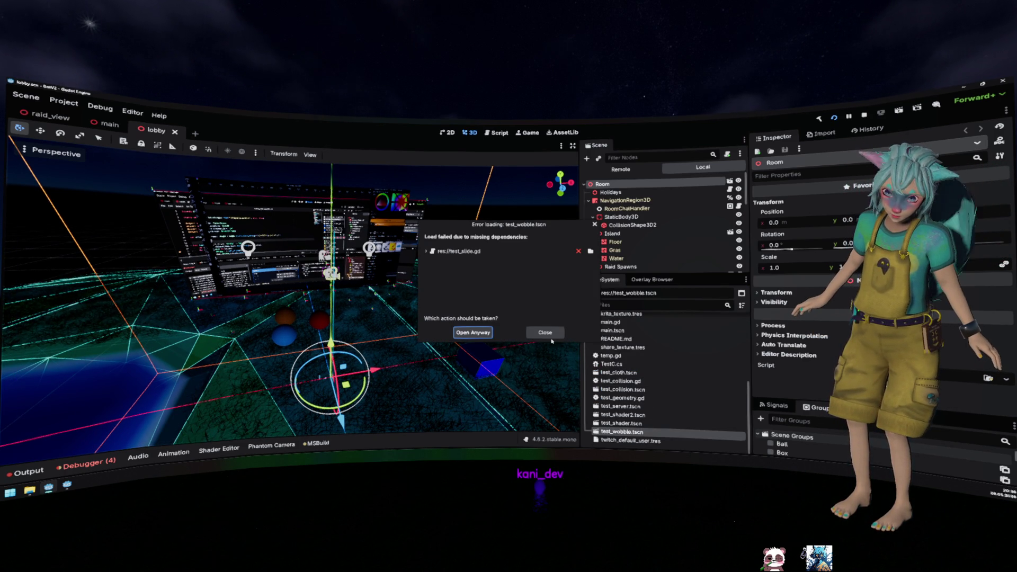
{"action": "left_click", "coordinate": [547, 333]}
{"action": "key", "text": "Delete"}
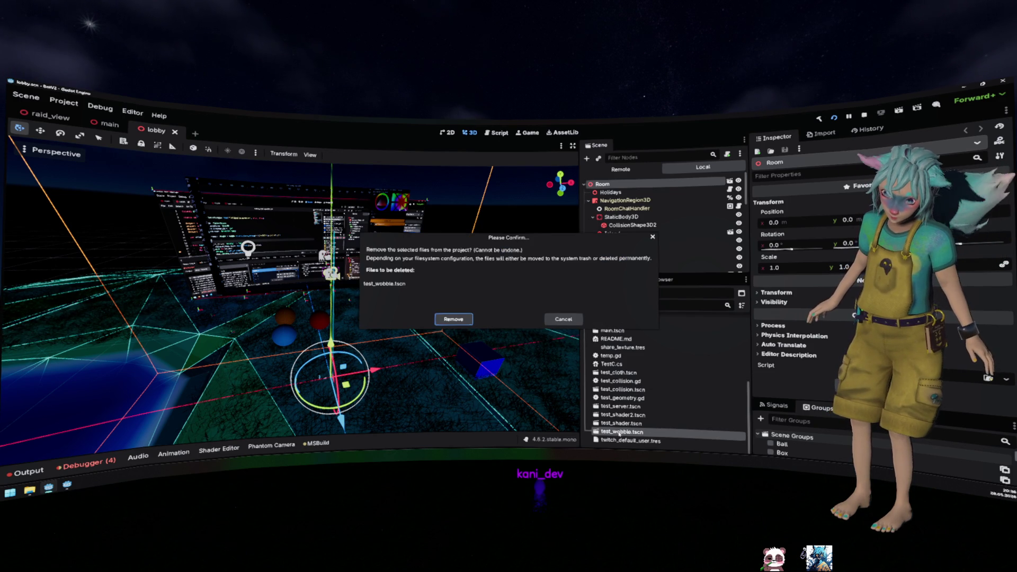
{"action": "key", "text": "Return"}
- Open test_shader.tscn and test_shader2.tscn, then delete test_shader2.tscn
{"action": "double_click", "coordinate": [619, 432]}
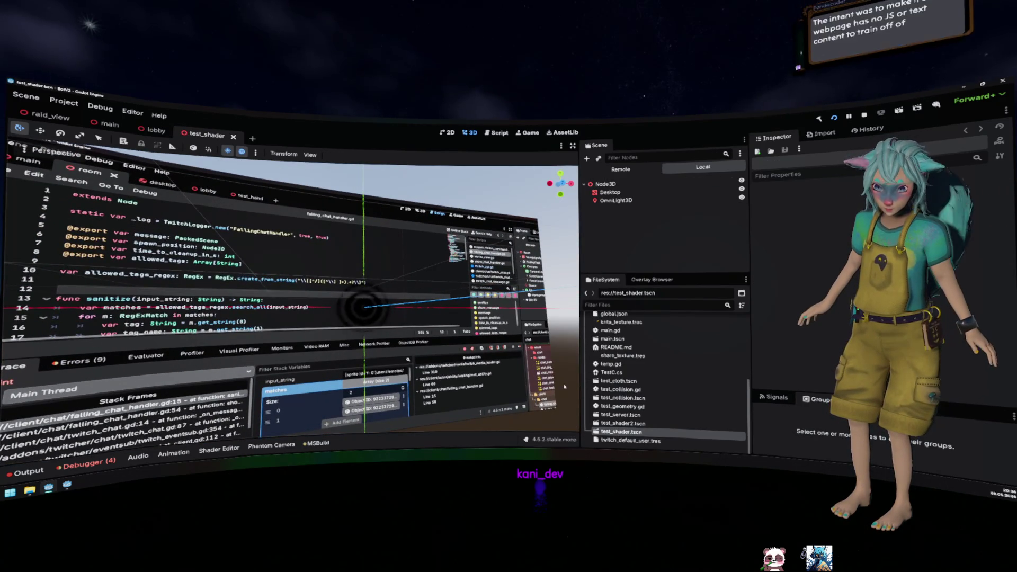
{"action": "double_click", "coordinate": [623, 423]}
{"action": "scroll", "coordinate": [418, 280], "scroll_direction": "up", "scroll_amount": 2}
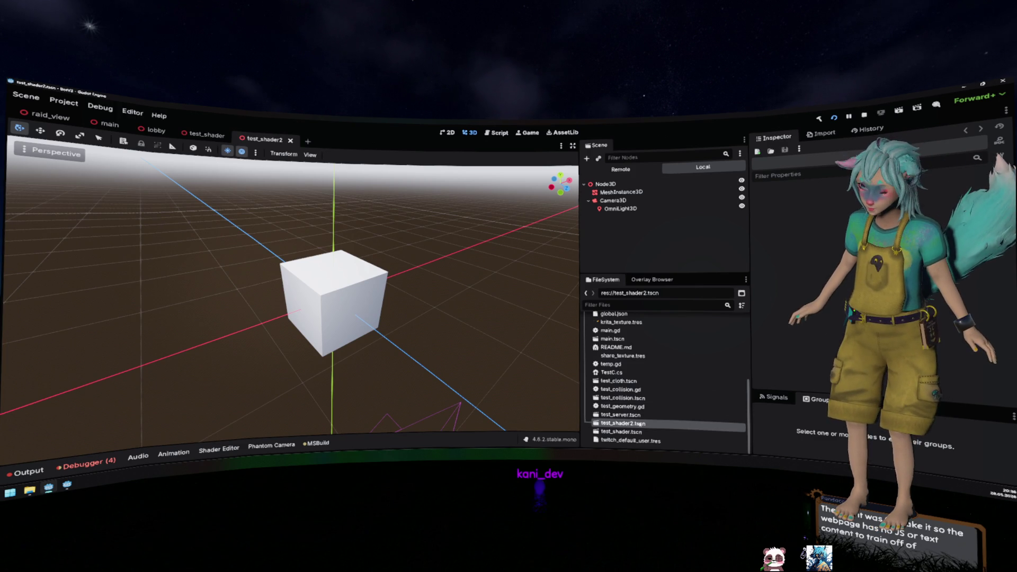
{"action": "key", "text": "Delete"}
{"action": "key", "text": "Return"}
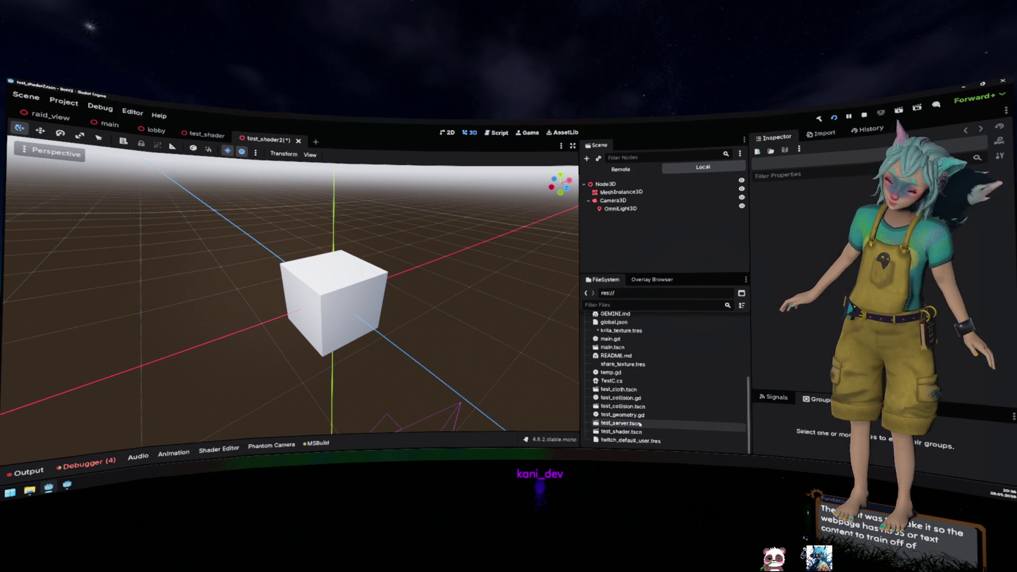
- Delete test_server.tscn after dismissing its load error
{"action": "double_click", "coordinate": [630, 423]}
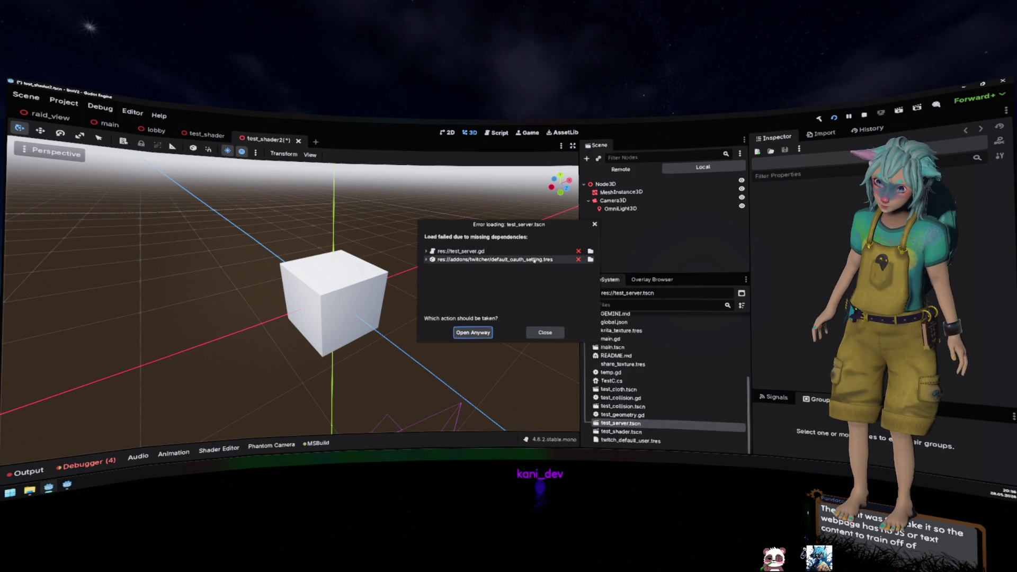
{"action": "left_click", "coordinate": [554, 333]}
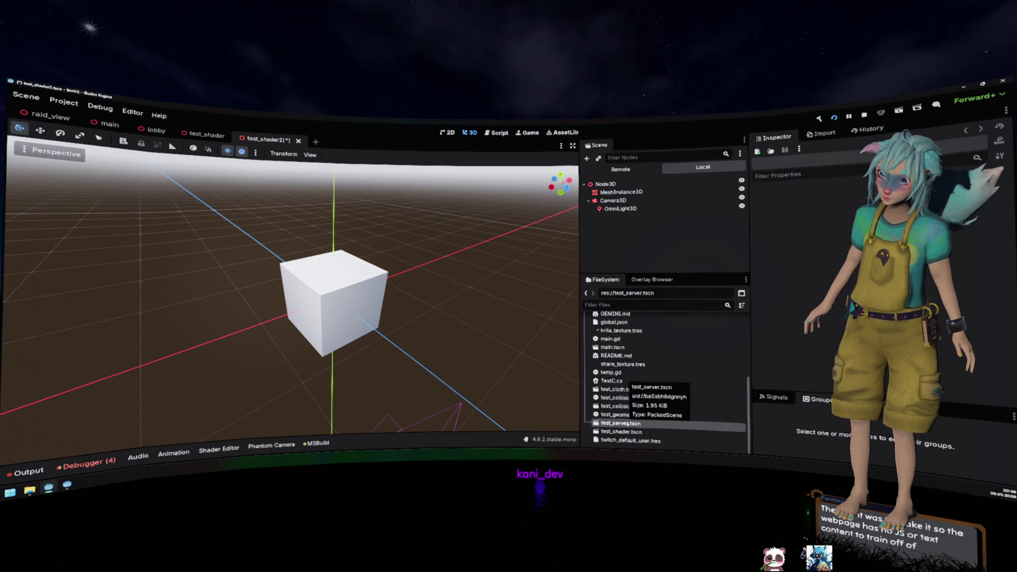
{"action": "key", "text": "Delete"}
{"action": "key", "text": "Return"}
- Open test_geometry.gd and test_collision.tscn, and confirm that no scenes use test_geometry.gd
{"action": "double_click", "coordinate": [627, 423]}
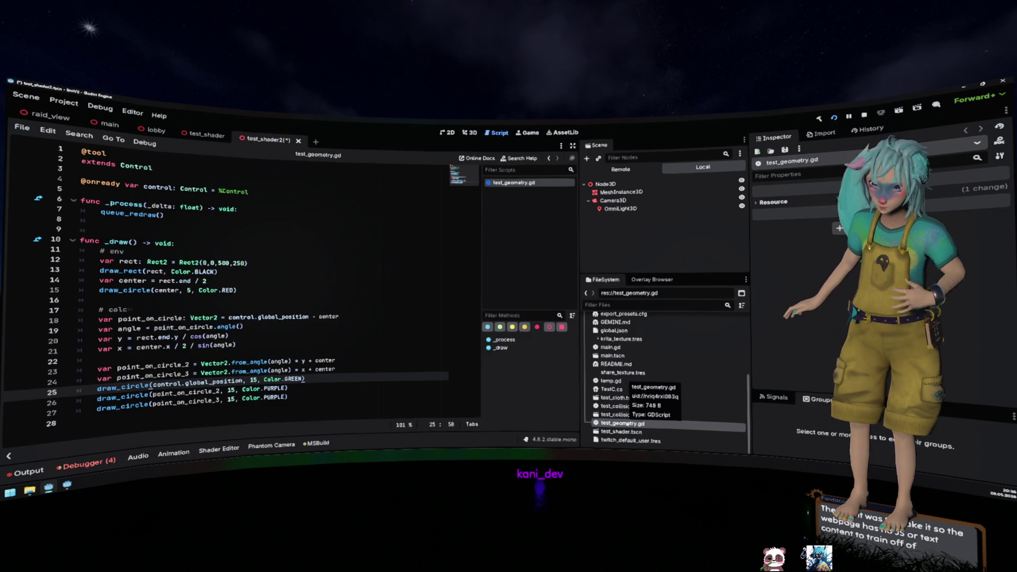
{"action": "double_click", "coordinate": [625, 415]}
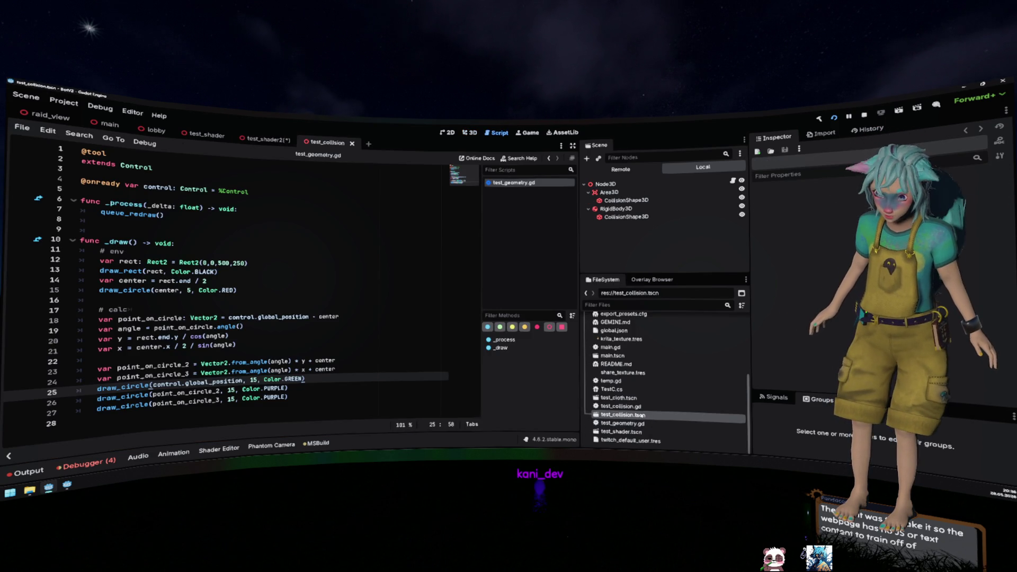
{"action": "left_click", "coordinate": [640, 424]}
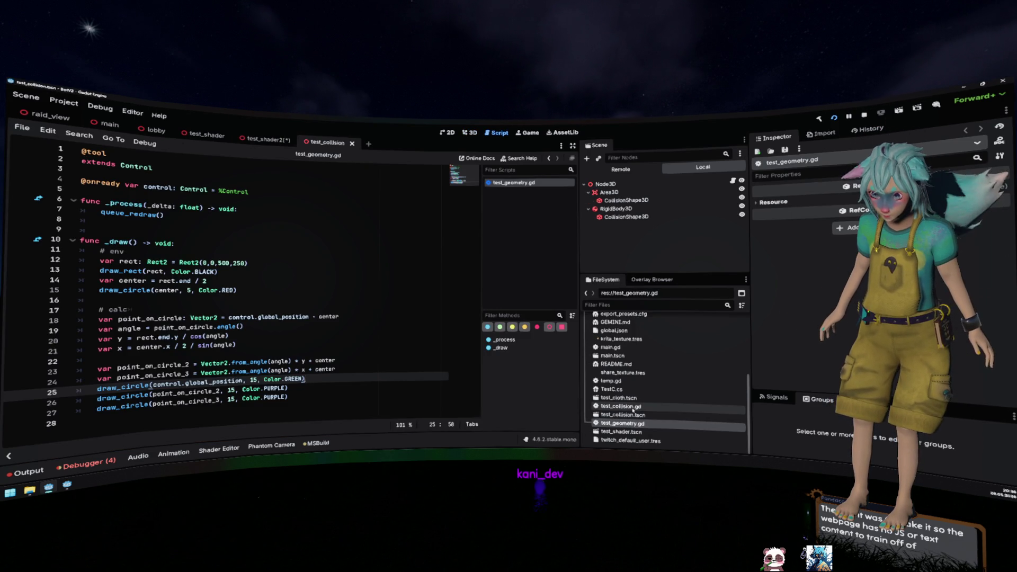
{"action": "right_click", "coordinate": [622, 423]}
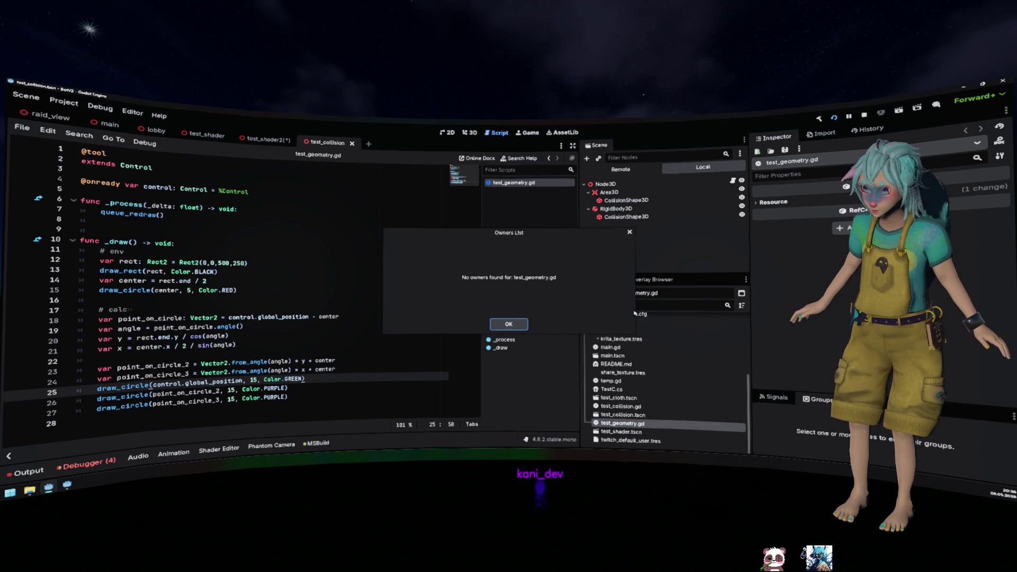
{"action": "left_click", "coordinate": [657, 330]}
{"action": "left_click", "coordinate": [509, 323]}
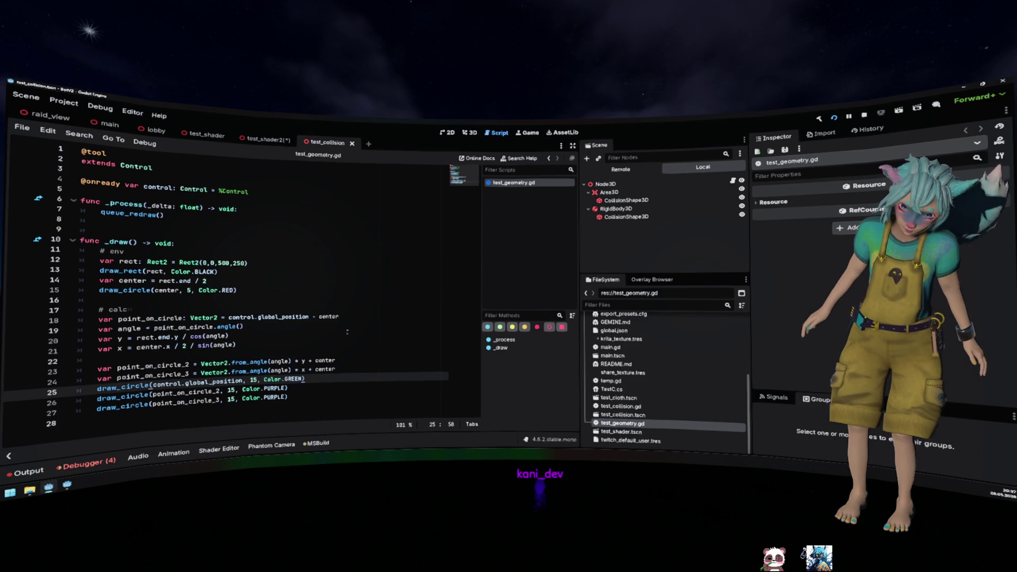
- Delete both test_collision.tscn and test_collision.gd from the project files
{"action": "double_click", "coordinate": [635, 406]}
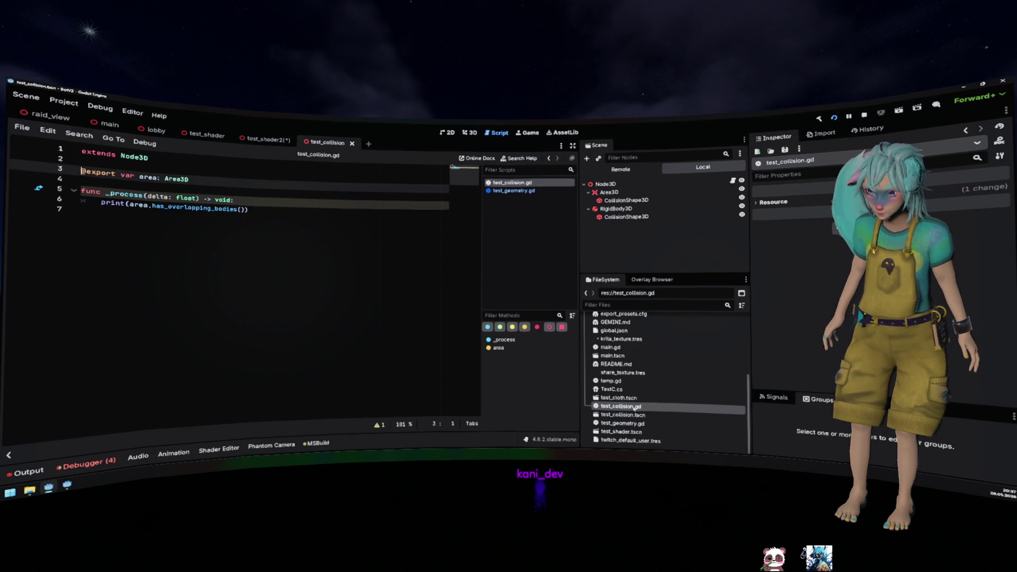
{"action": "left_click", "coordinate": [635, 415]}
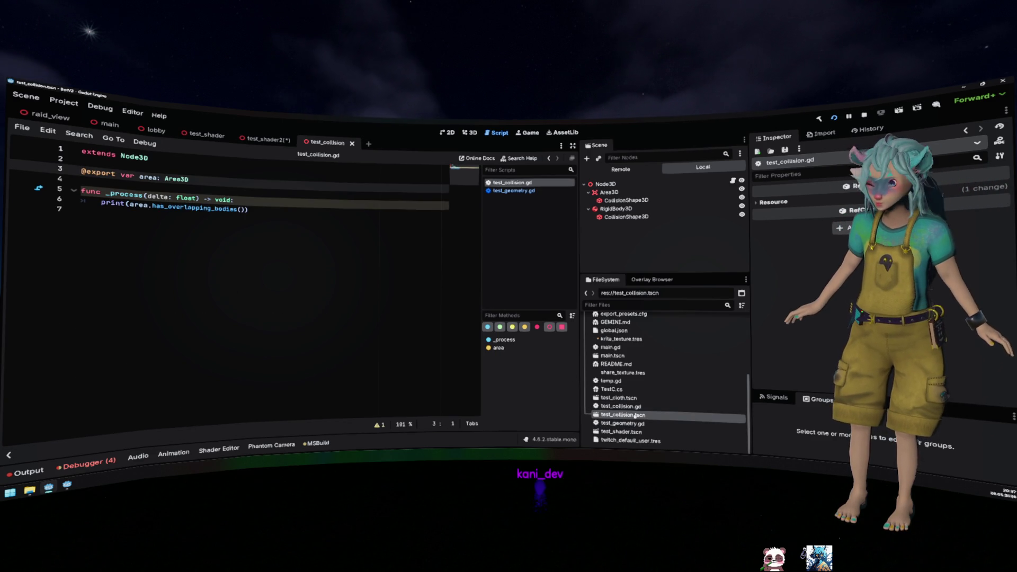
{"action": "left_click", "coordinate": [638, 406], "text": "ctrl"}
{"action": "right_click", "coordinate": [637, 407]}
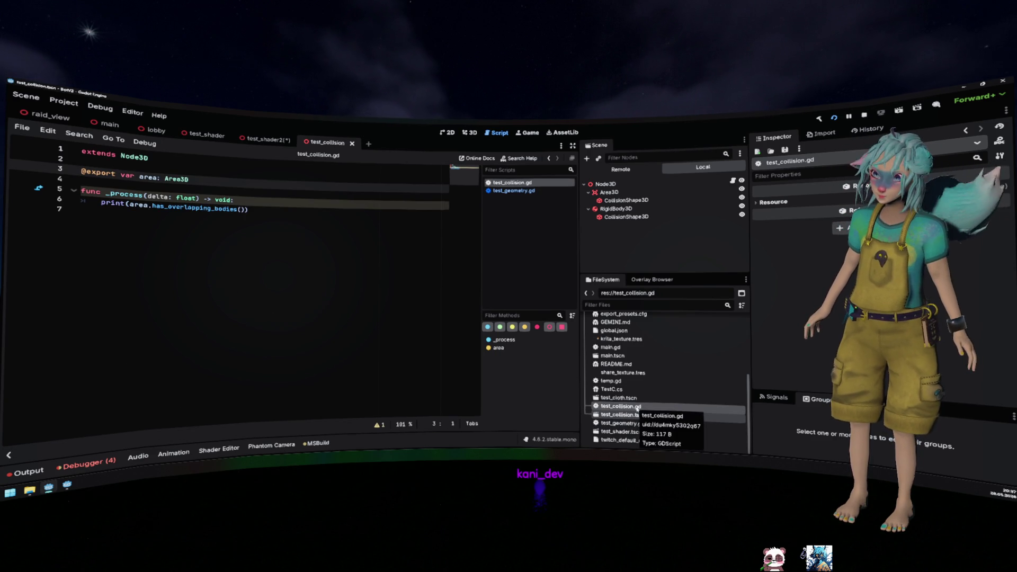
{"action": "key", "text": "Delete"}
{"action": "key", "text": "Return"}
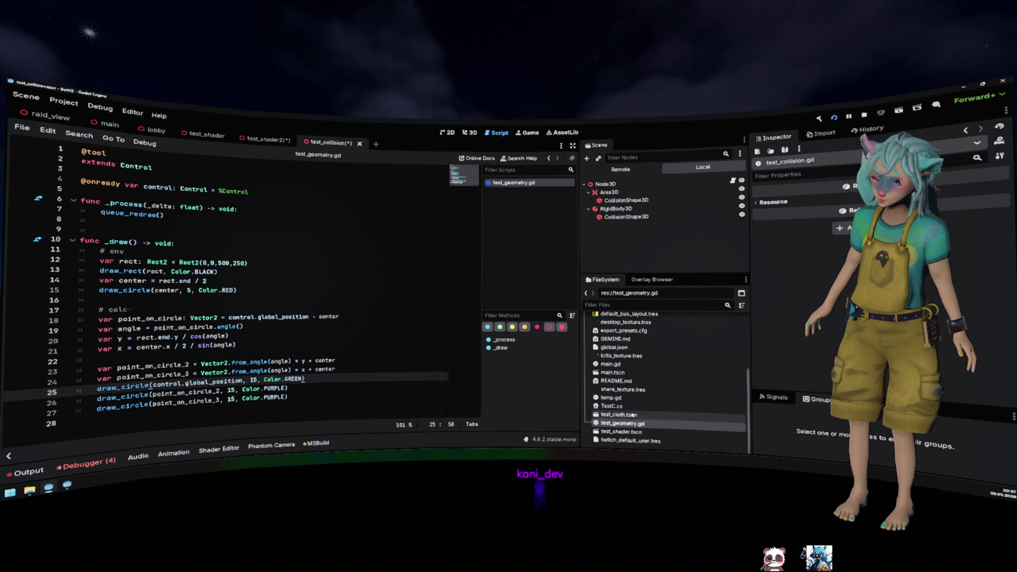
{"action": "double_click", "coordinate": [630, 415]}
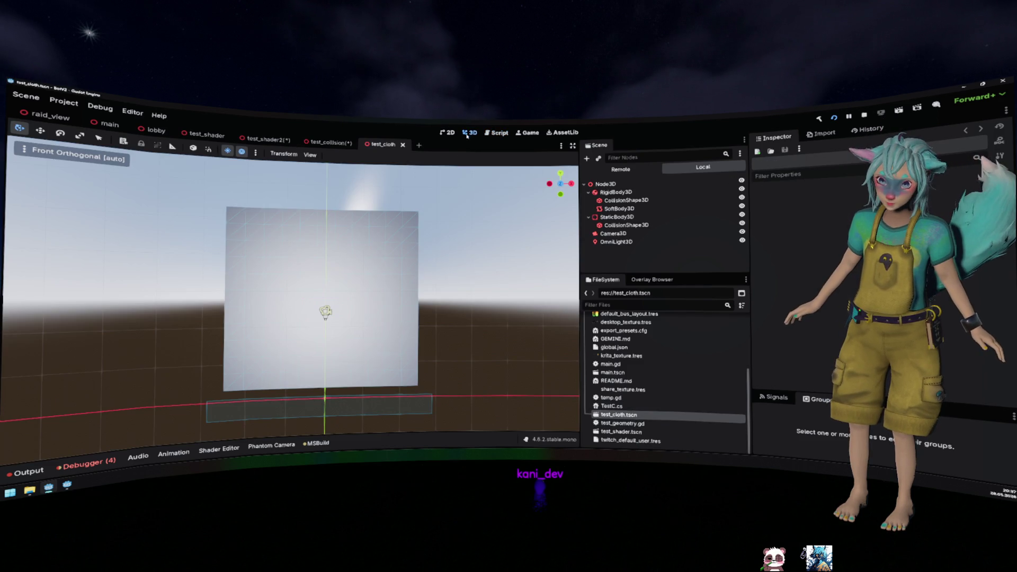
- Close the test_collision, test_shader2 and test_shader scenes, discarding their changes
{"action": "middle_click", "coordinate": [326, 142]}
{"action": "left_click", "coordinate": [558, 304]}
{"action": "middle_click", "coordinate": [254, 140]}
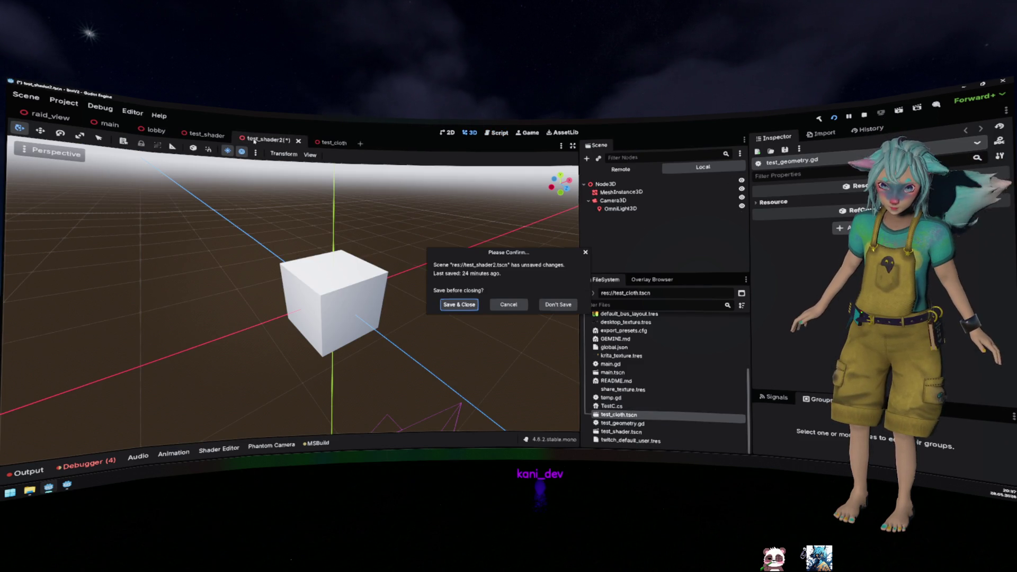
{"action": "left_click", "coordinate": [559, 305]}
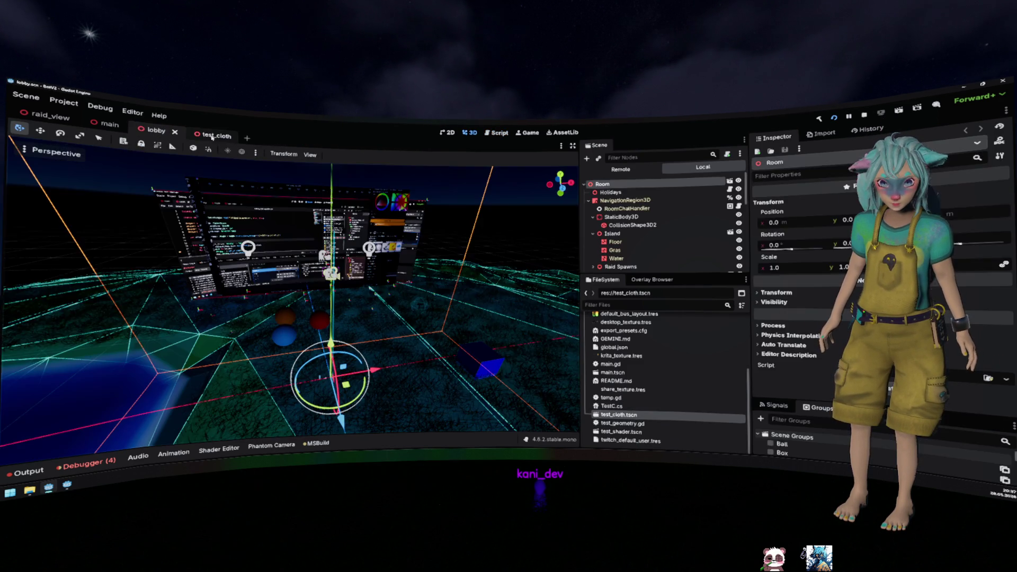
{"action": "middle_click", "coordinate": [207, 134]}
- Inspect the cloth plane in test_cloth at an angle, then close that scene
{"action": "left_click", "coordinate": [209, 133]}
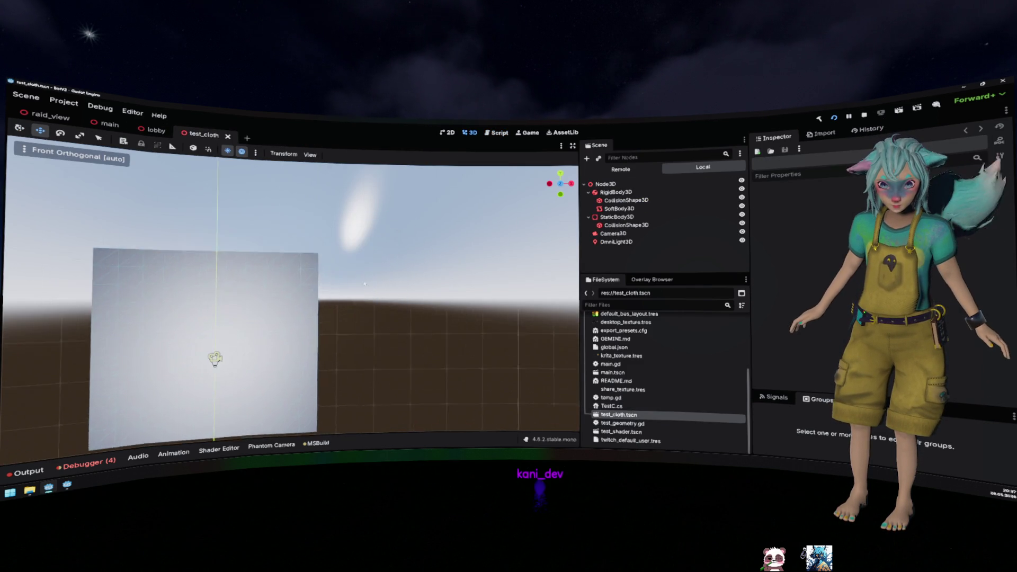
{"action": "left_click_drag", "start_coordinate": [469, 222], "coordinate": [396, 266]}
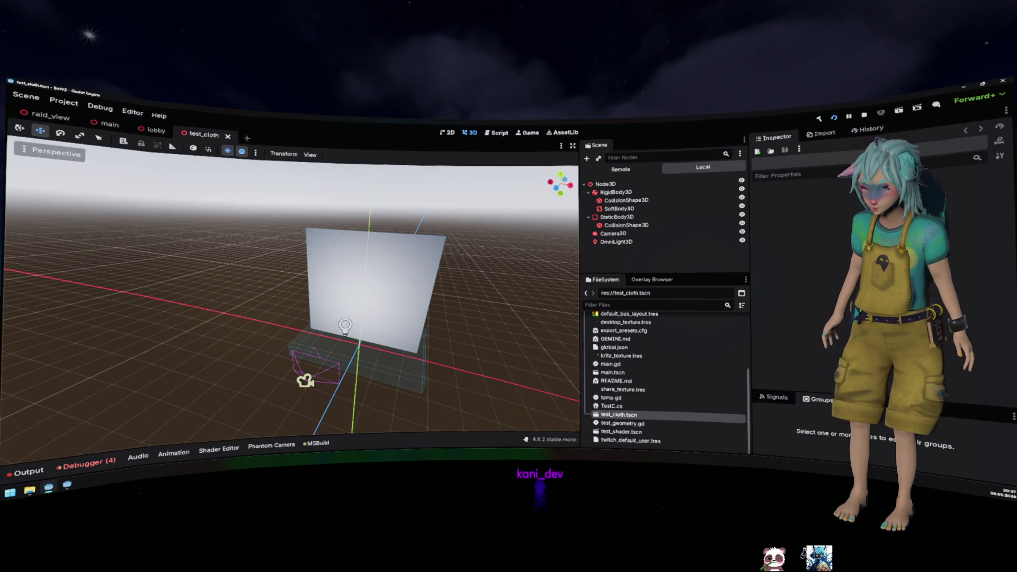
{"action": "left_click", "coordinate": [226, 136]}
{"action": "left_click", "coordinate": [609, 406]}
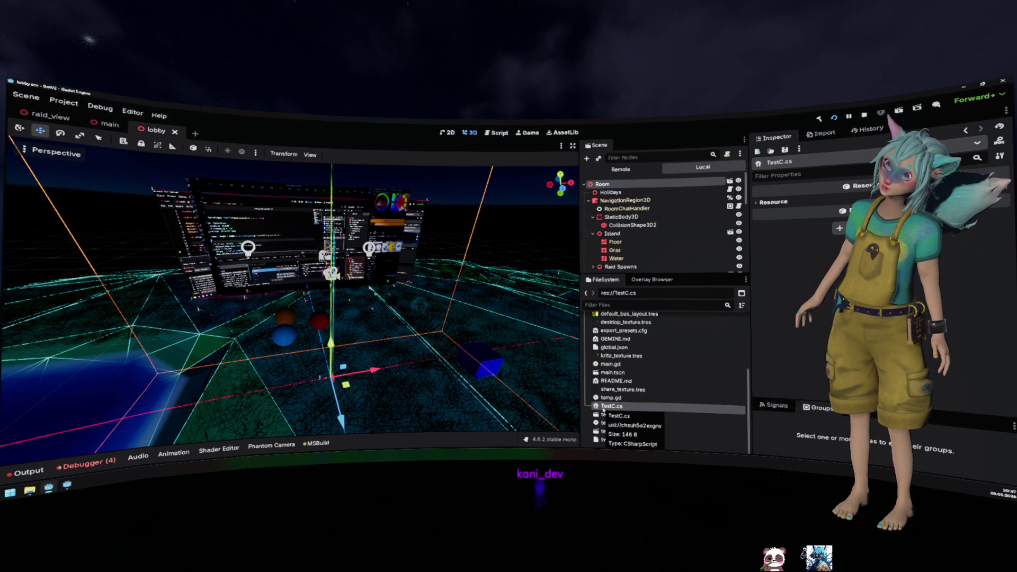
- Attempt to delete TestC.cs but cancel because main.tscn still uses it
{"action": "double_click", "coordinate": [603, 407]}
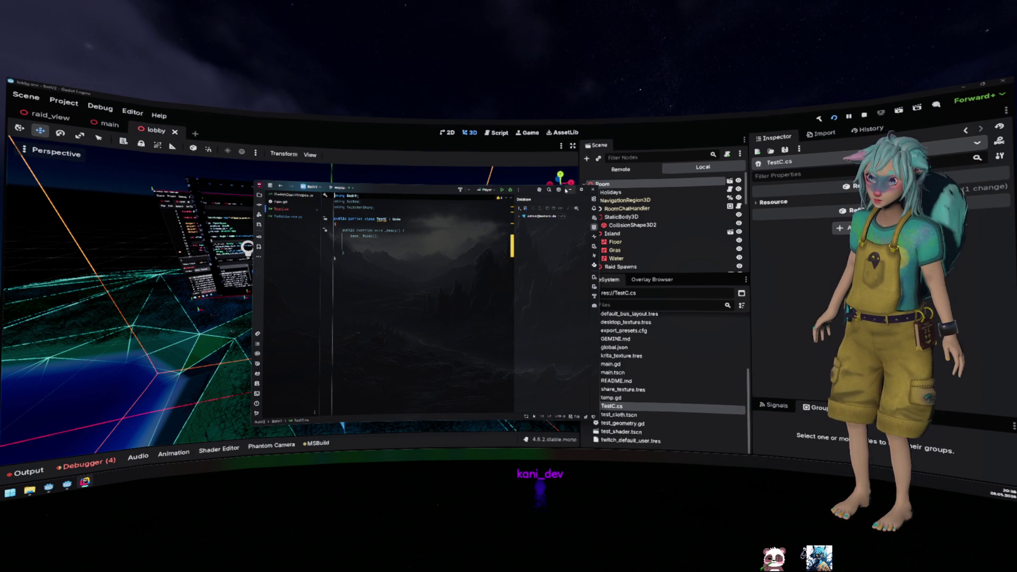
{"action": "left_click", "coordinate": [638, 405]}
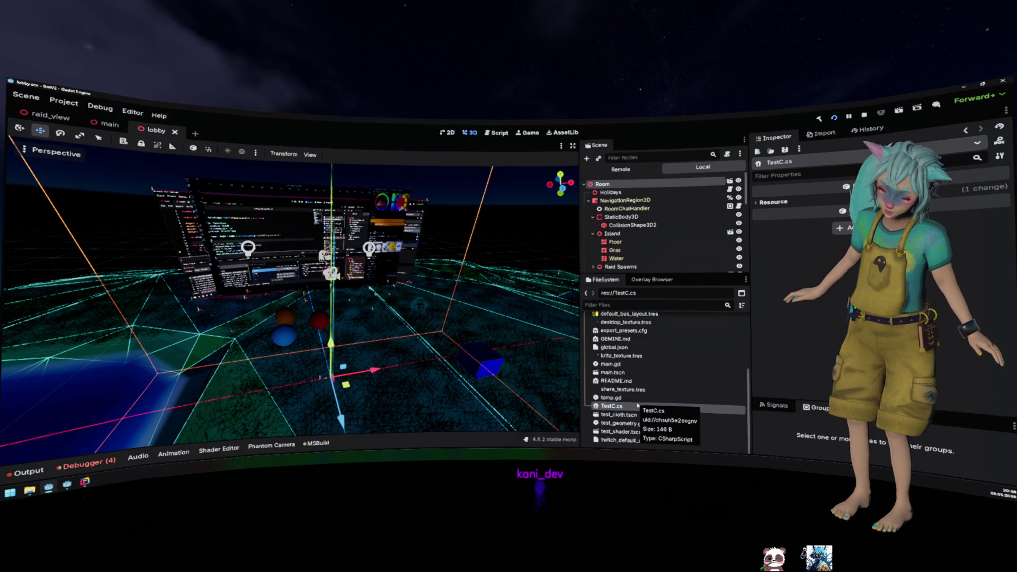
{"action": "key", "text": "Delete"}
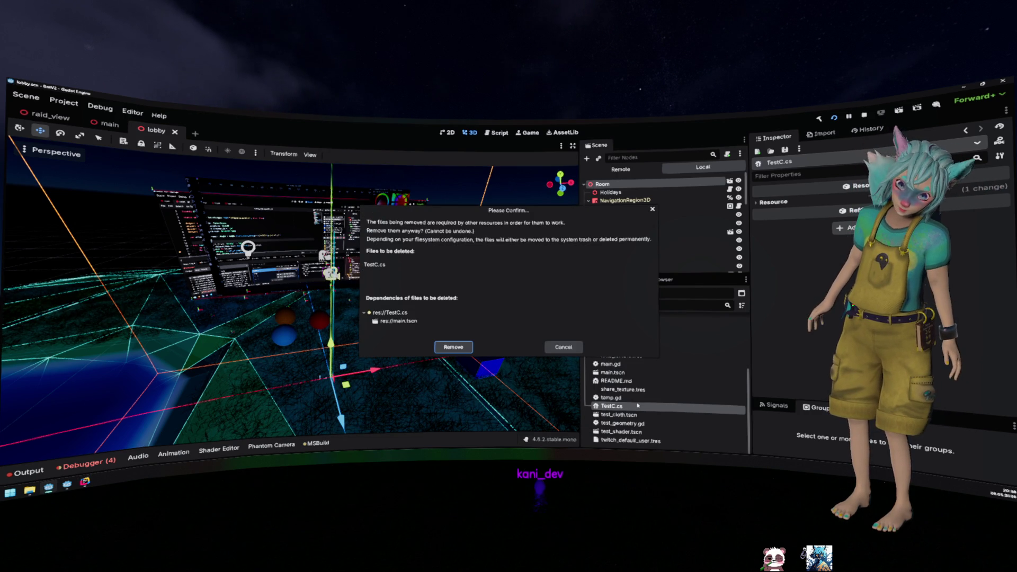
{"action": "left_click", "coordinate": [564, 347]}
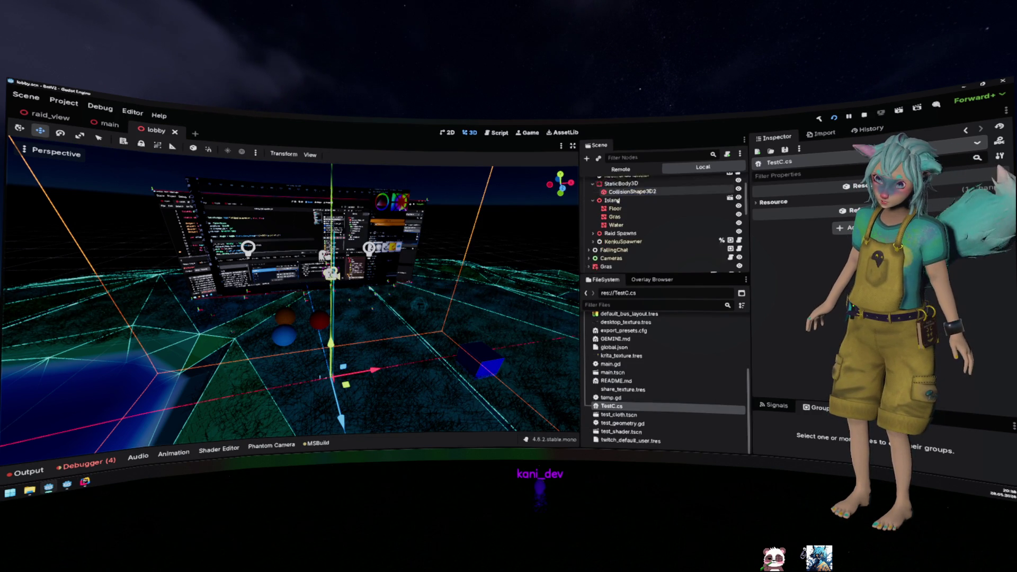
{"action": "left_click", "coordinate": [109, 124]}
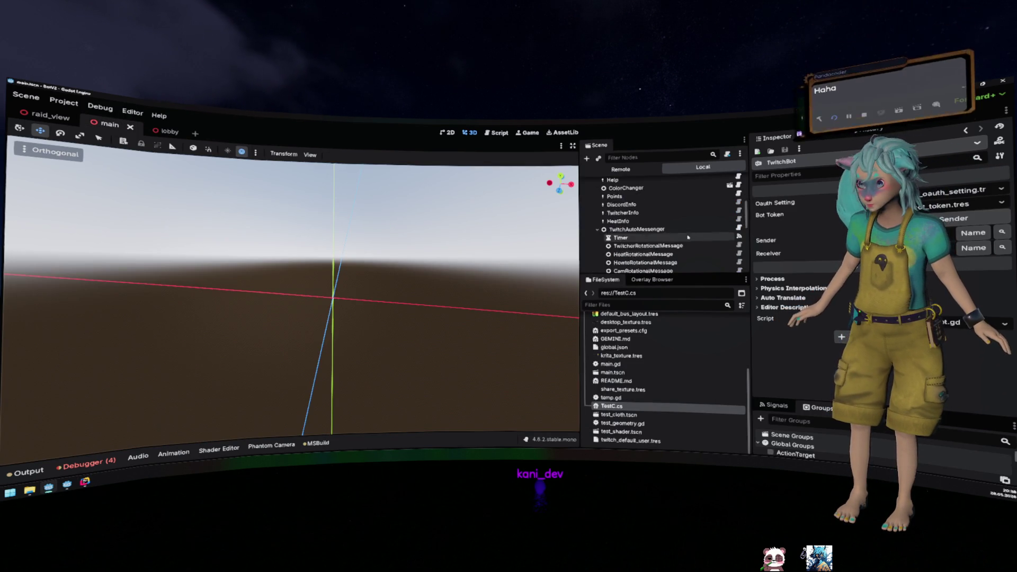
- Delete the TestC# node from the main scene tree
{"action": "scroll", "coordinate": [687, 237], "scroll_direction": "down", "scroll_amount": 10}
{"action": "left_click", "coordinate": [628, 266]}
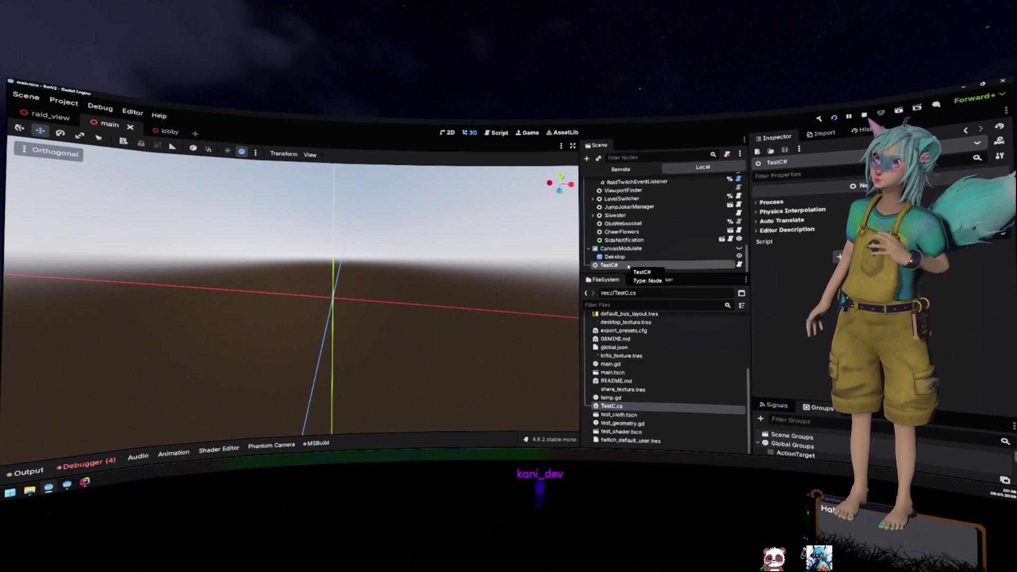
{"action": "key", "text": "Delete"}
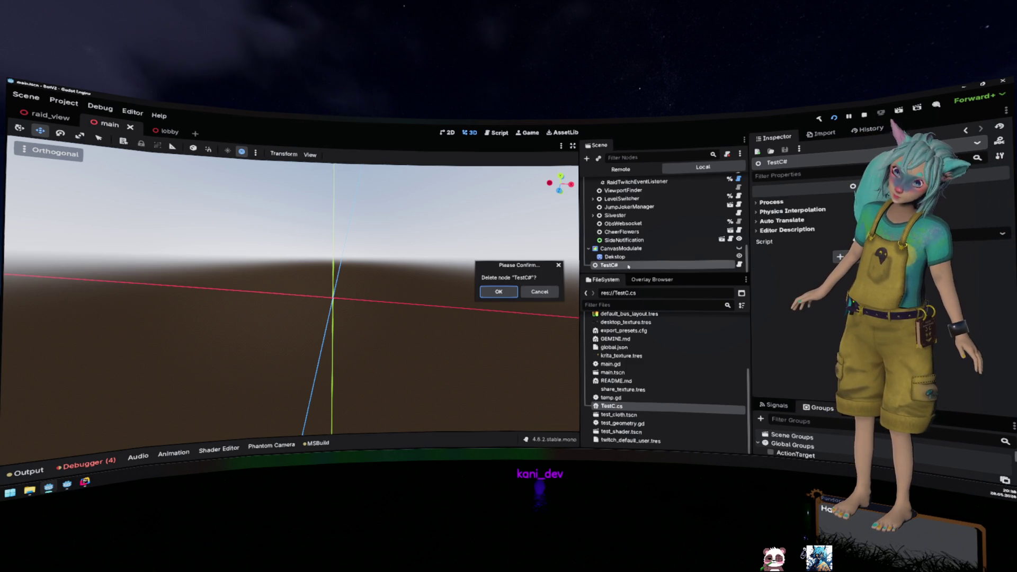
{"action": "left_click", "coordinate": [499, 291]}
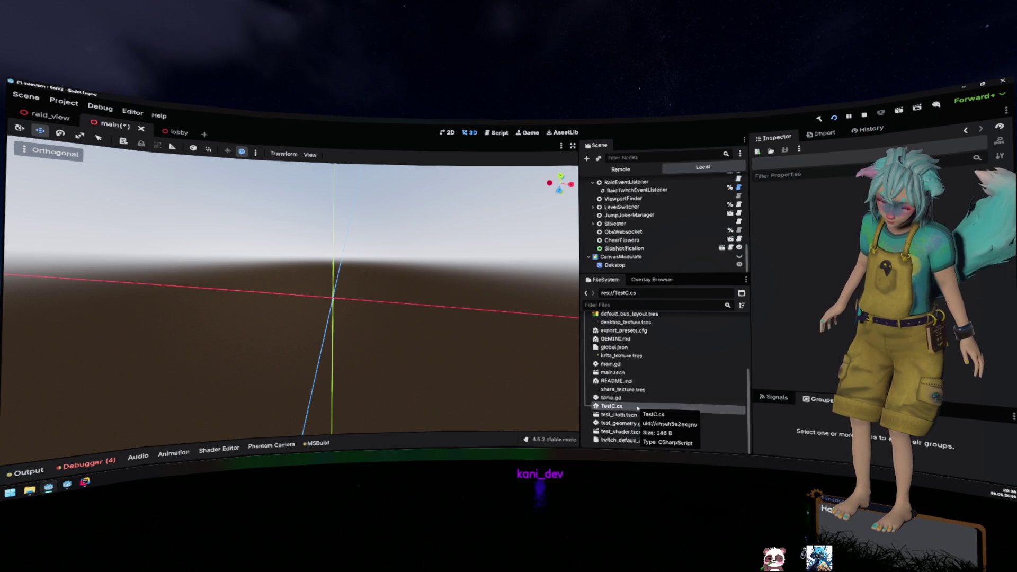
- Save the main scene and delete the TestC.cs script from the project
{"action": "key", "text": "Delete"}
{"action": "key", "text": "Tab"}
{"action": "key", "text": "Return"}
{"action": "key", "text": "ctrl+s"}
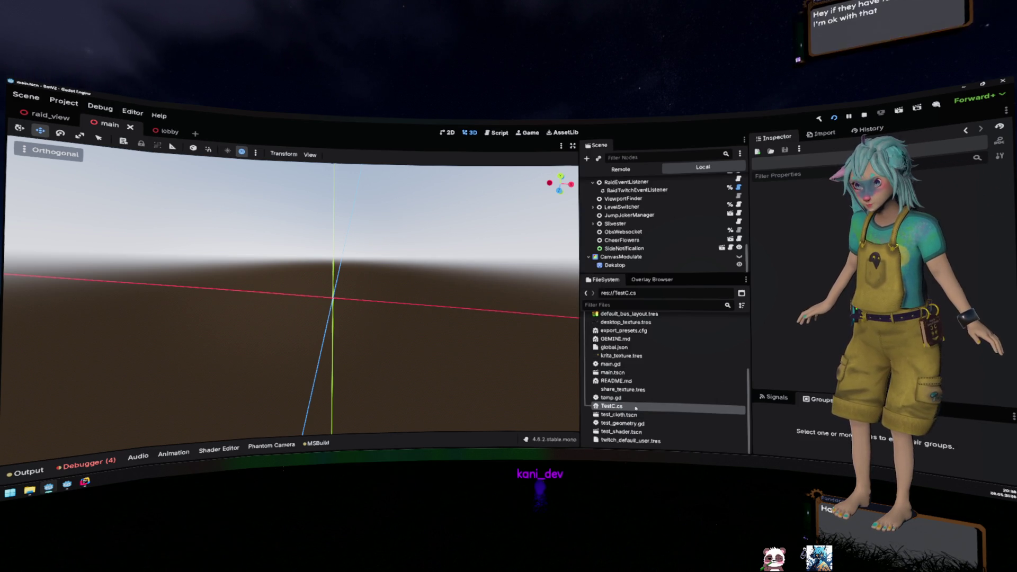
{"action": "key", "text": "Delete"}
{"action": "key", "text": "Return"}
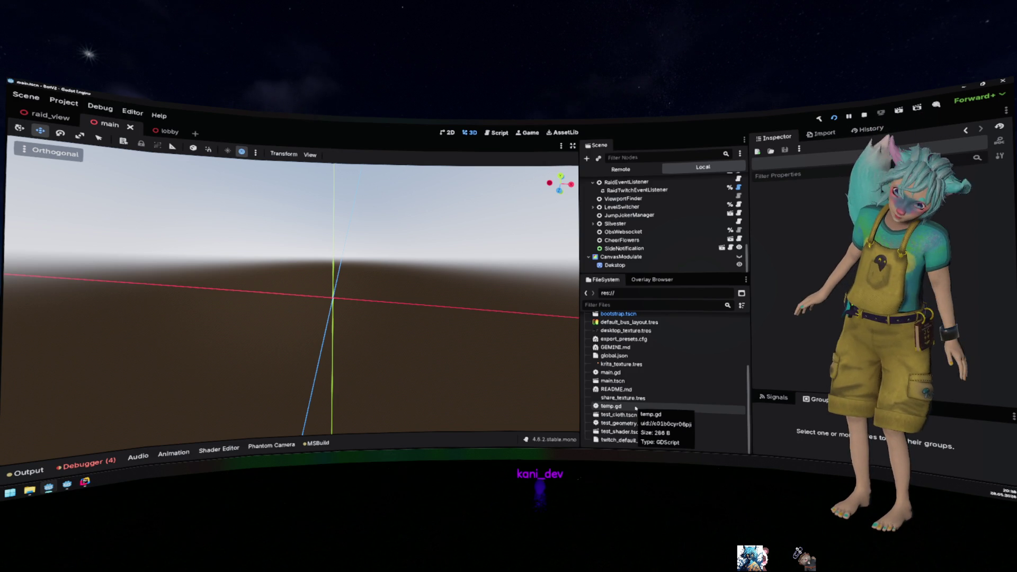
- Open temp.gd and cancel its deletion because the lobby scene depends on it
{"action": "double_click", "coordinate": [612, 406]}
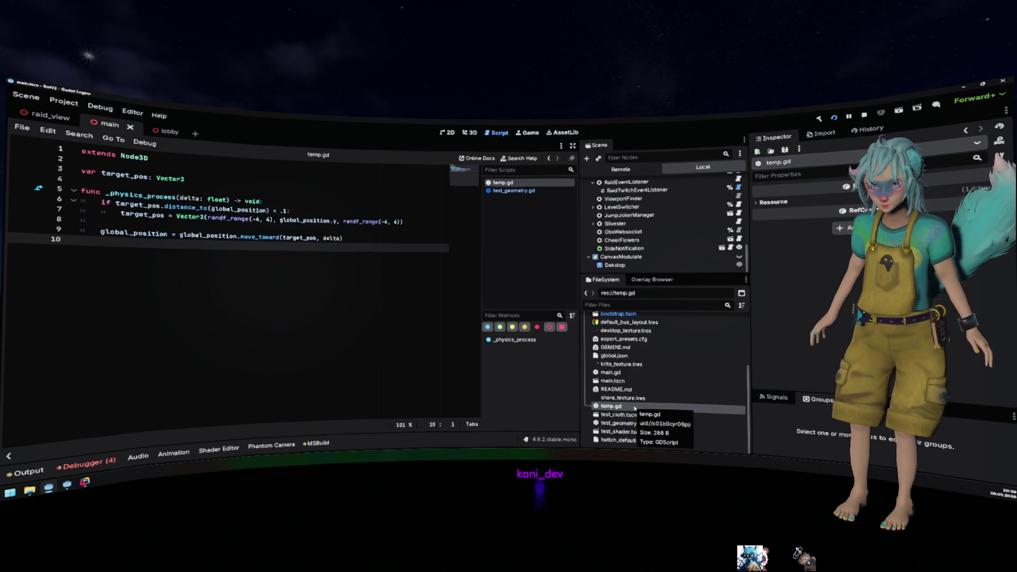
{"action": "key", "text": "Delete"}
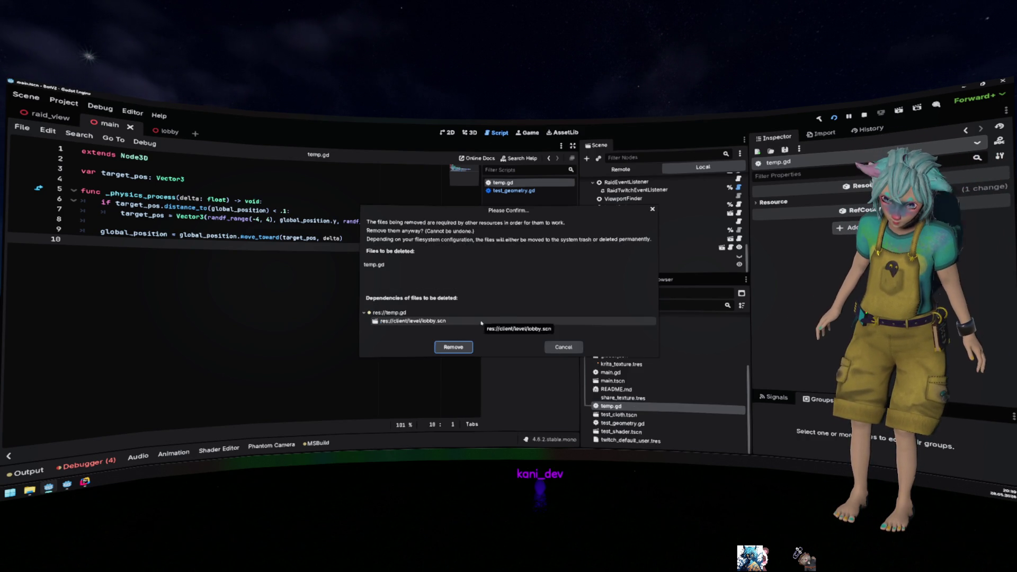
{"action": "left_click", "coordinate": [564, 347]}
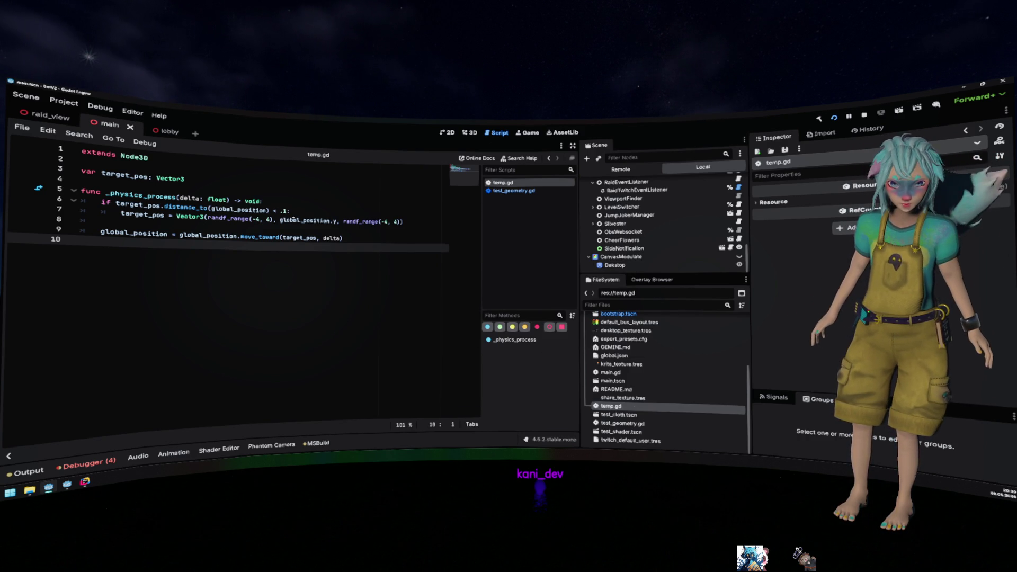
- Switch between the 2D and 3D workspaces, then return to temp.gd in the script editor
{"action": "mouse_move", "coordinate": [206, 213]}
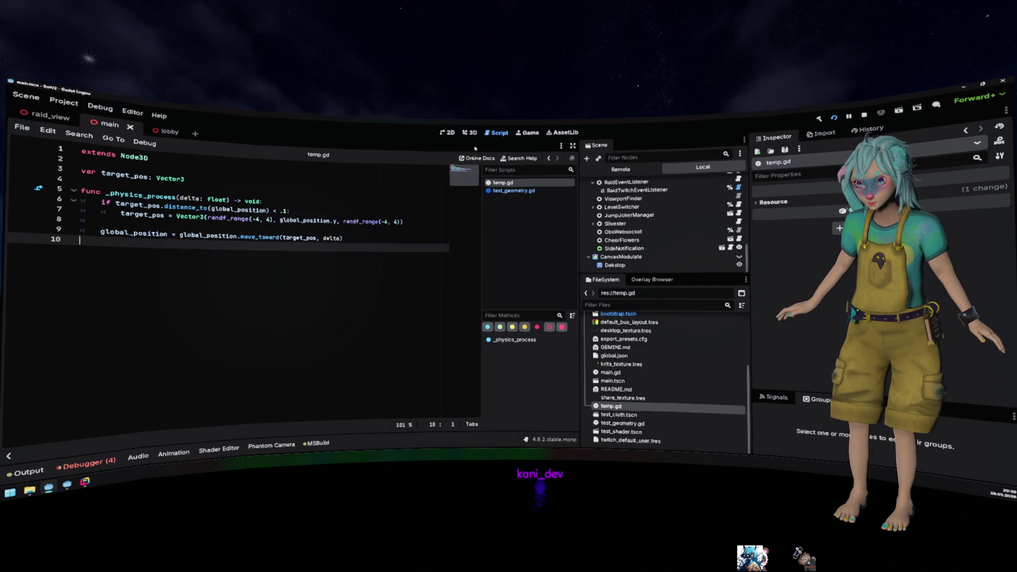
{"action": "left_click", "coordinate": [448, 133]}
{"action": "left_click", "coordinate": [471, 133]}
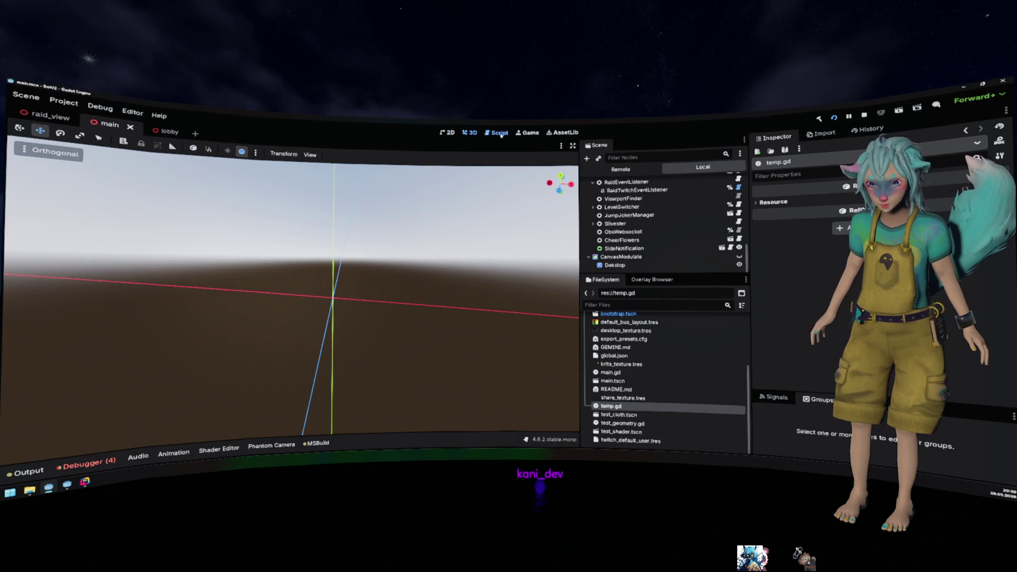
{"action": "left_click", "coordinate": [499, 133]}
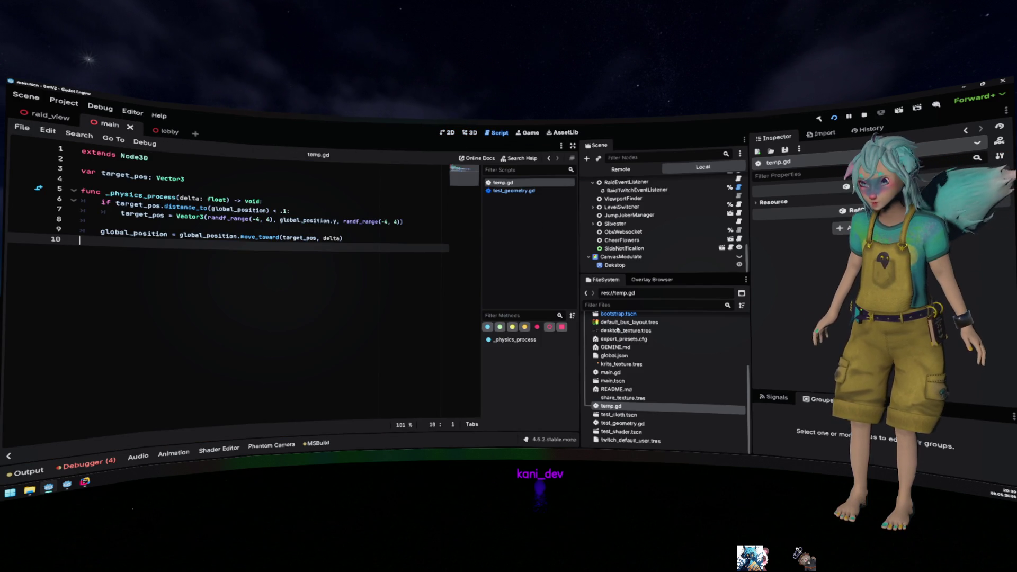
{"action": "mouse_move", "coordinate": [676, 397]}
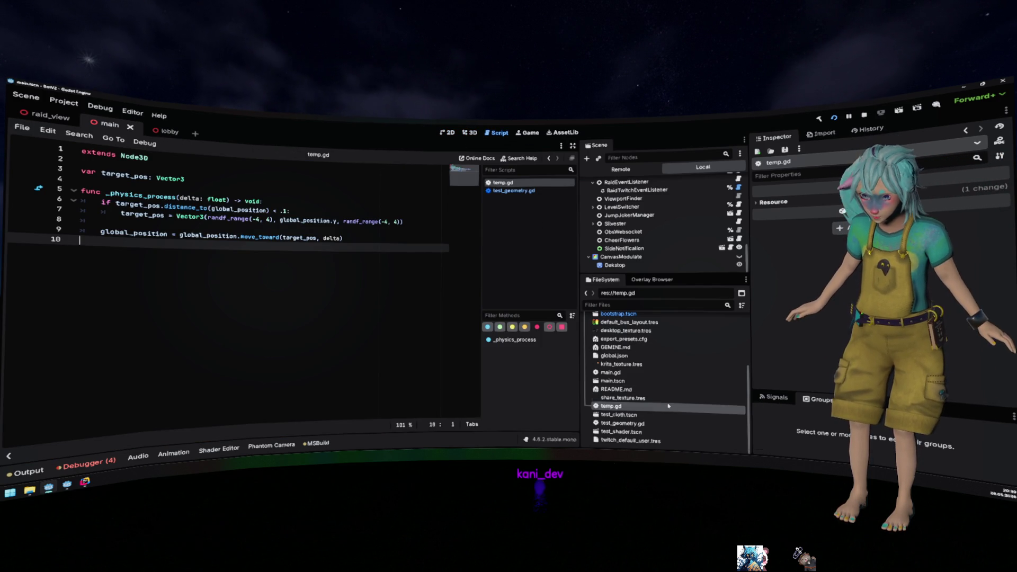
{"action": "scroll", "coordinate": [662, 404], "scroll_direction": "up", "scroll_amount": 1}
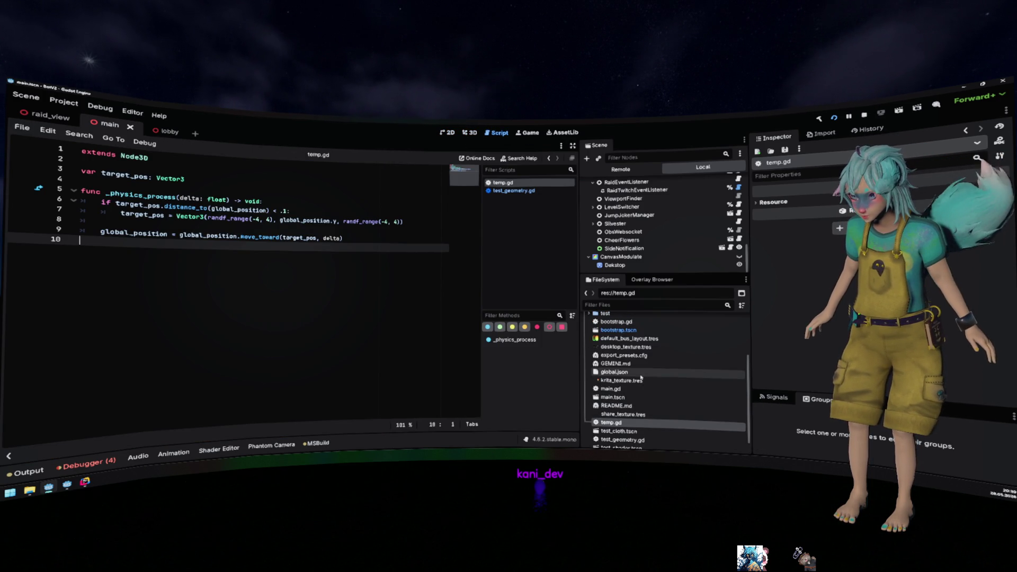
- Open global.json, then move test_geometry.gd, test_cloth.tscn and test_shader.tscn into the test folder
{"action": "double_click", "coordinate": [620, 372]}
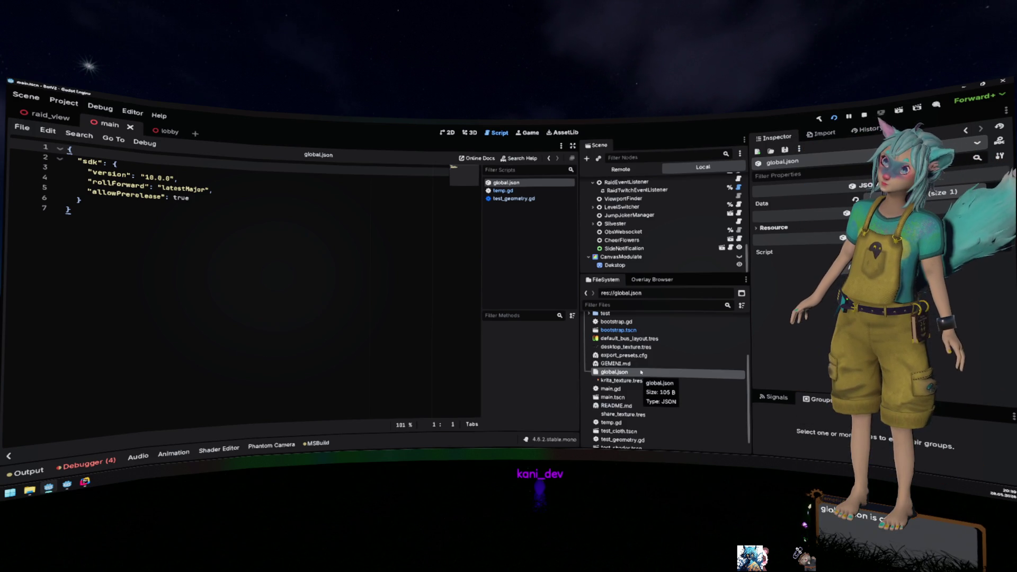
{"action": "scroll", "coordinate": [635, 373], "scroll_direction": "up", "scroll_amount": 4}
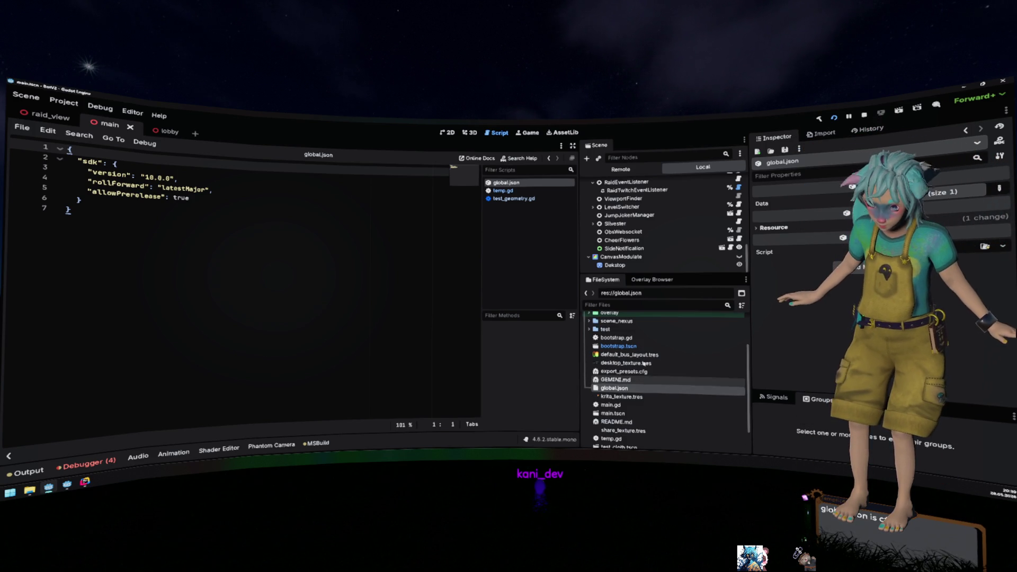
{"action": "left_click", "coordinate": [628, 376]}
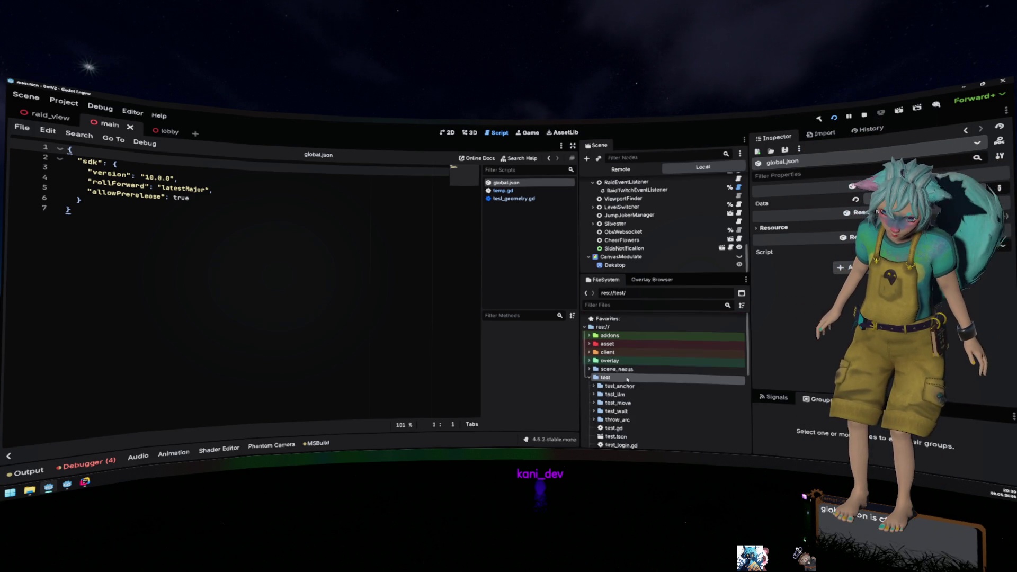
{"action": "scroll", "coordinate": [662, 350], "scroll_direction": "down", "scroll_amount": 3}
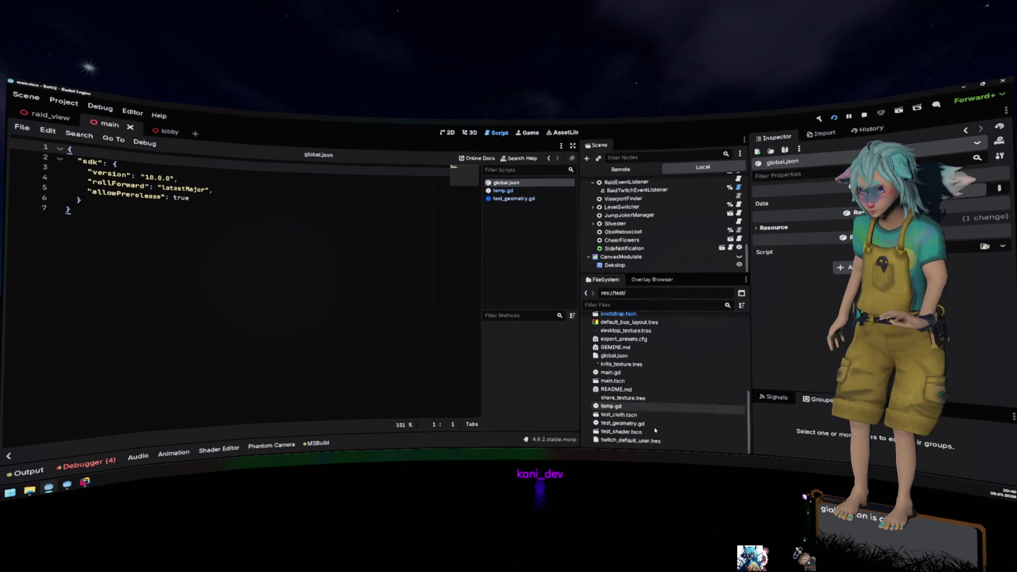
{"action": "left_click", "coordinate": [641, 423]}
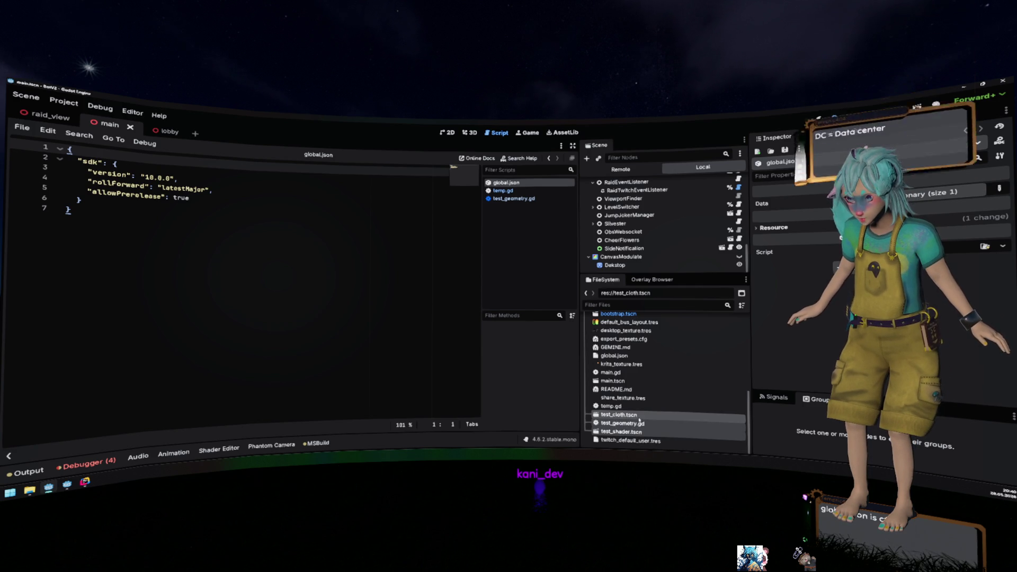
{"action": "left_click", "coordinate": [641, 415]}
{"action": "mouse_move", "coordinate": [643, 419]}
{"action": "left_mouse_down"}
{"action": "mouse_move", "coordinate": [642, 339]}
{"action": "mouse_move", "coordinate": [610, 334]}
{"action": "left_mouse_up"}
{"action": "key", "text": "Return"}
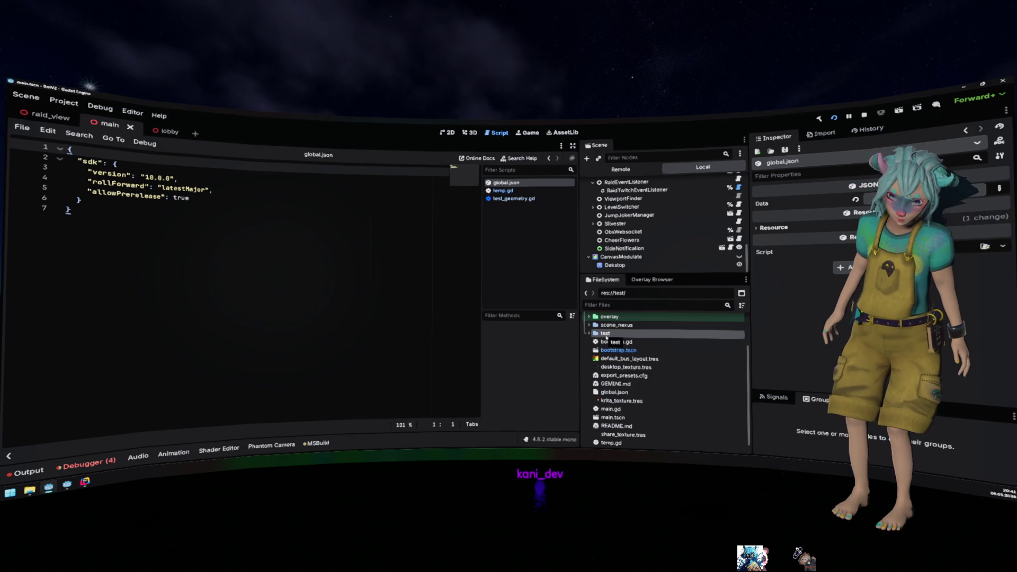
- Close the global.json and temp.gd scripts, leaving test_geometry.gd open
{"action": "middle_click", "coordinate": [529, 183]}
{"action": "middle_click", "coordinate": [528, 184]}
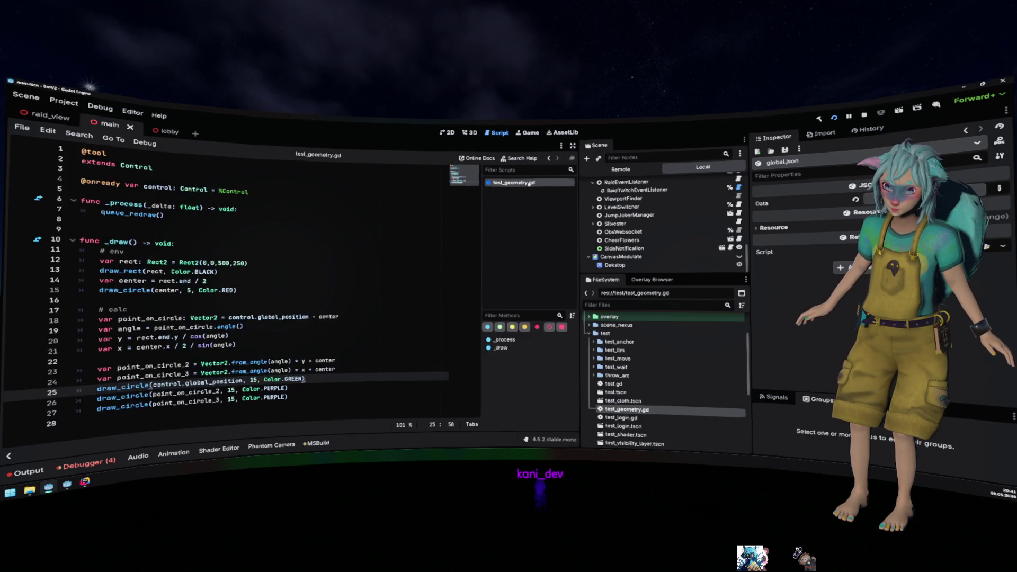
- Close test_geometry.gd and collapse the test folder in FileSystem
{"action": "middle_click", "coordinate": [529, 182]}
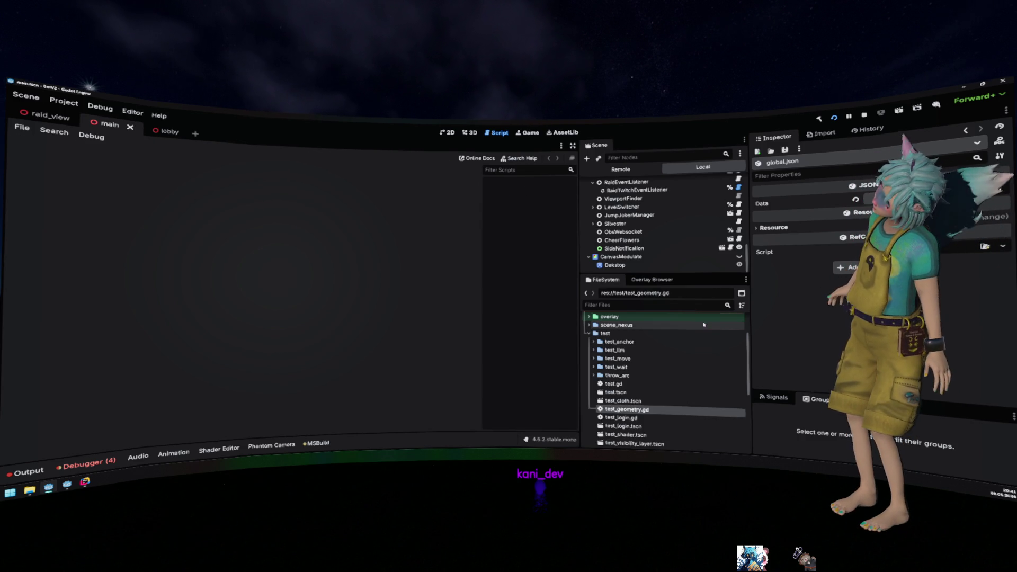
{"action": "double_click", "coordinate": [686, 335]}
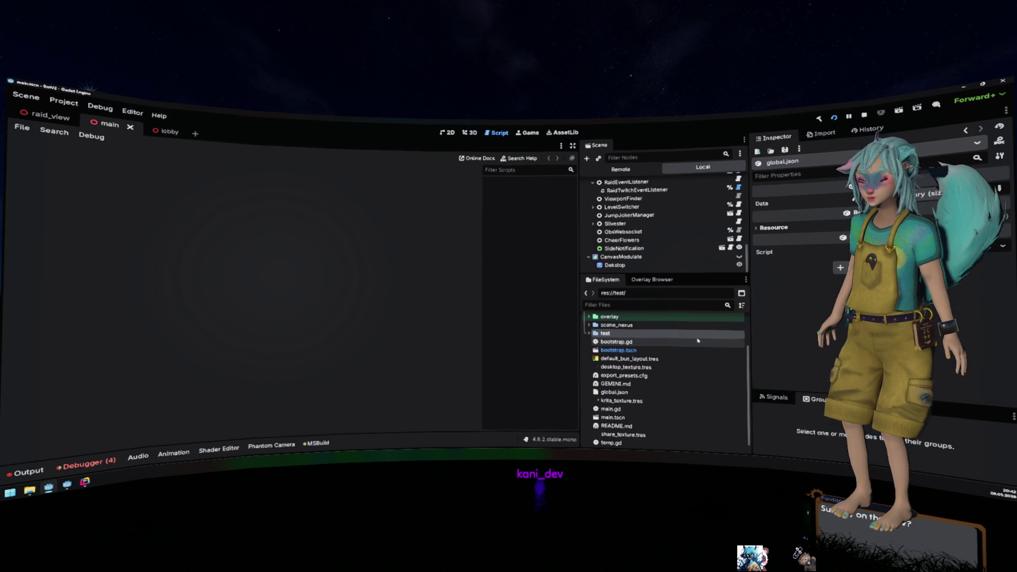
- Widen the Scene/FileSystem docks slightly by moving the Inspector splitter right
{"action": "left_click_drag", "start_coordinate": [751, 314], "coordinate": [758, 315]}
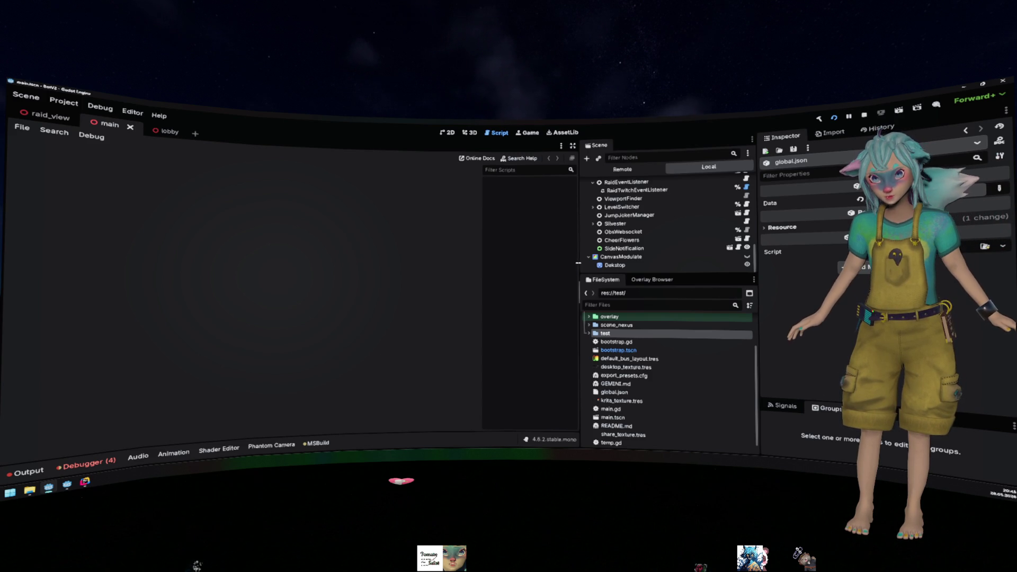
- Resize Godot's file and scene panels, then bring the Rider window to the front
{"action": "left_click_drag", "start_coordinate": [580, 293], "coordinate": [599, 293]}
{"action": "left_click_drag", "start_coordinate": [759, 252], "coordinate": [763, 250]}
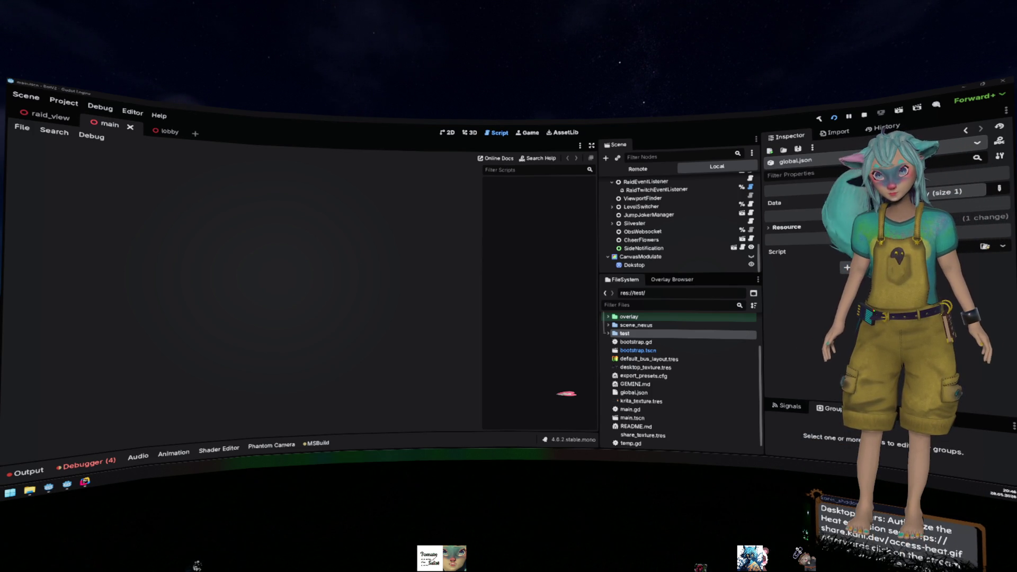
{"action": "left_click", "coordinate": [323, 242]}
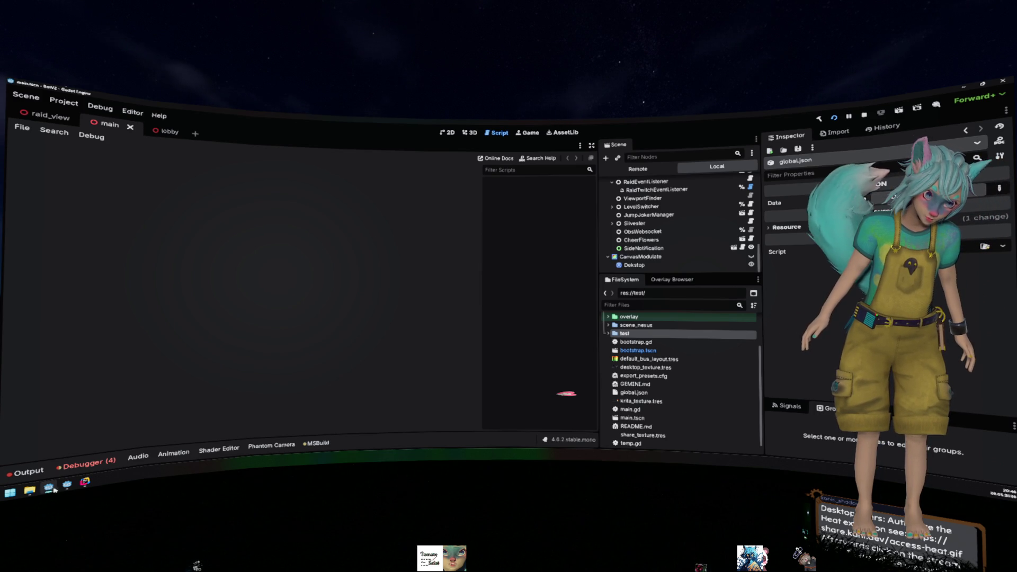
{"action": "left_click", "coordinate": [85, 482]}
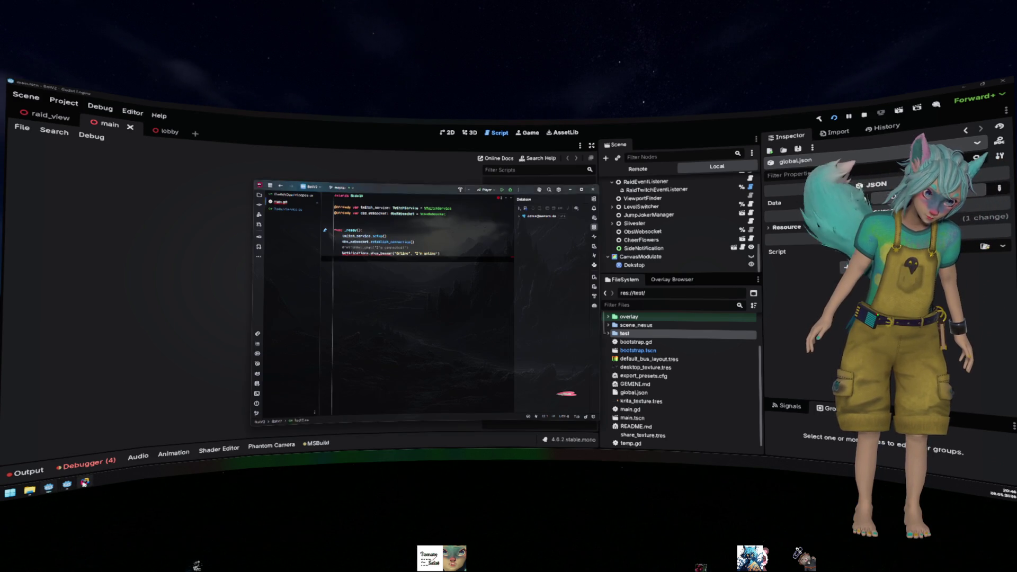
- Open ITwitchOauthScopes.cs in a maximized Rider at 175% interface zoom, then switch to the browser
{"action": "left_click", "coordinate": [294, 201]}
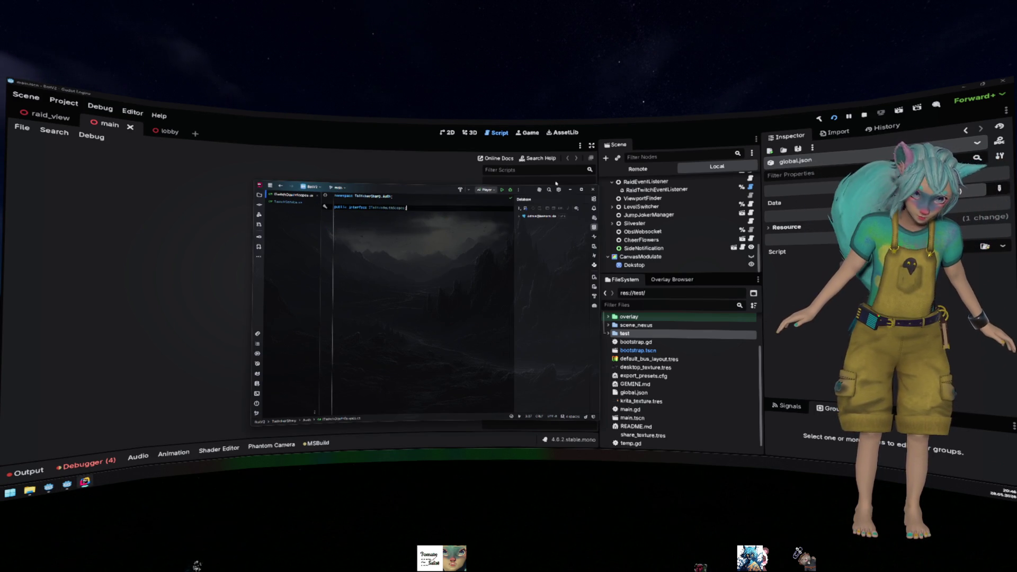
{"action": "left_click", "coordinate": [585, 189]}
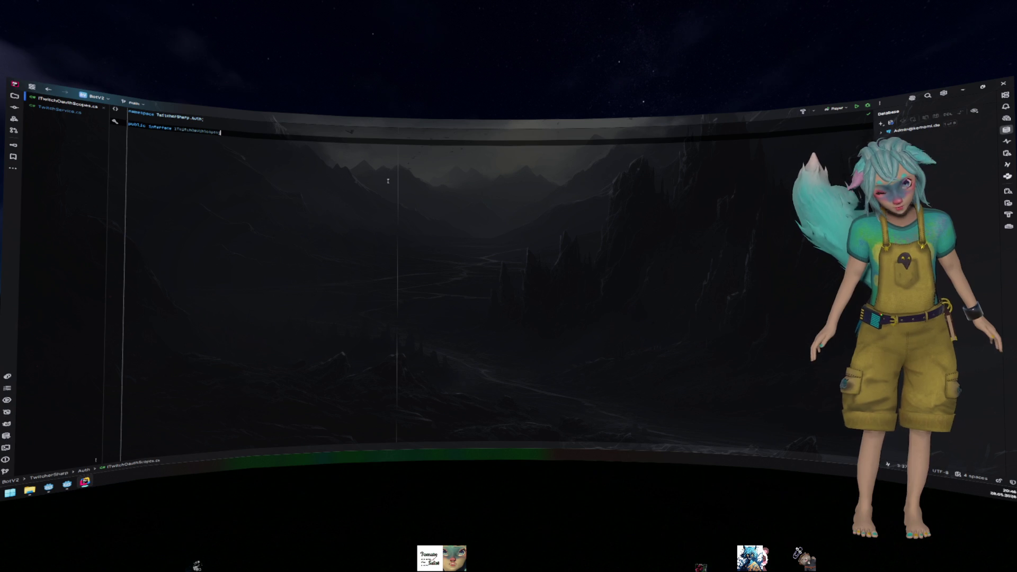
{"action": "key", "text": "ctrl+grave"}
{"action": "key", "text": "Return"}
{"action": "key", "text": "Down"}
{"action": "key", "text": "Down"}
{"action": "key", "text": "Down"}
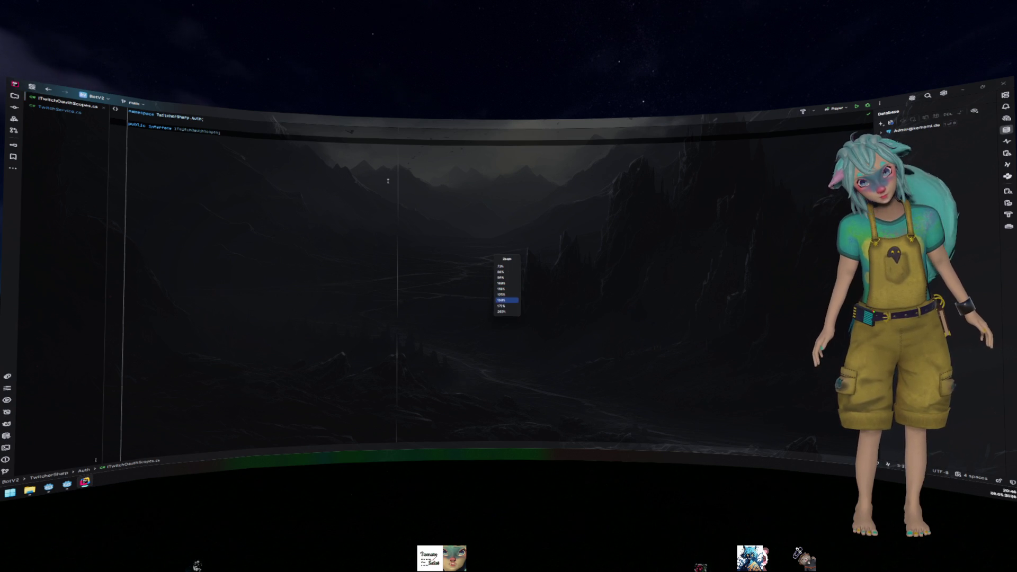
{"action": "key", "text": "Up"}
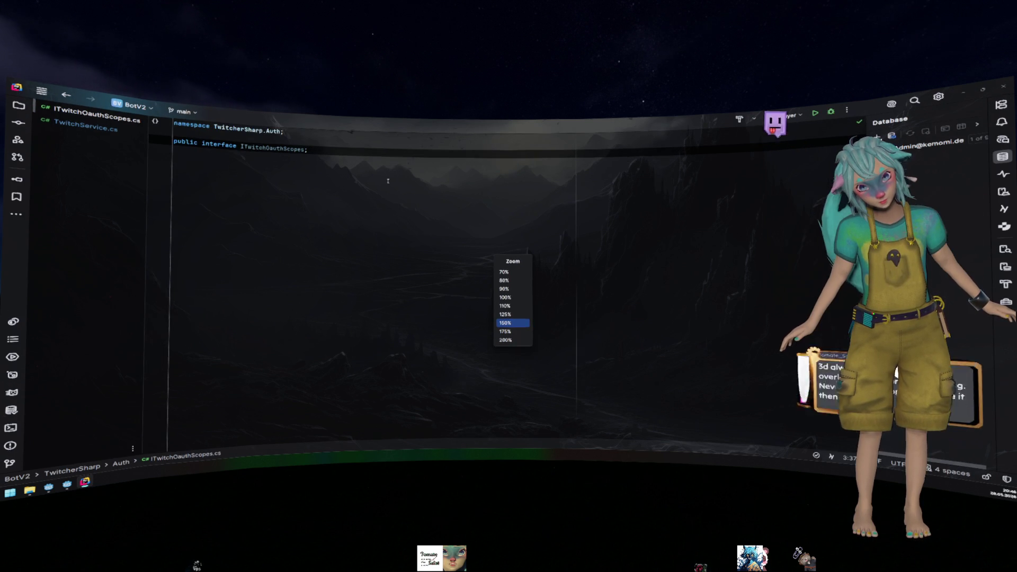
{"action": "key", "text": "Down"}
{"action": "key", "text": "Return"}
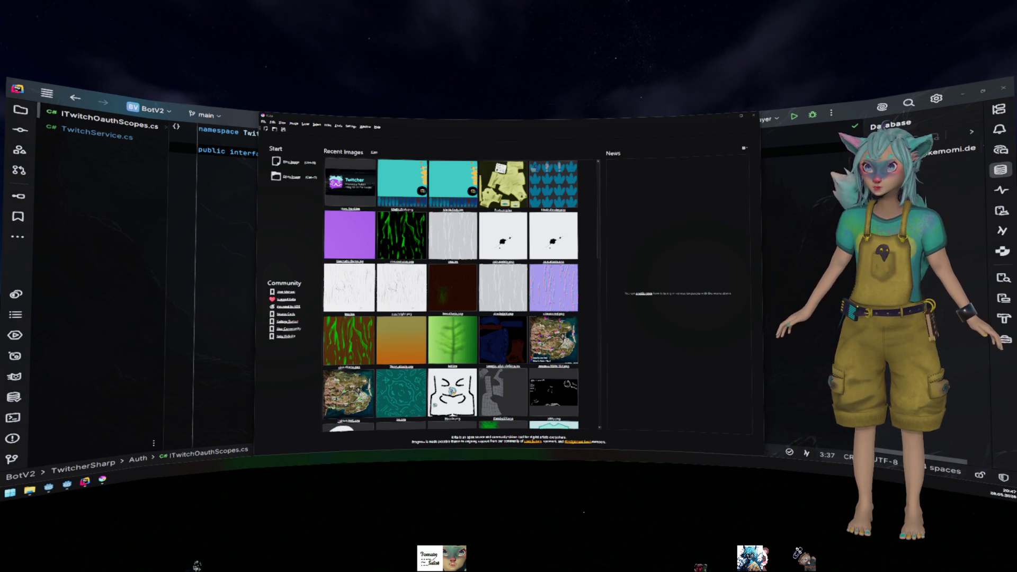
{"action": "key", "text": "ctrl+super+Right"}
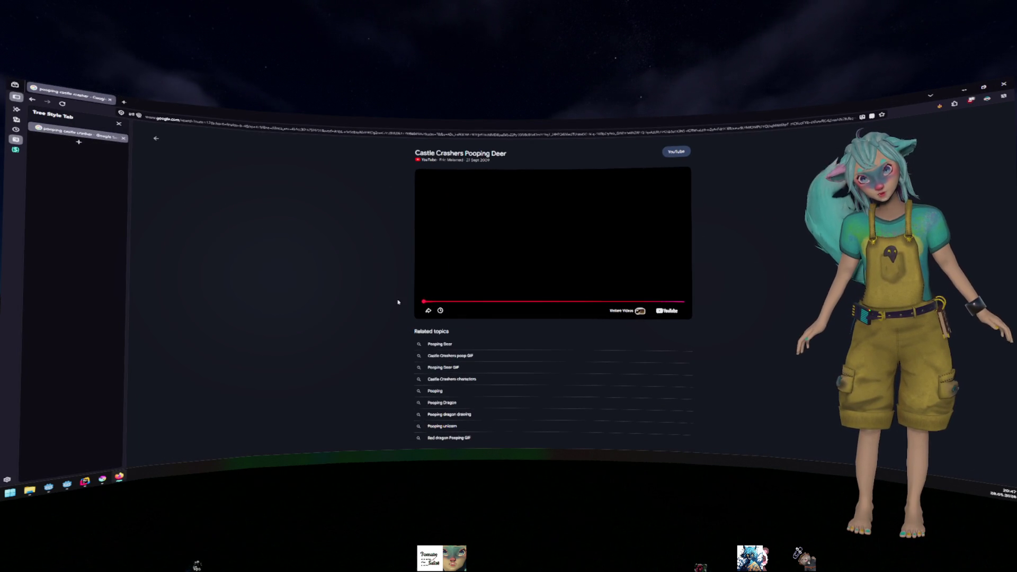
{"action": "left_click", "coordinate": [679, 294]}
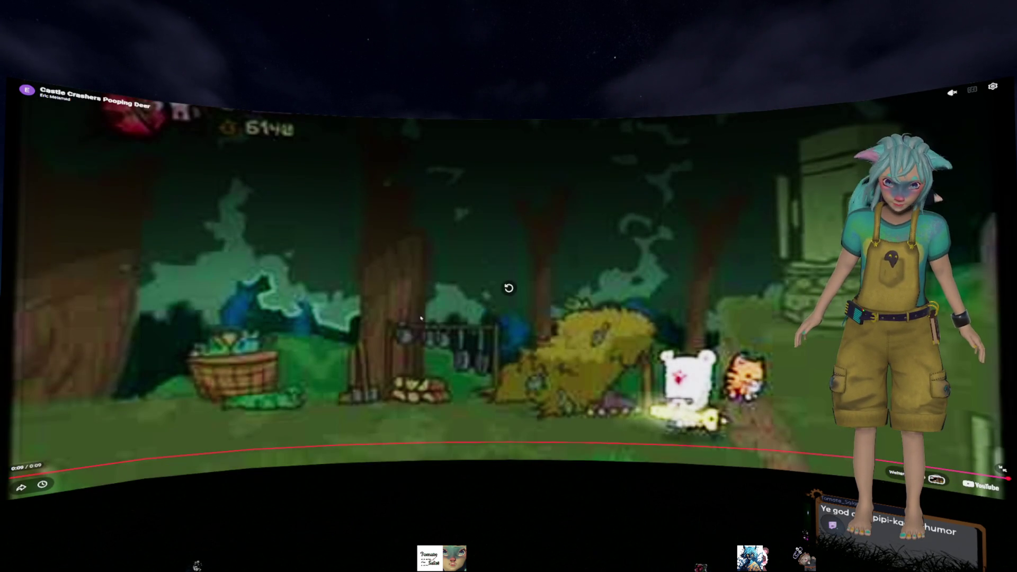
{"action": "left_click", "coordinate": [511, 300]}
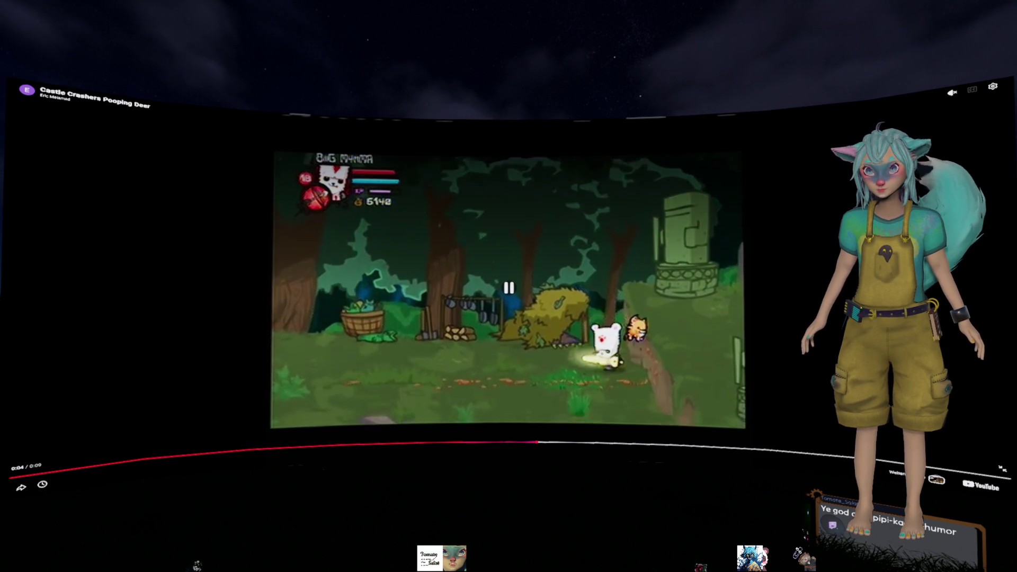
{"action": "key", "text": "f"}
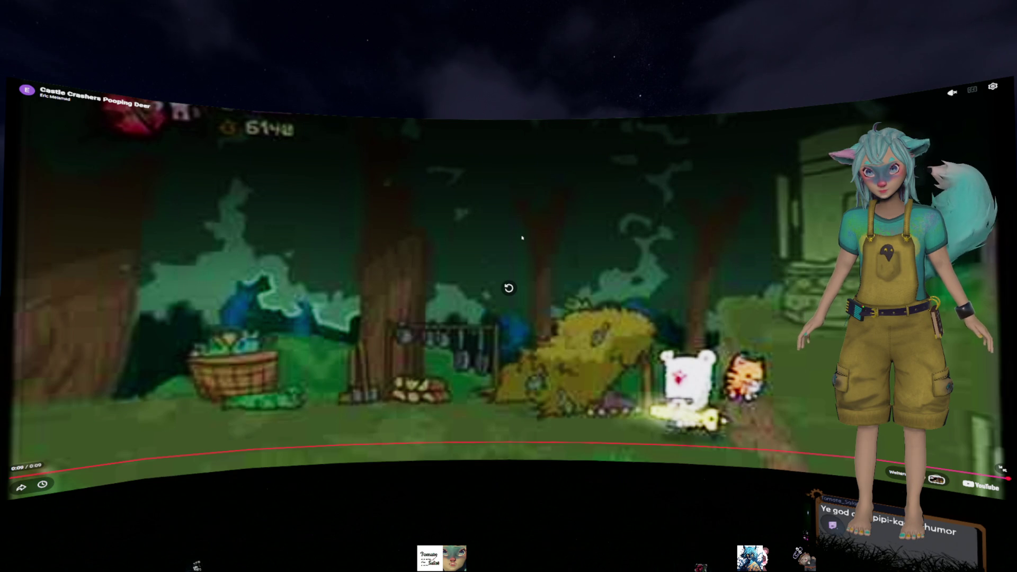
{"action": "key", "text": "Escape"}
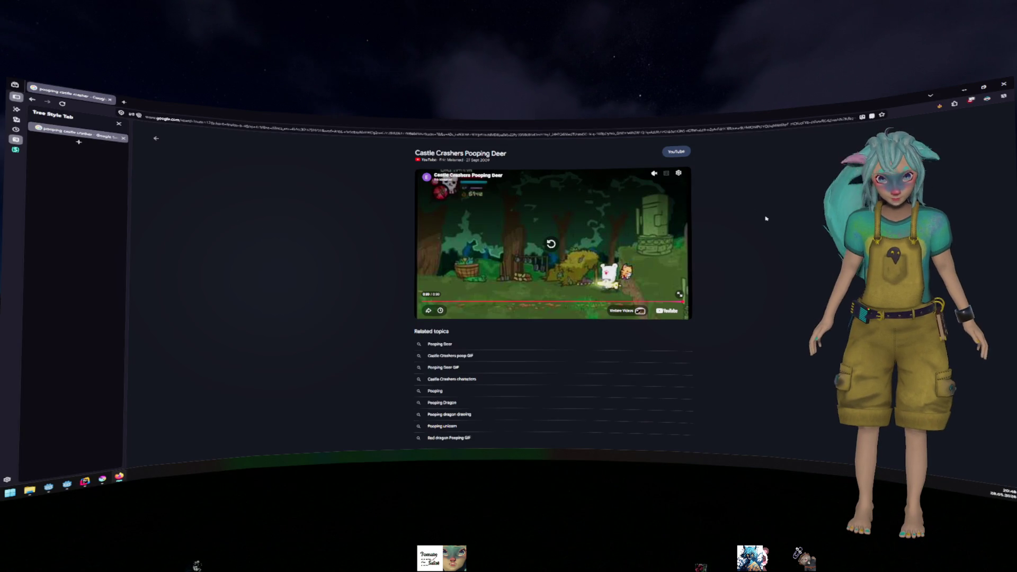
- Return to Krita's start screen and create a new blank document
{"action": "key", "text": "ctrl+super+Right"}
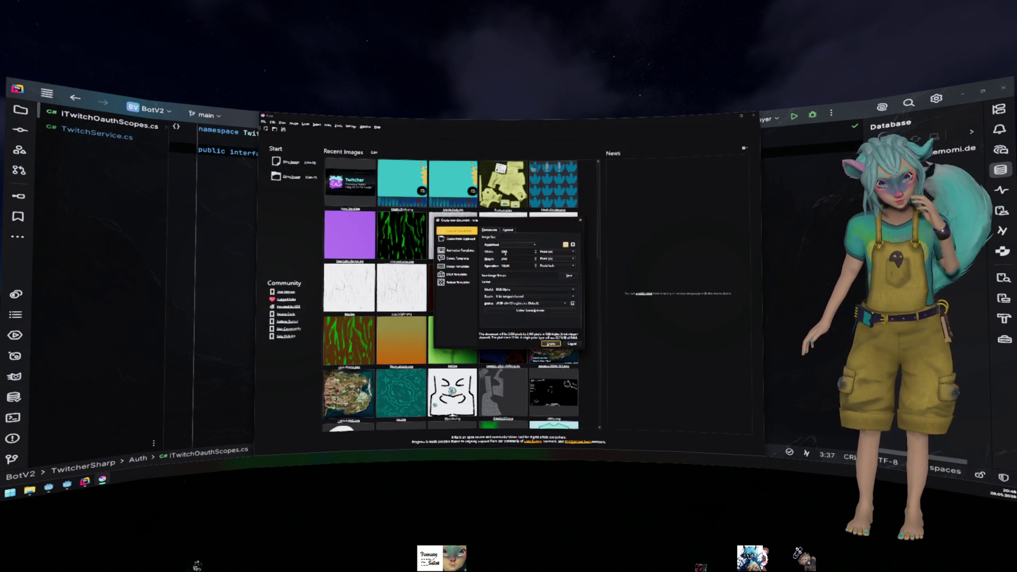
{"action": "left_click", "coordinate": [580, 345]}
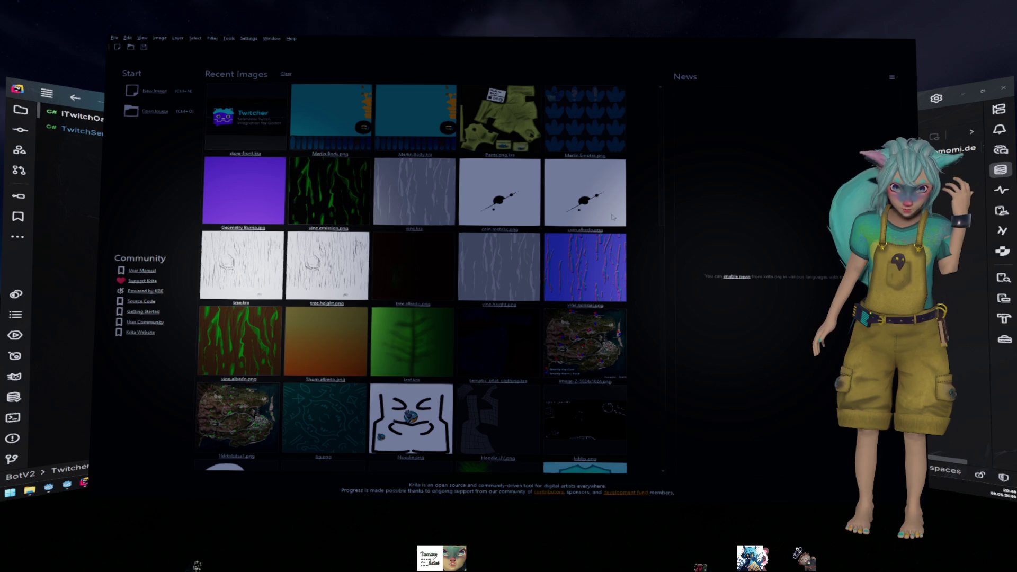
{"action": "left_click", "coordinate": [387, 154]}
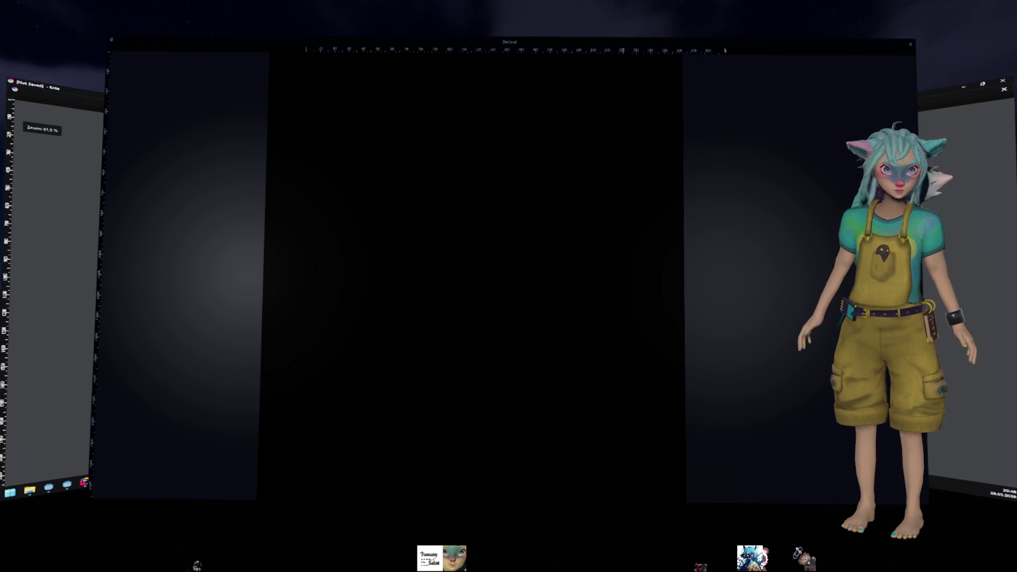
{"action": "key", "text": "Tab"}
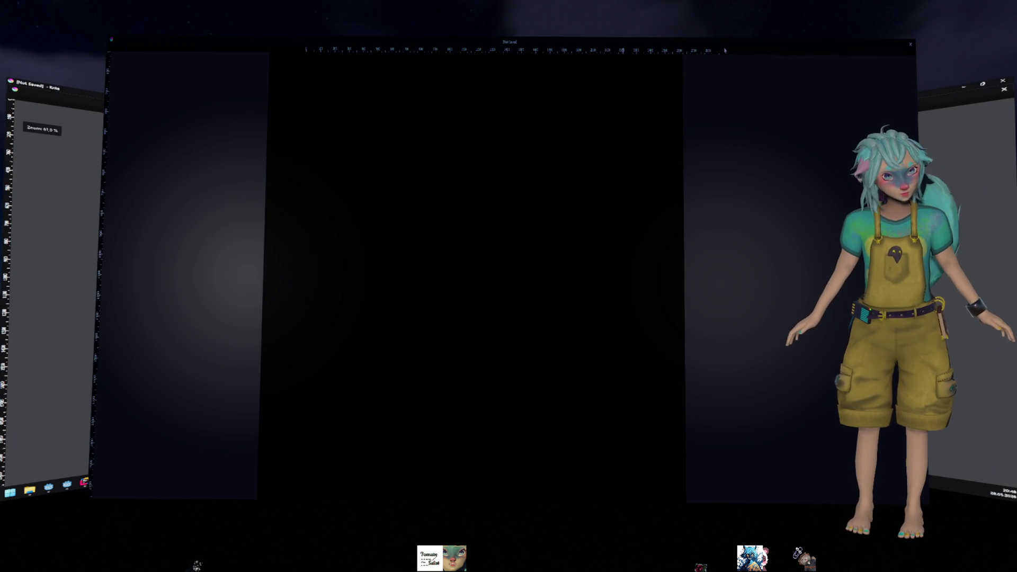
{"action": "scroll", "coordinate": [577, 207], "scroll_direction": "up", "scroll_amount": 5}
{"action": "mouse_move", "coordinate": [526, 242]}
{"action": "left_mouse_down"}
{"action": "mouse_move", "coordinate": [642, 216]}
{"action": "mouse_move", "coordinate": [620, 213]}
{"action": "left_mouse_up"}
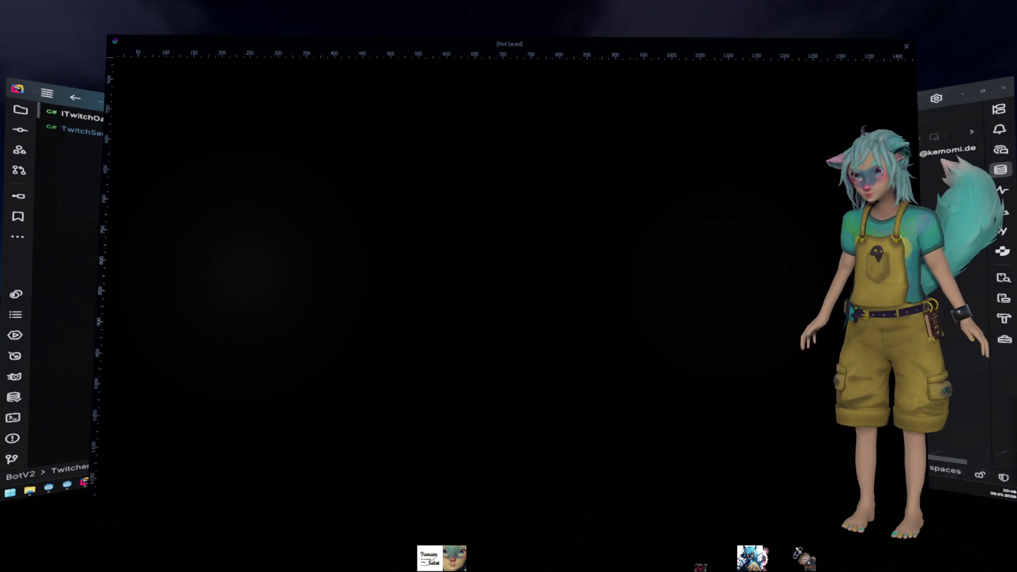
{"action": "scroll", "coordinate": [441, 194], "scroll_direction": "down", "scroll_amount": 2}
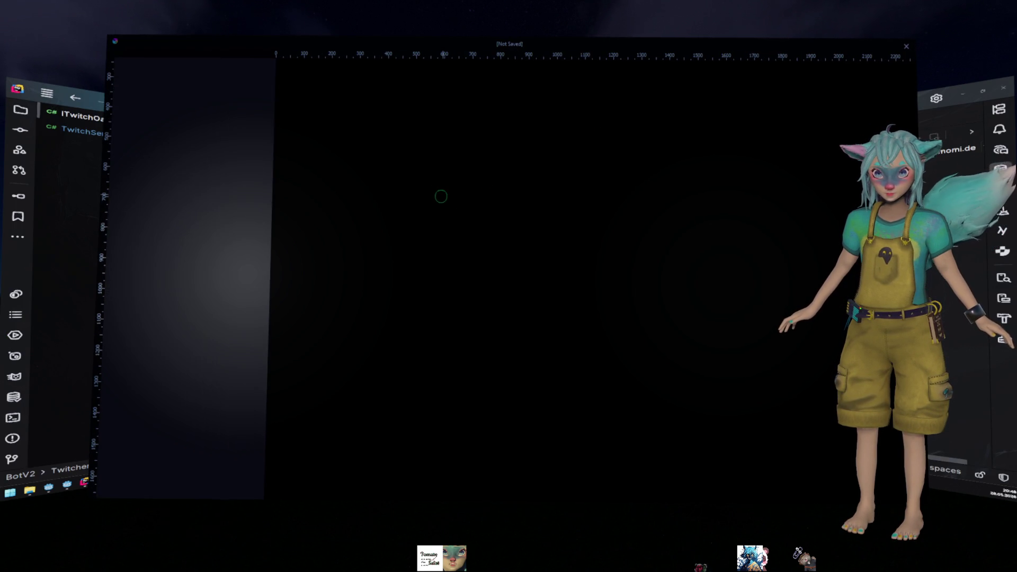
{"action": "mouse_move", "coordinate": [595, 257]}
{"action": "left_mouse_down"}
{"action": "mouse_move", "coordinate": [397, 200]}
{"action": "mouse_move", "coordinate": [423, 198]}
{"action": "left_mouse_up"}
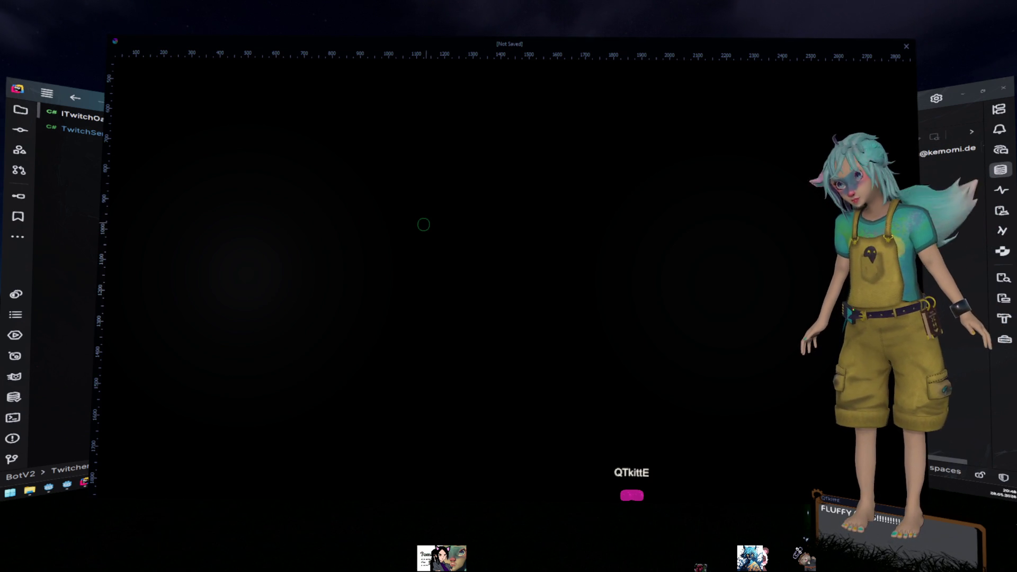
{"action": "scroll", "coordinate": [475, 233], "scroll_direction": "down", "scroll_amount": 5}
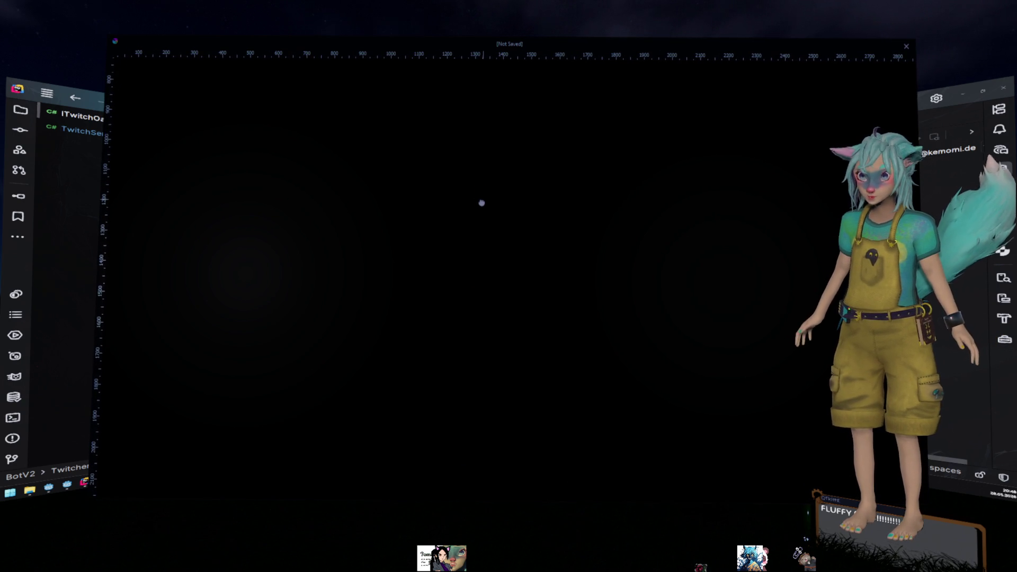
{"action": "left_click_drag", "start_coordinate": [111, 369], "coordinate": [318, 340]}
{"action": "key", "text": "ctrl+z"}
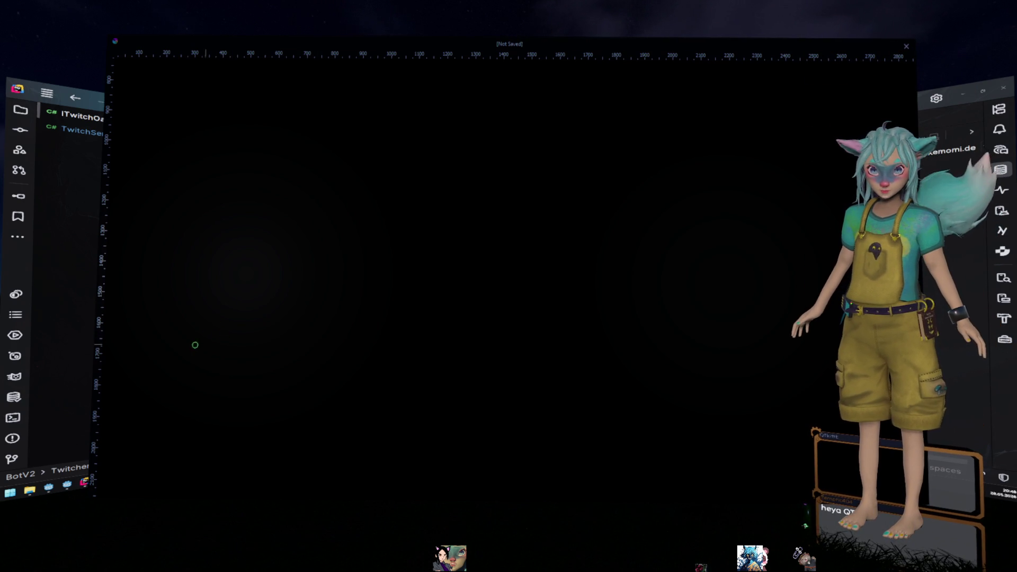
{"action": "mouse_move", "coordinate": [107, 386]}
{"action": "left_mouse_down"}
{"action": "mouse_move", "coordinate": [300, 378]}
{"action": "mouse_move", "coordinate": [594, 389]}
{"action": "left_mouse_up"}
- Draw a vertical divider with shelf lines to its right and small boxes on the shelves
{"action": "left_click_drag", "start_coordinate": [585, 92], "coordinate": [599, 406]}
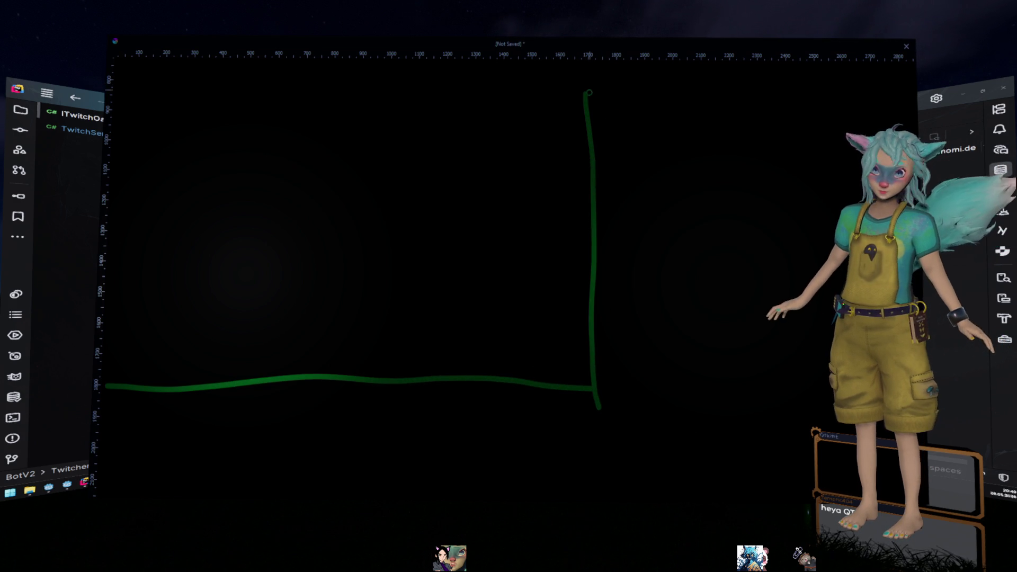
{"action": "left_click_drag", "start_coordinate": [585, 94], "coordinate": [874, 91]}
{"action": "left_click_drag", "start_coordinate": [600, 188], "coordinate": [858, 184]}
{"action": "left_click_drag", "start_coordinate": [599, 311], "coordinate": [854, 288]}
{"action": "mouse_move", "coordinate": [626, 186]}
{"action": "left_mouse_down"}
{"action": "mouse_move", "coordinate": [628, 128]}
{"action": "mouse_move", "coordinate": [646, 183]}
{"action": "left_mouse_up"}
{"action": "left_click_drag", "start_coordinate": [827, 241], "coordinate": [828, 258]}
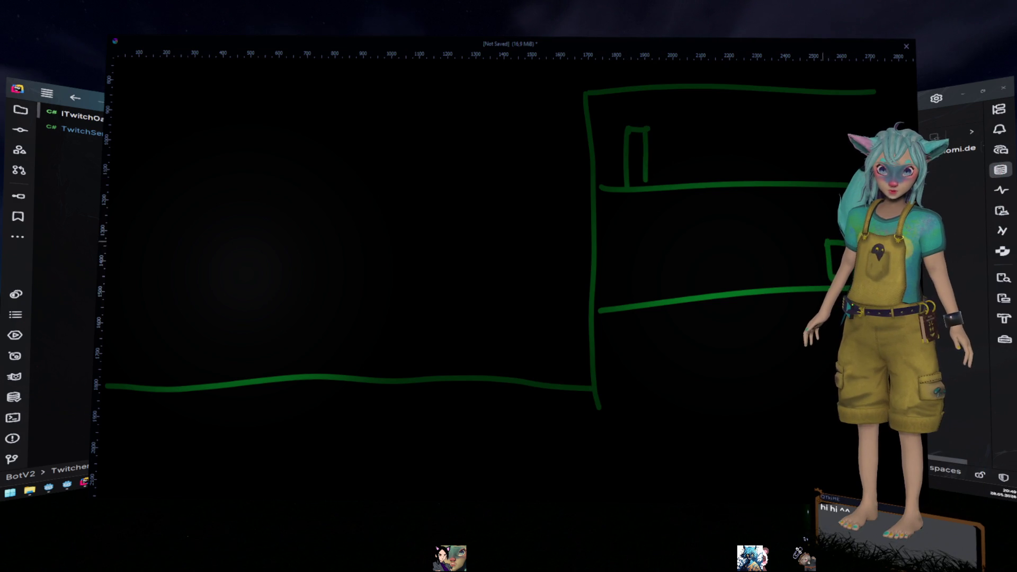
{"action": "mouse_move", "coordinate": [594, 407]}
{"action": "left_mouse_down"}
{"action": "mouse_move", "coordinate": [601, 501]}
{"action": "mouse_move", "coordinate": [842, 397]}
{"action": "left_mouse_up"}
{"action": "mouse_move", "coordinate": [641, 386]}
{"action": "left_mouse_down"}
{"action": "mouse_move", "coordinate": [640, 349]}
{"action": "mouse_move", "coordinate": [650, 394]}
{"action": "left_mouse_up"}
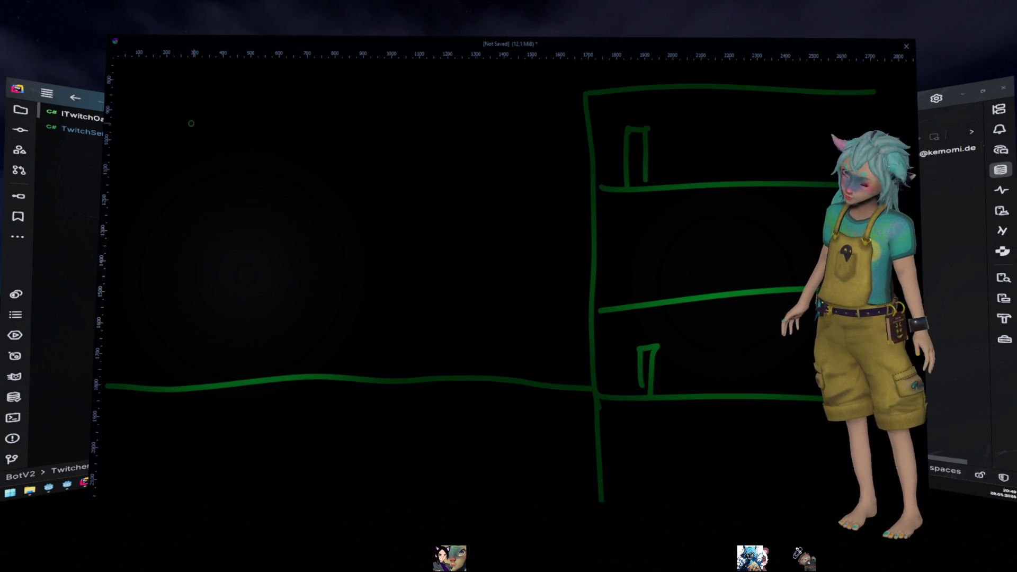
- Handwrite the word 'Stream' at the top left
{"action": "left_click_drag", "start_coordinate": [211, 93], "coordinate": [166, 139]}
{"action": "mouse_move", "coordinate": [261, 111]}
{"action": "left_mouse_down"}
{"action": "mouse_move", "coordinate": [226, 150]}
{"action": "mouse_move", "coordinate": [262, 142]}
{"action": "left_mouse_up"}
{"action": "mouse_move", "coordinate": [248, 165]}
{"action": "left_mouse_down"}
{"action": "mouse_move", "coordinate": [280, 158]}
{"action": "mouse_move", "coordinate": [279, 172]}
{"action": "mouse_move", "coordinate": [318, 190]}
{"action": "mouse_move", "coordinate": [363, 233]}
{"action": "left_mouse_up"}
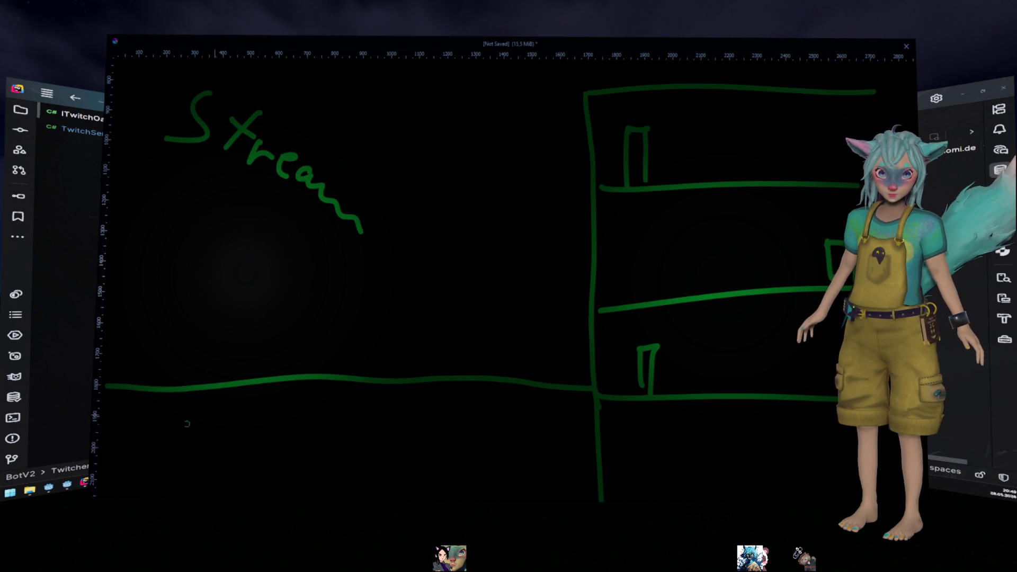
- Draw boxes along the bottom, connect the two by the divider, and start a stick figure
{"action": "left_click_drag", "start_coordinate": [125, 442], "coordinate": [122, 487]}
{"action": "left_click_drag", "start_coordinate": [122, 437], "coordinate": [148, 482]}
{"action": "mouse_move", "coordinate": [535, 439]}
{"action": "left_mouse_down"}
{"action": "mouse_move", "coordinate": [541, 485]}
{"action": "mouse_move", "coordinate": [563, 441]}
{"action": "left_mouse_up"}
{"action": "left_click_drag", "start_coordinate": [560, 443], "coordinate": [554, 477]}
{"action": "mouse_move", "coordinate": [632, 441]}
{"action": "left_mouse_down"}
{"action": "mouse_move", "coordinate": [633, 472]}
{"action": "mouse_move", "coordinate": [656, 439]}
{"action": "mouse_move", "coordinate": [653, 469]}
{"action": "left_mouse_up"}
{"action": "left_click_drag", "start_coordinate": [652, 469], "coordinate": [634, 471]}
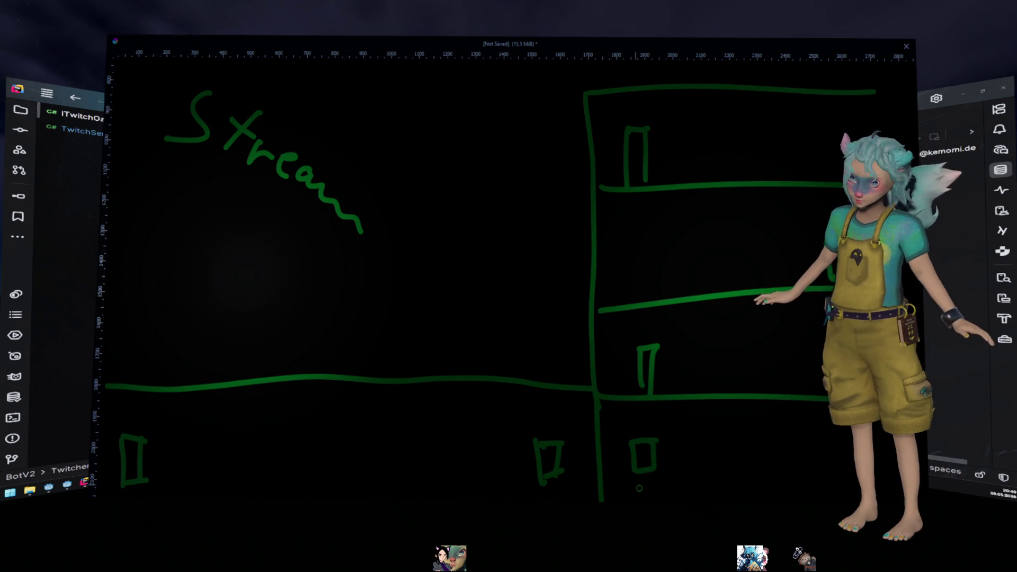
{"action": "left_click_drag", "start_coordinate": [562, 458], "coordinate": [640, 462]}
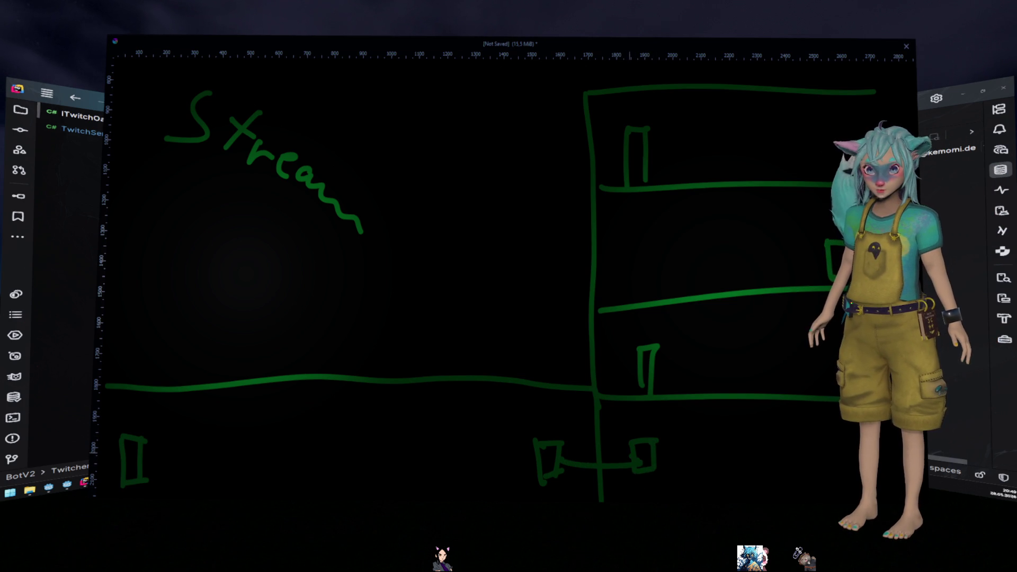
{"action": "mouse_move", "coordinate": [251, 448]}
{"action": "left_mouse_down"}
{"action": "mouse_move", "coordinate": [241, 493]}
{"action": "mouse_move", "coordinate": [258, 489]}
{"action": "mouse_move", "coordinate": [250, 449]}
{"action": "left_mouse_up"}
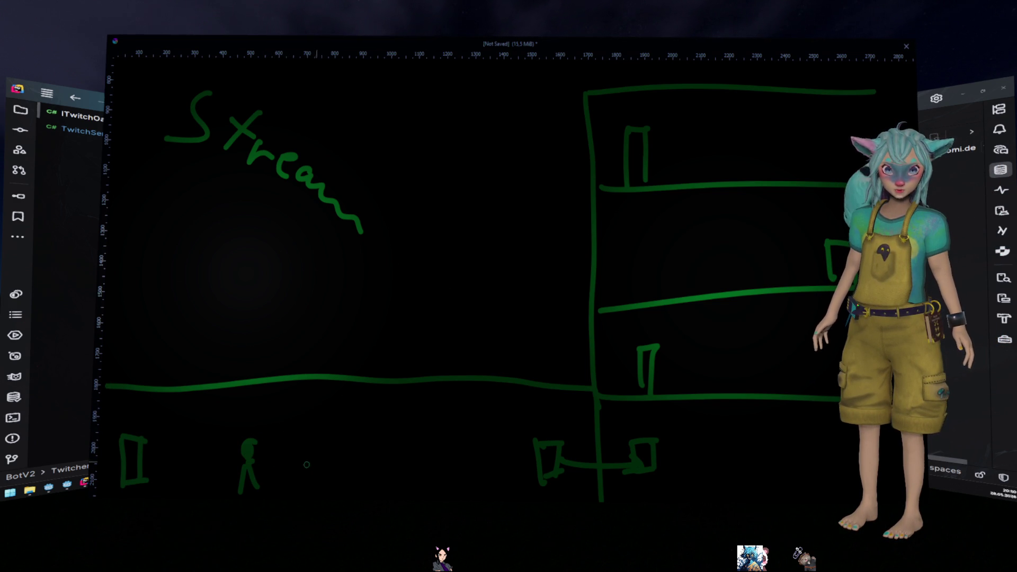
- Begin a green box to the right of the stick figure
{"action": "mouse_move", "coordinate": [306, 460]}
{"action": "left_mouse_down"}
{"action": "mouse_move", "coordinate": [307, 485]}
{"action": "mouse_move", "coordinate": [358, 461]}
{"action": "mouse_move", "coordinate": [327, 449]}
{"action": "mouse_move", "coordinate": [362, 451]}
{"action": "mouse_move", "coordinate": [354, 488]}
{"action": "mouse_move", "coordinate": [370, 481]}
{"action": "left_mouse_up"}
- Close the 3D box and draw a curved arrow from the lower box up to the shelf
{"action": "left_click_drag", "start_coordinate": [323, 448], "coordinate": [367, 448]}
{"action": "mouse_move", "coordinate": [318, 473]}
{"action": "left_mouse_down"}
{"action": "mouse_move", "coordinate": [312, 484]}
{"action": "mouse_move", "coordinate": [372, 482]}
{"action": "left_mouse_up"}
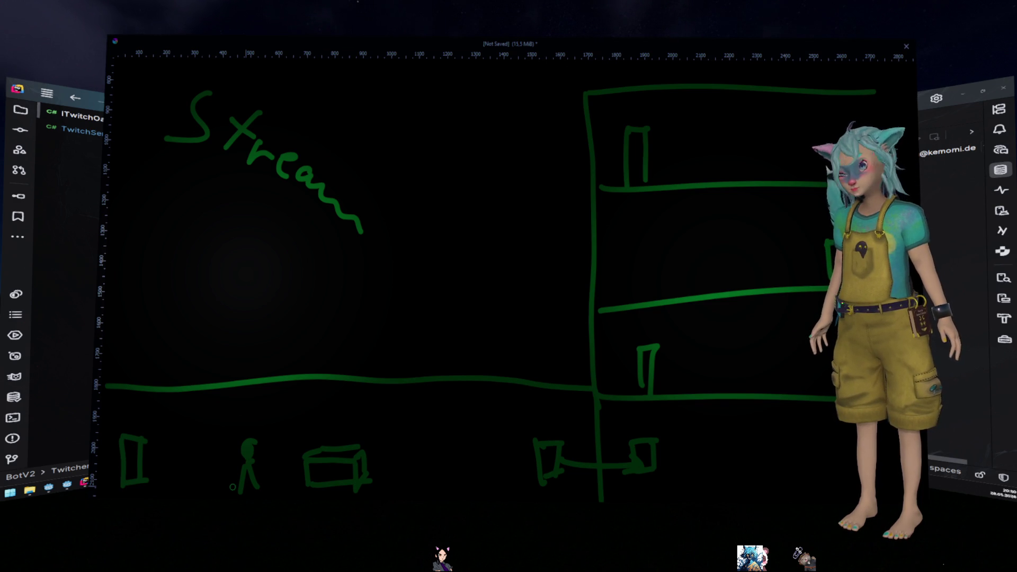
{"action": "mouse_move", "coordinate": [650, 441]}
{"action": "left_mouse_down"}
{"action": "mouse_move", "coordinate": [664, 384]}
{"action": "mouse_move", "coordinate": [680, 394]}
{"action": "left_mouse_up"}
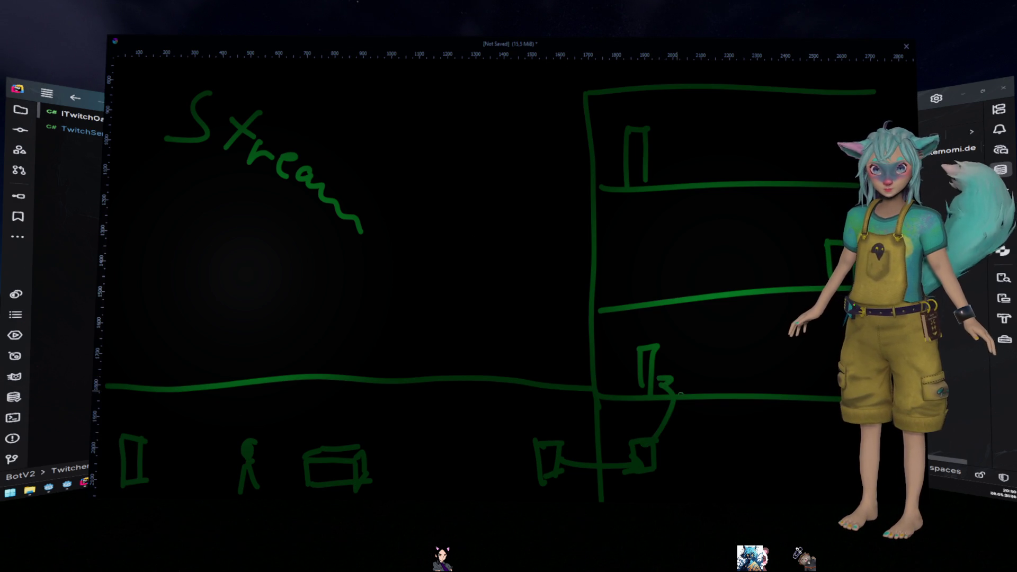
{"action": "mouse_move", "coordinate": [644, 365]}
{"action": "left_mouse_down"}
{"action": "mouse_move", "coordinate": [715, 276]}
{"action": "mouse_move", "coordinate": [798, 267]}
{"action": "mouse_move", "coordinate": [763, 154]}
{"action": "mouse_move", "coordinate": [658, 157]}
{"action": "mouse_move", "coordinate": [672, 143]}
{"action": "left_mouse_up"}
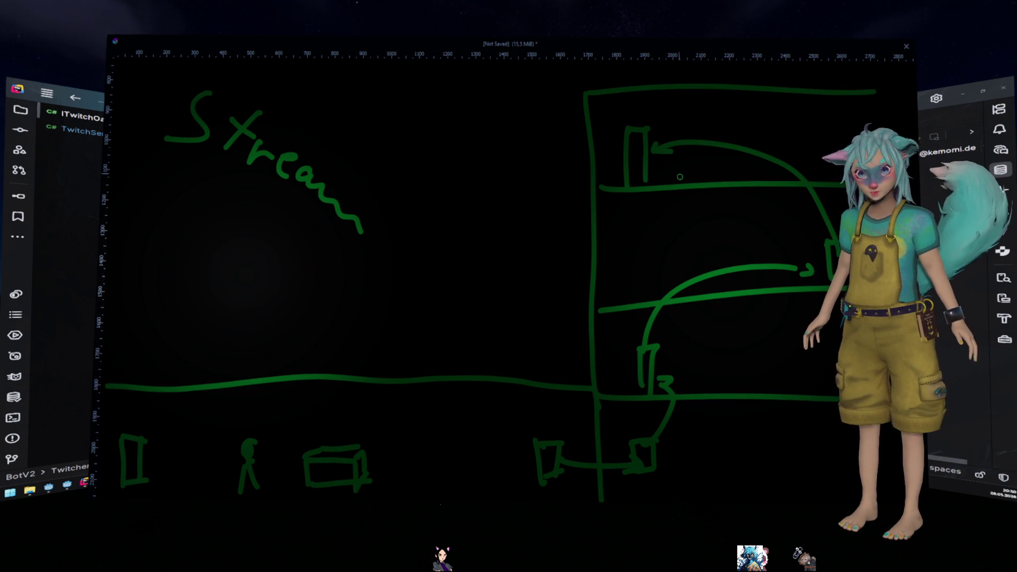
{"action": "mouse_move", "coordinate": [747, 469]}
{"action": "left_mouse_down"}
{"action": "mouse_move", "coordinate": [792, 470]}
{"action": "mouse_move", "coordinate": [760, 486]}
{"action": "mouse_move", "coordinate": [790, 497]}
{"action": "left_mouse_up"}
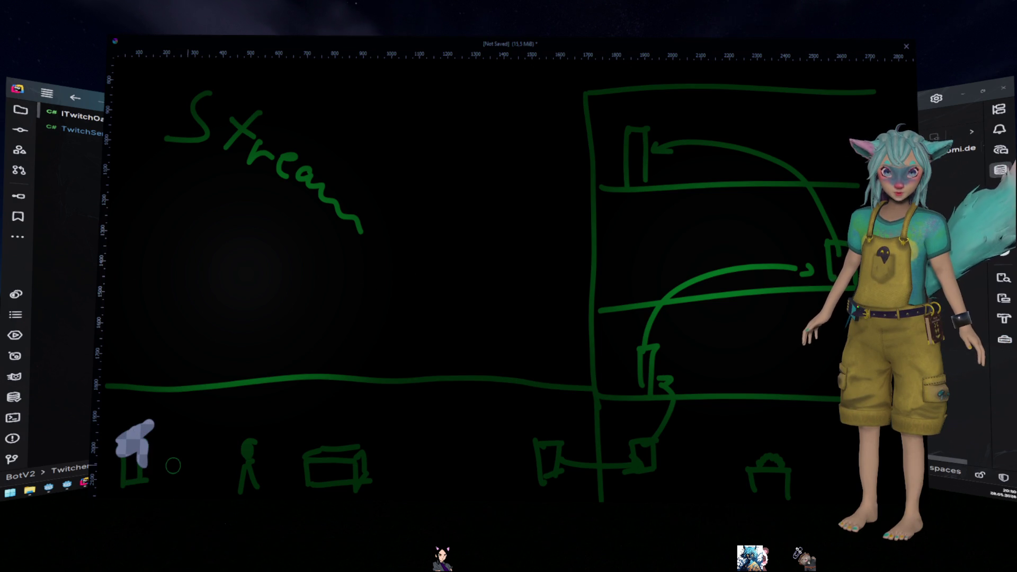
- Erase the bottom-left shapes and lower box, then draw a pine, a leafy tree and a leftward arrow
{"action": "mouse_move", "coordinate": [150, 447]}
{"action": "left_mouse_down"}
{"action": "mouse_move", "coordinate": [130, 456]}
{"action": "mouse_move", "coordinate": [132, 477]}
{"action": "mouse_move", "coordinate": [239, 470]}
{"action": "mouse_move", "coordinate": [307, 488]}
{"action": "mouse_move", "coordinate": [259, 475]}
{"action": "mouse_move", "coordinate": [424, 466]}
{"action": "left_mouse_up"}
{"action": "mouse_move", "coordinate": [524, 459]}
{"action": "left_mouse_down"}
{"action": "mouse_move", "coordinate": [557, 474]}
{"action": "mouse_move", "coordinate": [591, 465]}
{"action": "left_mouse_up"}
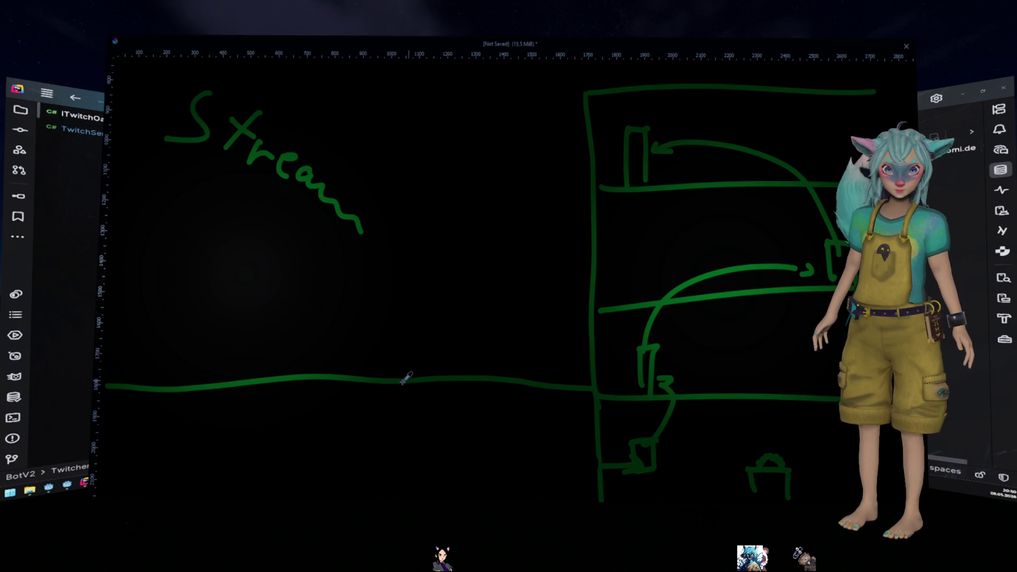
{"action": "mouse_move", "coordinate": [133, 472]}
{"action": "left_mouse_down"}
{"action": "mouse_move", "coordinate": [140, 495]}
{"action": "mouse_move", "coordinate": [157, 480]}
{"action": "mouse_move", "coordinate": [137, 443]}
{"action": "mouse_move", "coordinate": [143, 411]}
{"action": "mouse_move", "coordinate": [149, 440]}
{"action": "mouse_move", "coordinate": [161, 436]}
{"action": "mouse_move", "coordinate": [159, 477]}
{"action": "left_mouse_up"}
{"action": "mouse_move", "coordinate": [212, 457]}
{"action": "left_mouse_down"}
{"action": "mouse_move", "coordinate": [216, 495]}
{"action": "mouse_move", "coordinate": [183, 468]}
{"action": "mouse_move", "coordinate": [178, 428]}
{"action": "mouse_move", "coordinate": [210, 393]}
{"action": "mouse_move", "coordinate": [245, 407]}
{"action": "mouse_move", "coordinate": [226, 469]}
{"action": "left_mouse_up"}
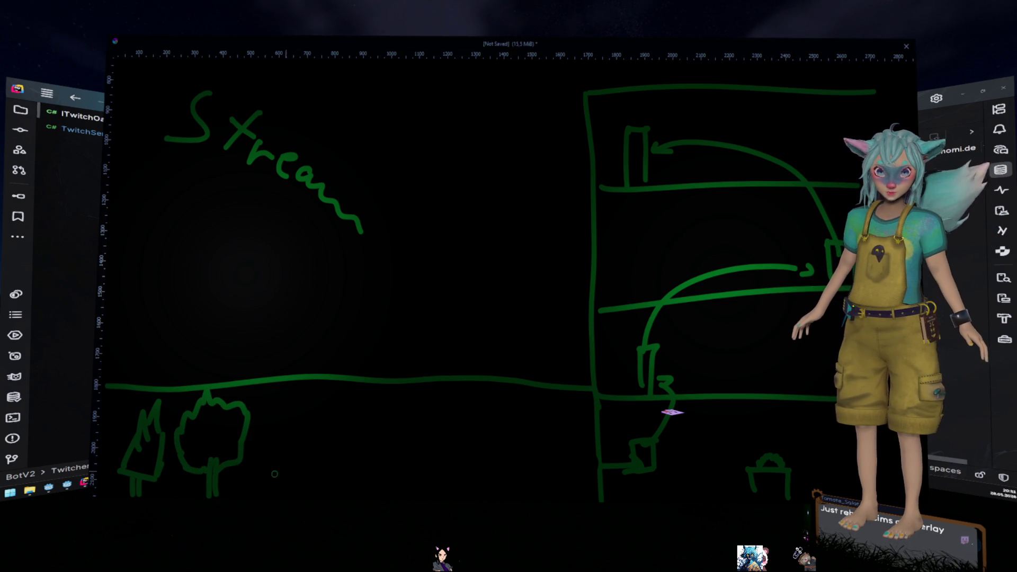
{"action": "left_click_drag", "start_coordinate": [279, 470], "coordinate": [299, 479]}
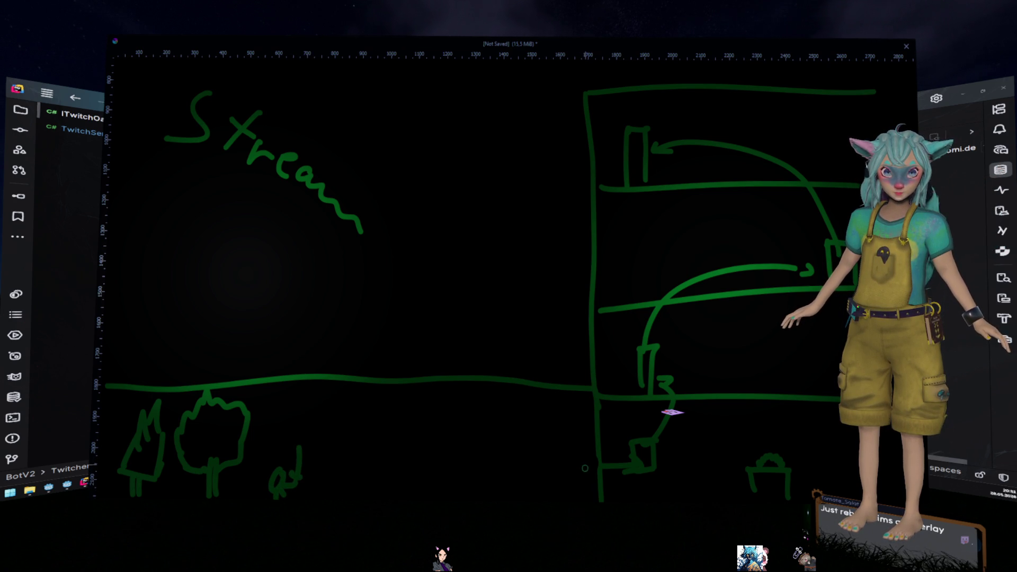
{"action": "left_click_drag", "start_coordinate": [580, 474], "coordinate": [561, 492]}
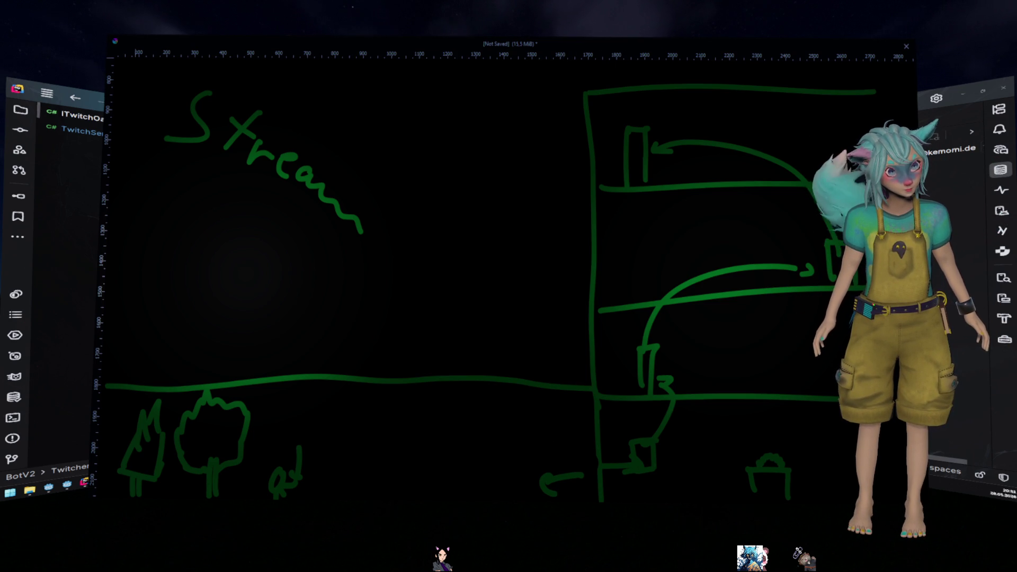
{"action": "key", "text": "alt+Tab"}
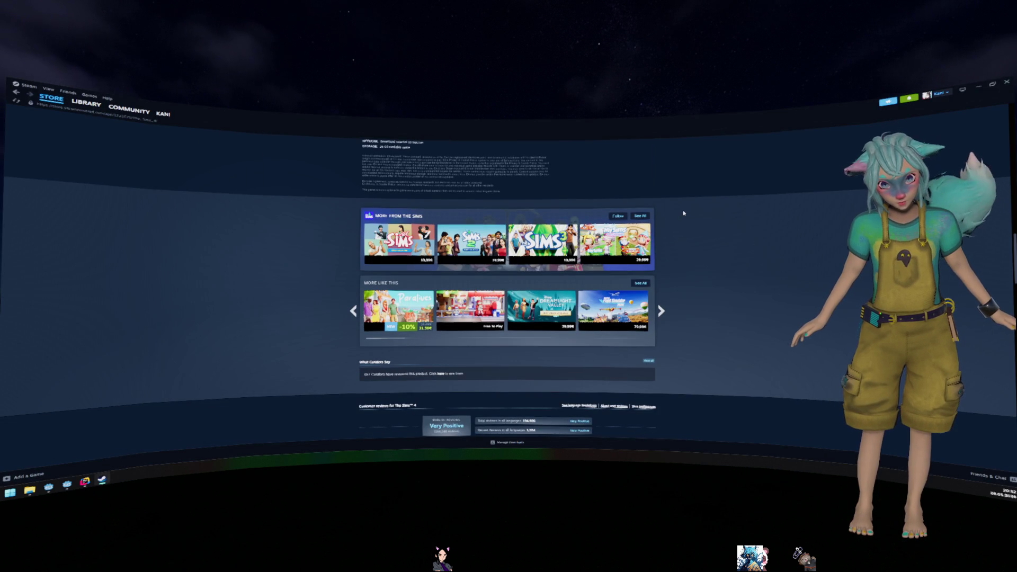
- Open the Paralives store page, add it to the wishlist, and close Steam
{"action": "left_click", "coordinate": [398, 310]}
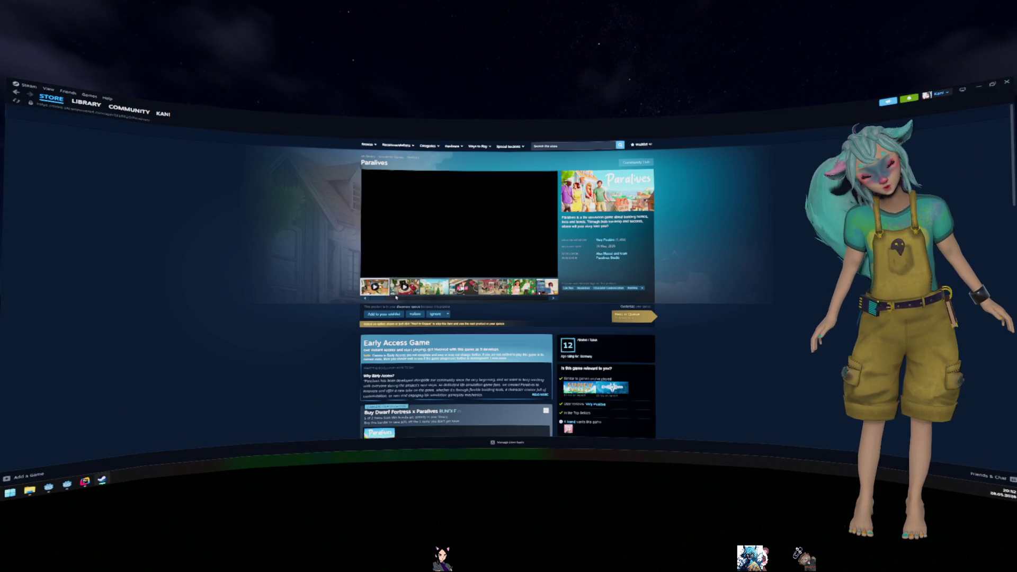
{"action": "right_click", "coordinate": [744, 198]}
{"action": "left_click", "coordinate": [775, 227]}
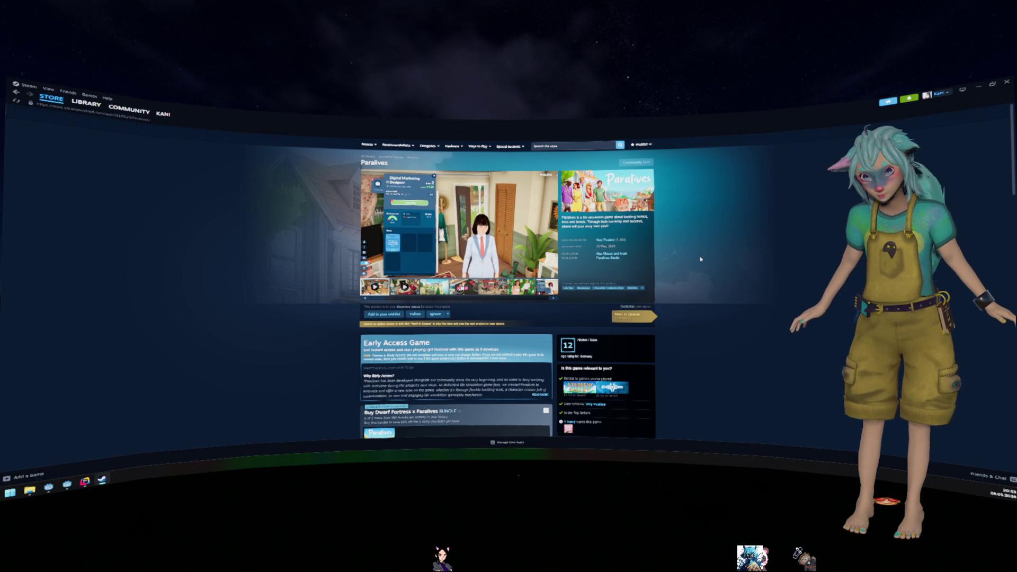
{"action": "left_click", "coordinate": [384, 314]}
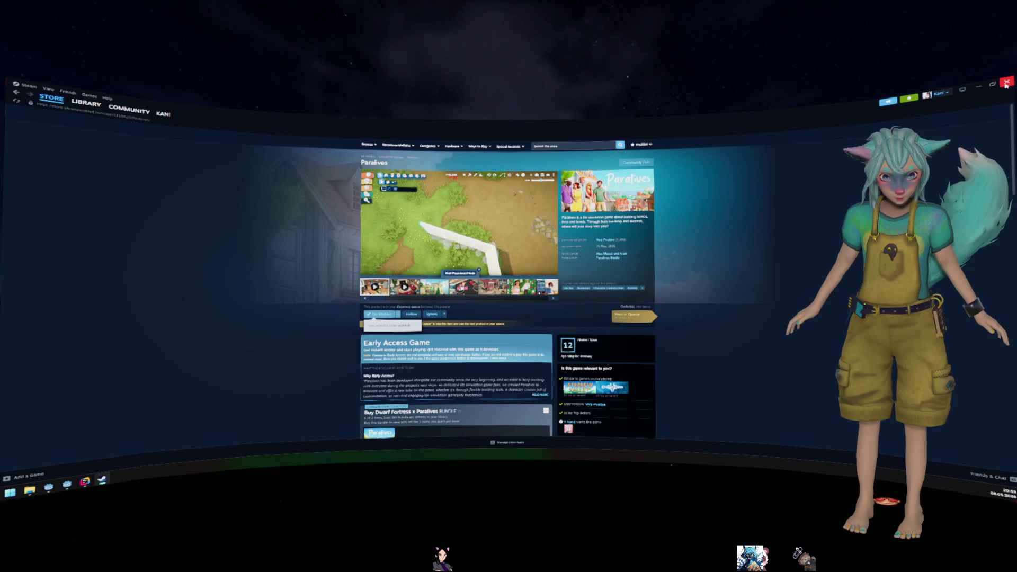
{"action": "left_click", "coordinate": [1006, 85]}
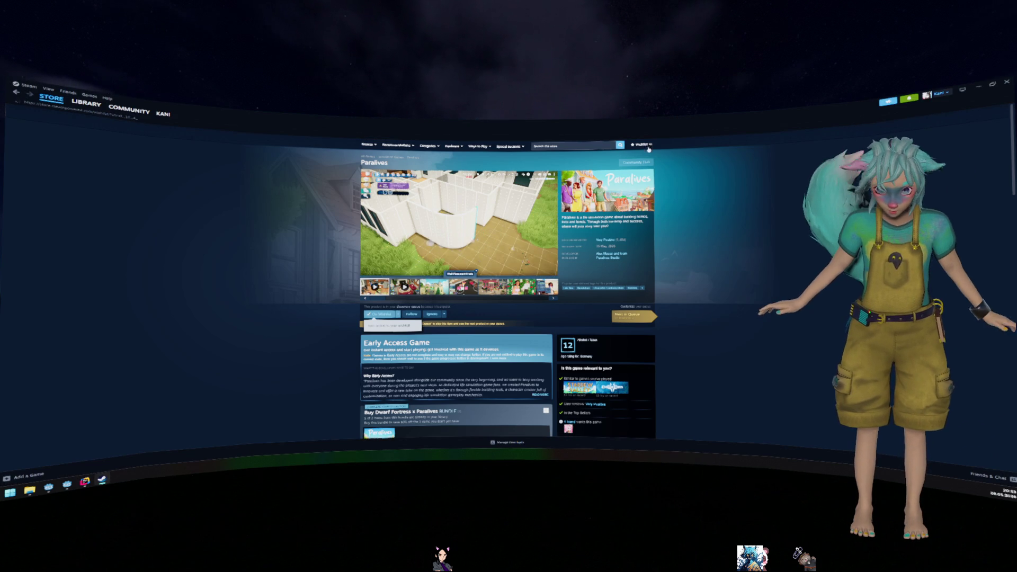
- From the wishlist, open The Alters store page and view a screenshot full-screen
{"action": "left_click", "coordinate": [647, 147]}
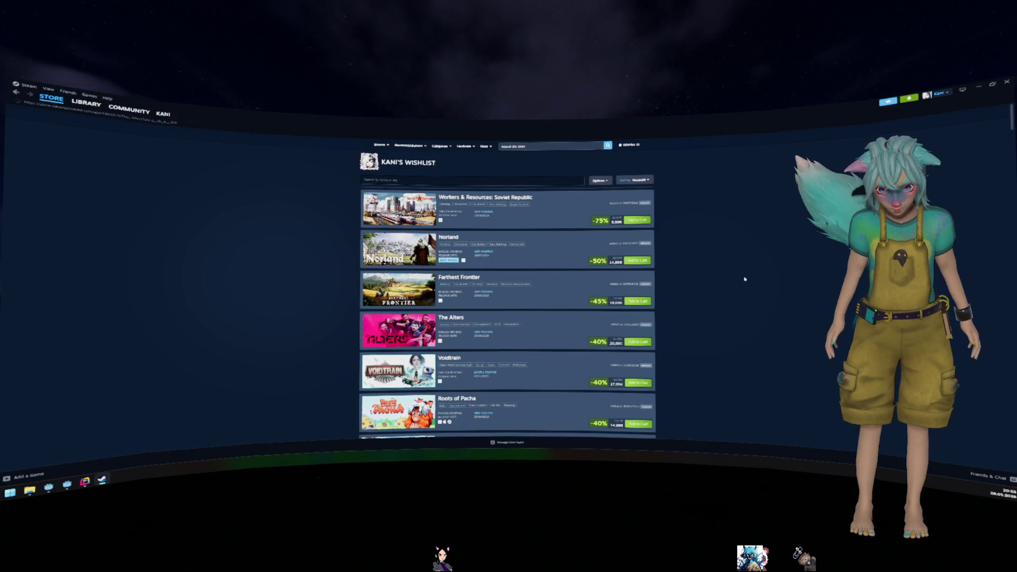
{"action": "left_click", "coordinate": [451, 317]}
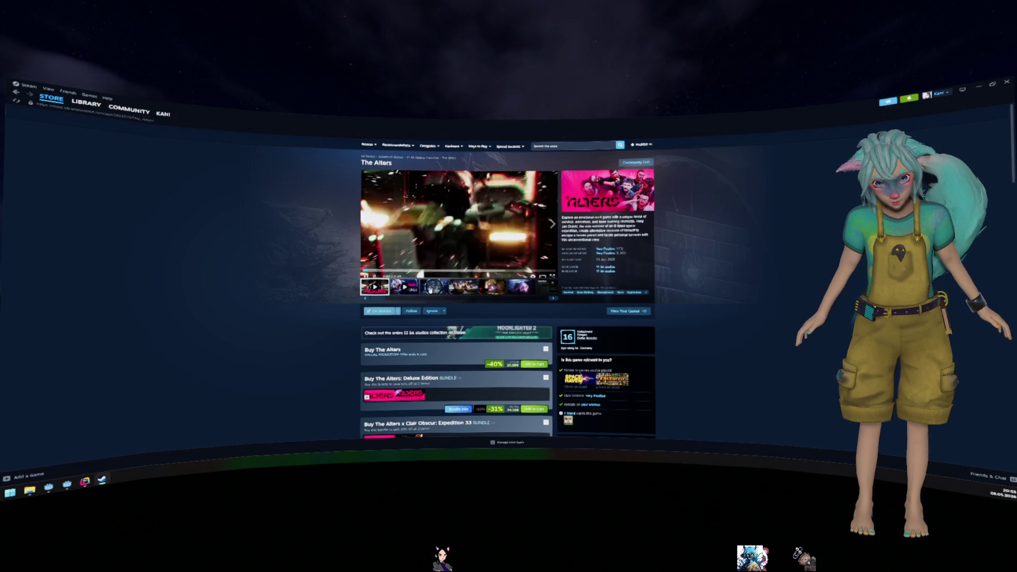
{"action": "left_click", "coordinate": [434, 286]}
{"action": "left_click", "coordinate": [551, 255]}
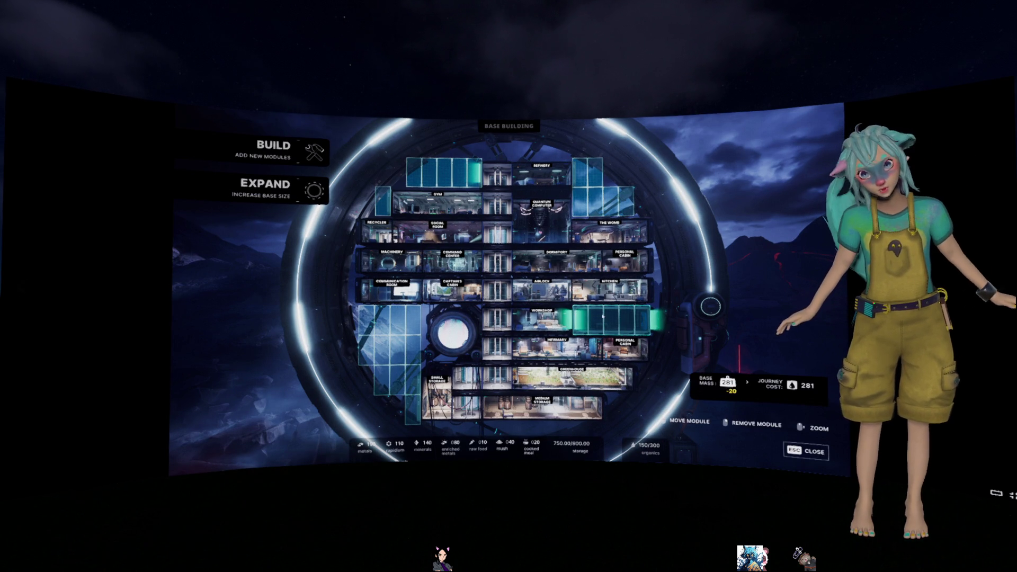
- Exit full-screen view and copy the screenshot page's URL
{"action": "left_click", "coordinate": [996, 493]}
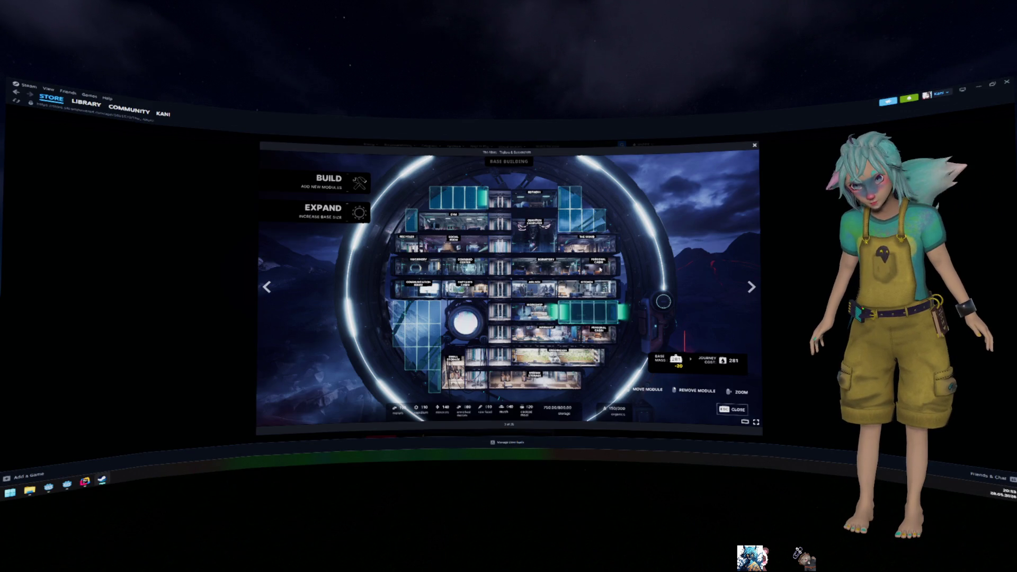
{"action": "right_click", "coordinate": [527, 229]}
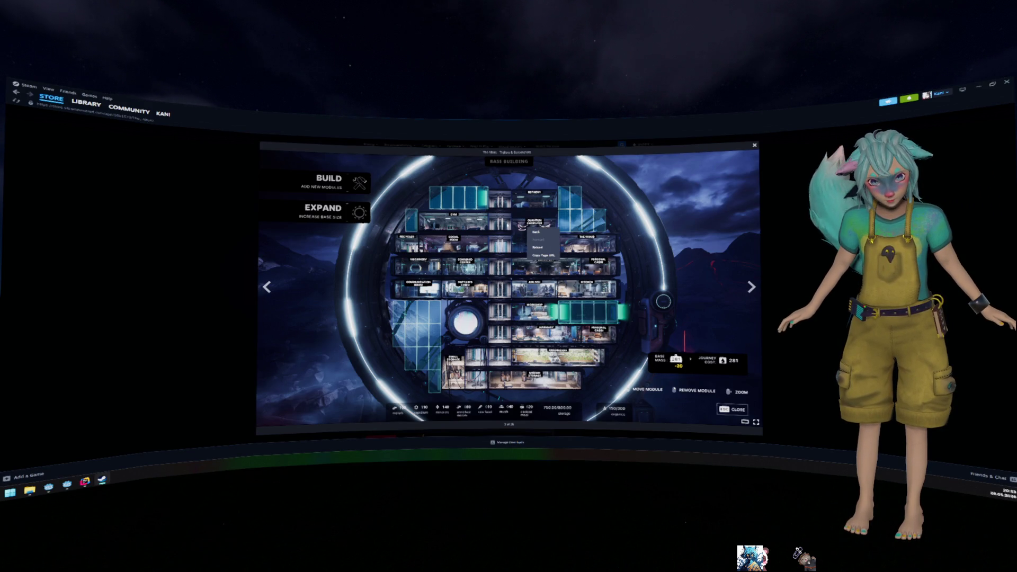
{"action": "left_click", "coordinate": [549, 256]}
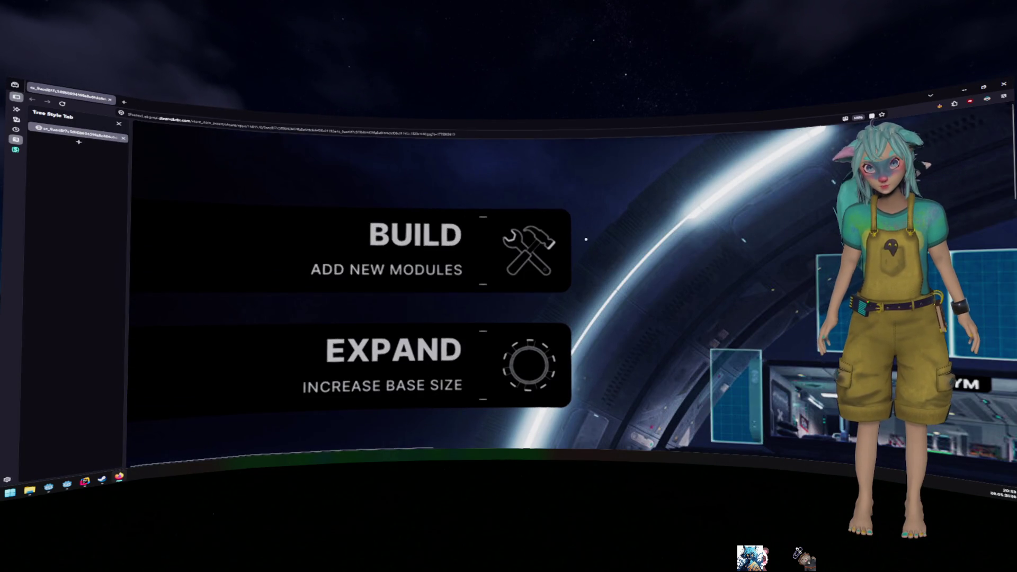
- Zoom into the screenshot's station rooms, pan across them, then close the browser tab
{"action": "left_click", "coordinate": [586, 239]}
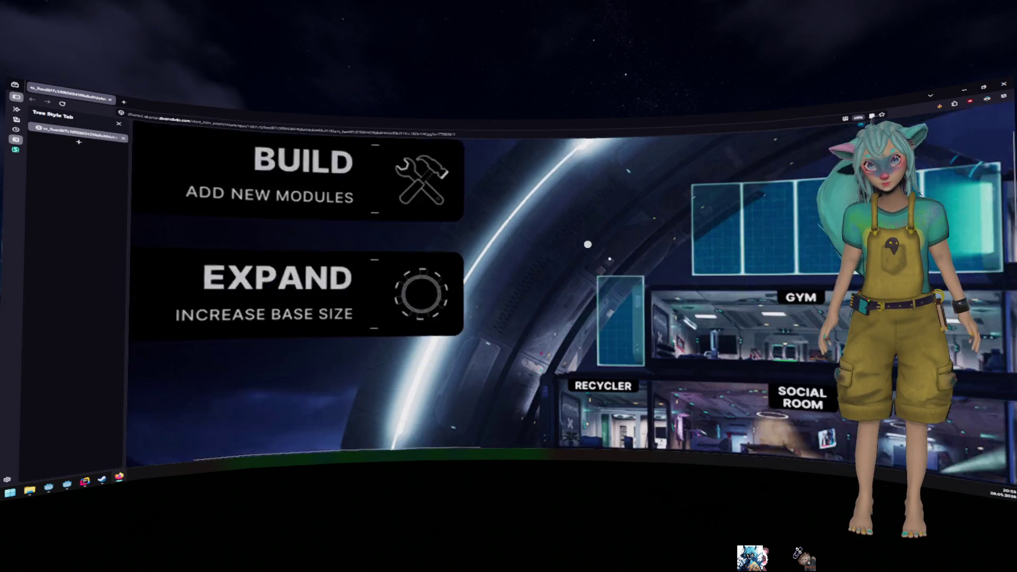
{"action": "left_click", "coordinate": [624, 249]}
{"action": "scroll", "coordinate": [623, 250], "scroll_direction": "up", "scroll_amount": 3}
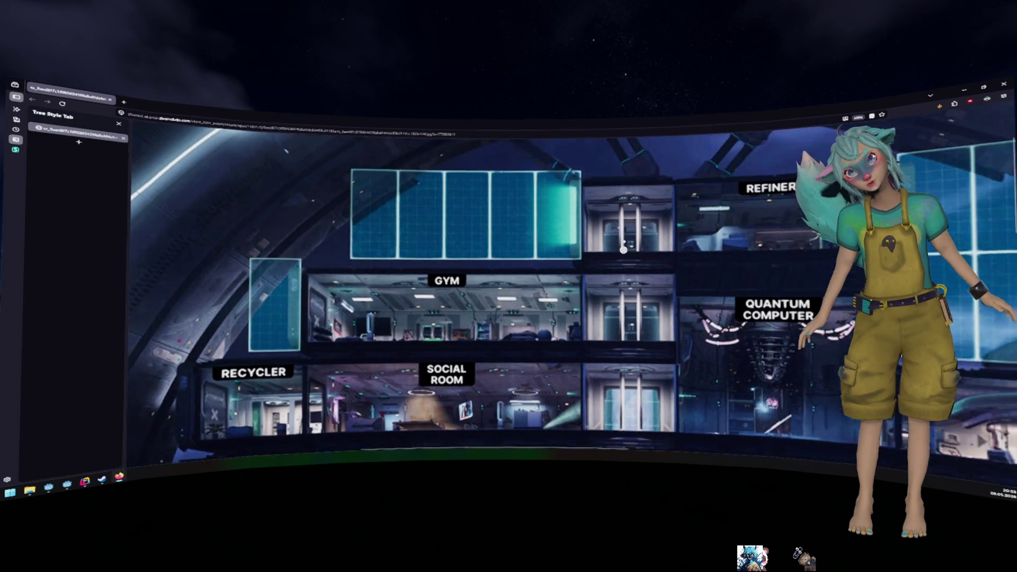
{"action": "scroll", "coordinate": [641, 256], "scroll_direction": "left", "scroll_amount": 4}
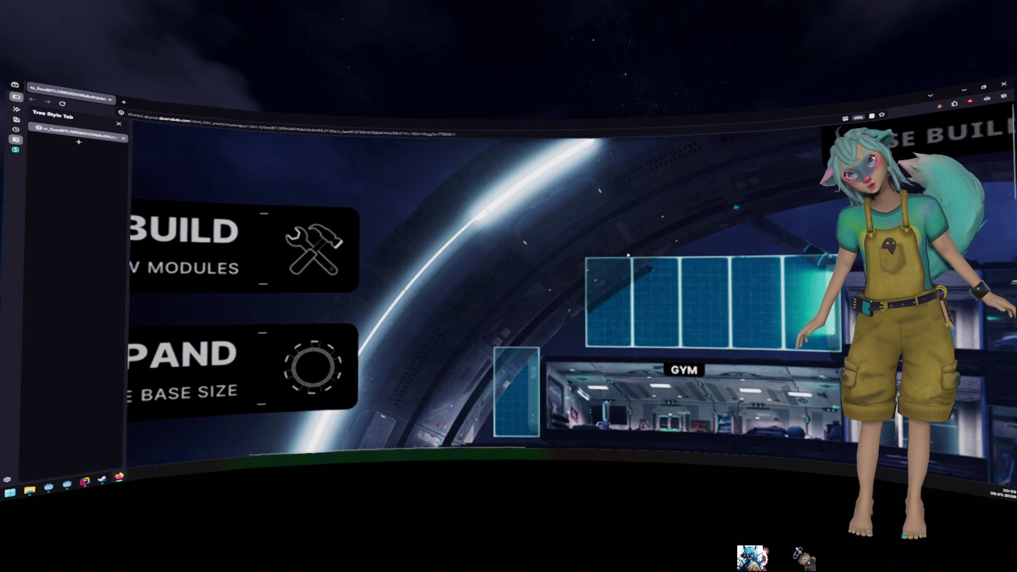
{"action": "scroll", "coordinate": [630, 256], "scroll_direction": "right", "scroll_amount": 1}
{"action": "scroll", "coordinate": [630, 256], "scroll_direction": "right", "scroll_amount": 1}
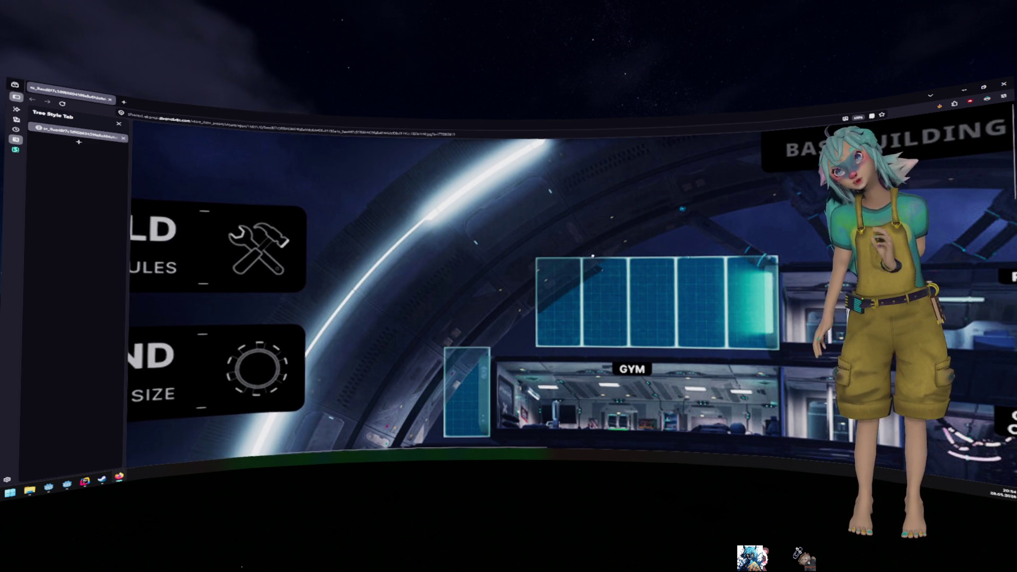
{"action": "scroll", "coordinate": [629, 256], "scroll_direction": "left", "scroll_amount": 1}
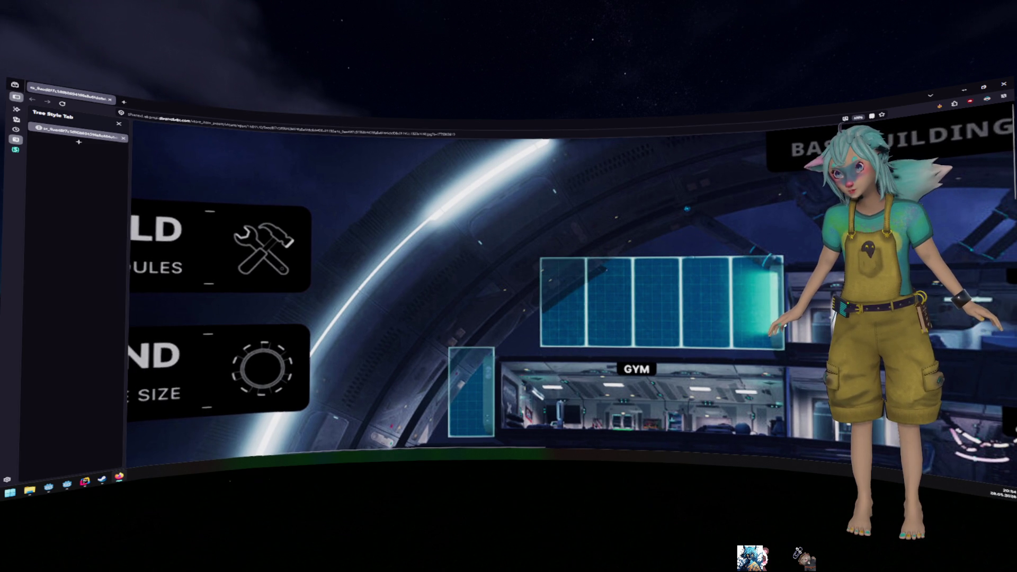
{"action": "scroll", "coordinate": [572, 296], "scroll_direction": "right", "scroll_amount": 5}
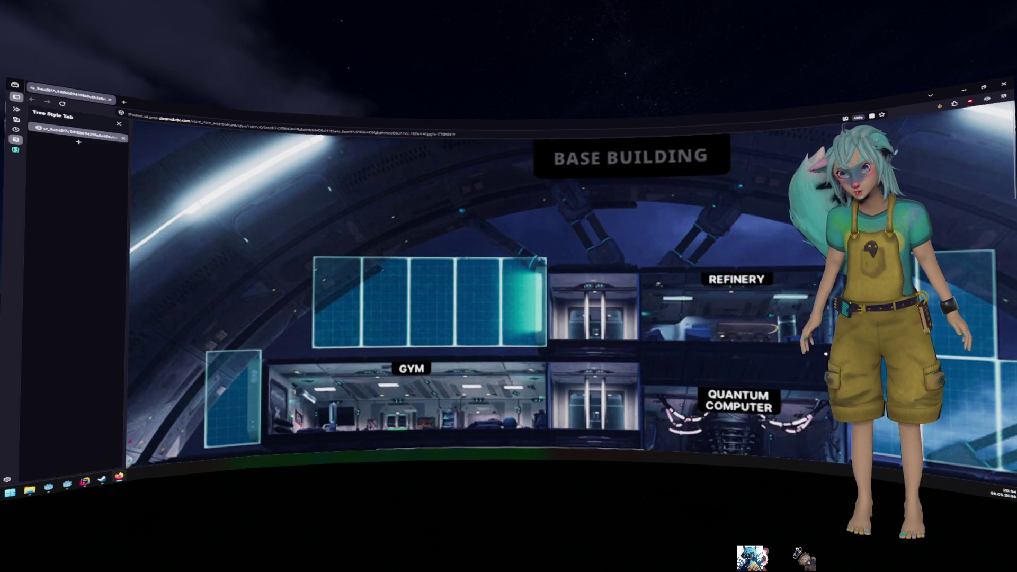
{"action": "left_click", "coordinate": [825, 354]}
{"action": "left_click", "coordinate": [808, 353]}
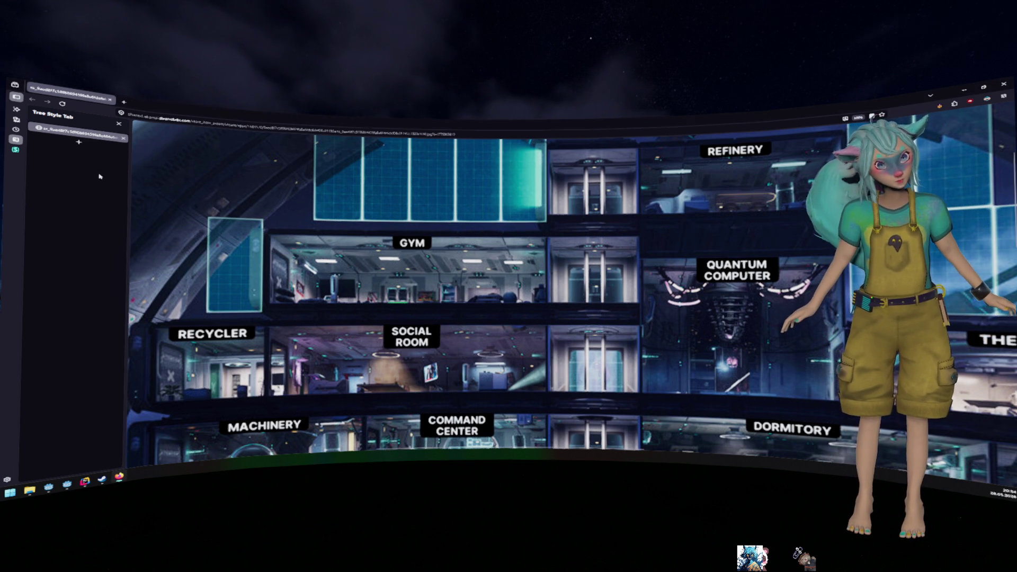
{"action": "key", "text": "ctrl+w"}
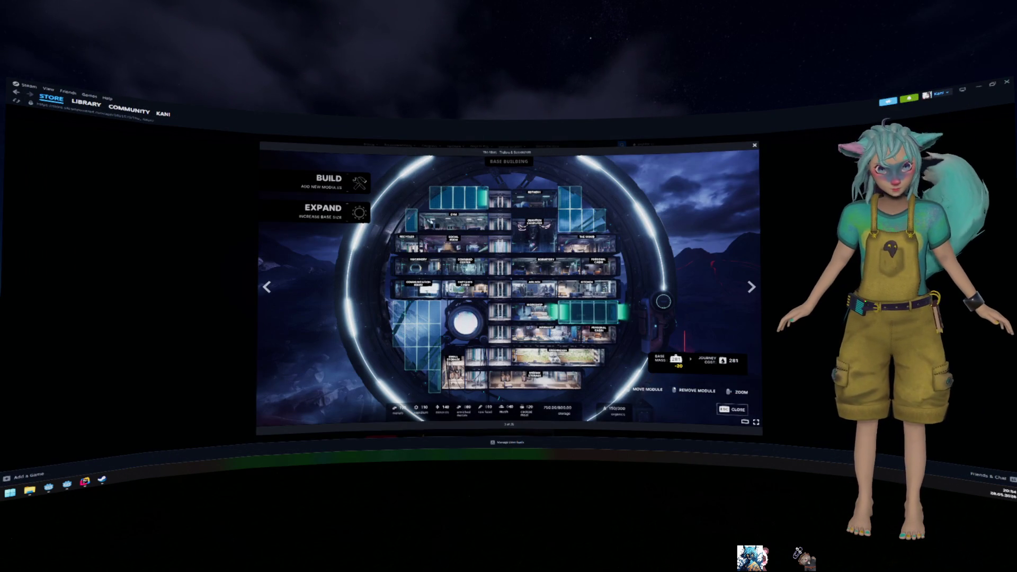
- Close Steam, then in Rider's Project view collapse dev.kani.godot.generator and expand BotV2
{"action": "left_click", "coordinate": [832, 240]}
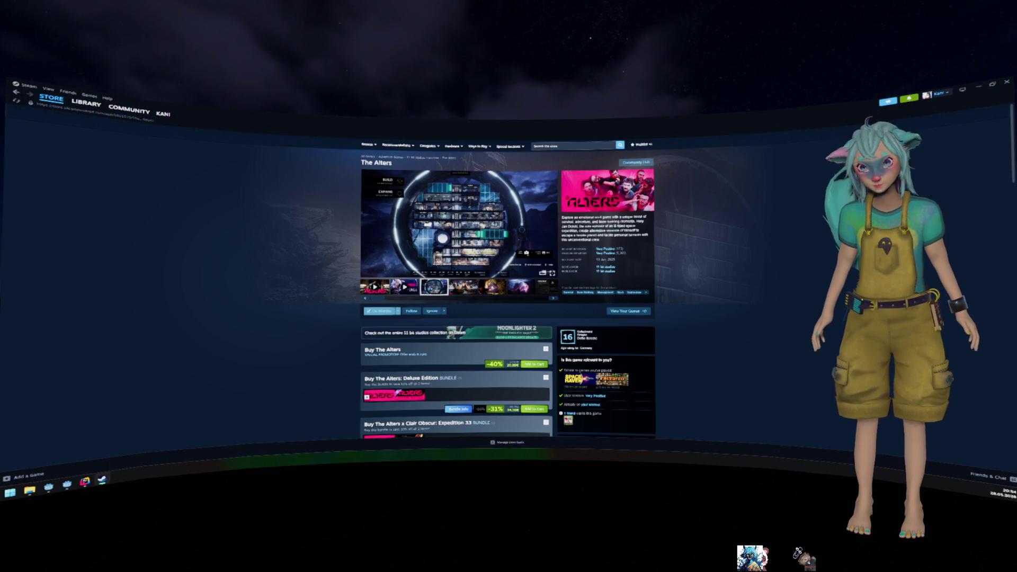
{"action": "left_click", "coordinate": [1006, 82]}
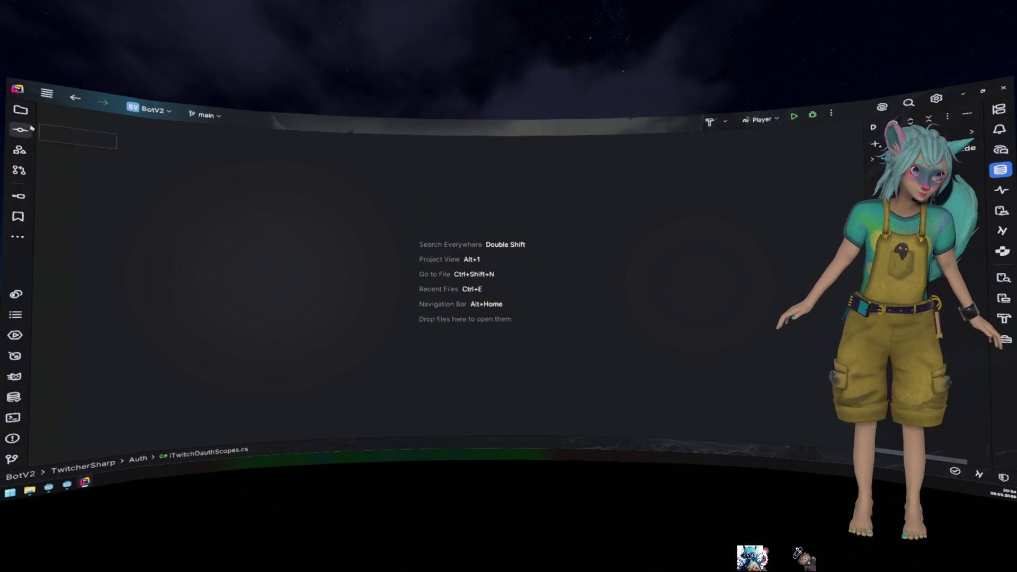
{"action": "left_click", "coordinate": [20, 110]}
{"action": "double_click", "coordinate": [106, 161]}
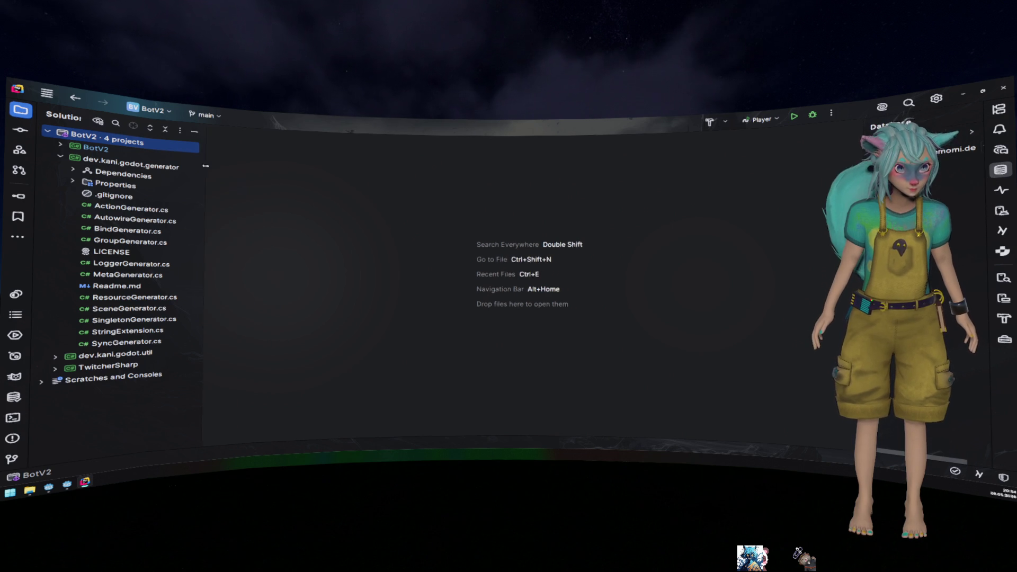
{"action": "double_click", "coordinate": [86, 147]}
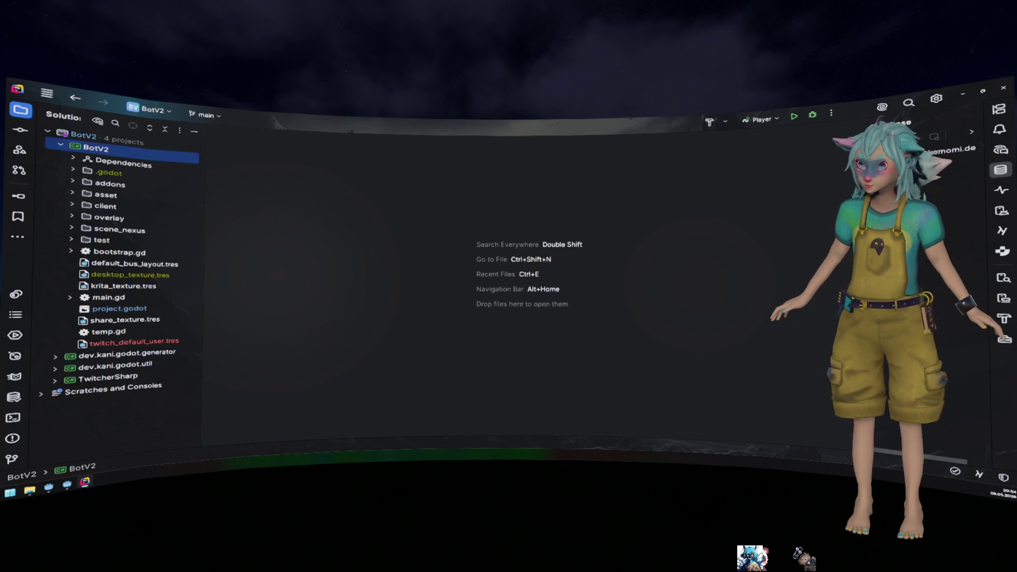
- Widen the database view, select BotV2's addons folder, and switch to Godot
{"action": "left_click_drag", "start_coordinate": [817, 176], "coordinate": [752, 177]}
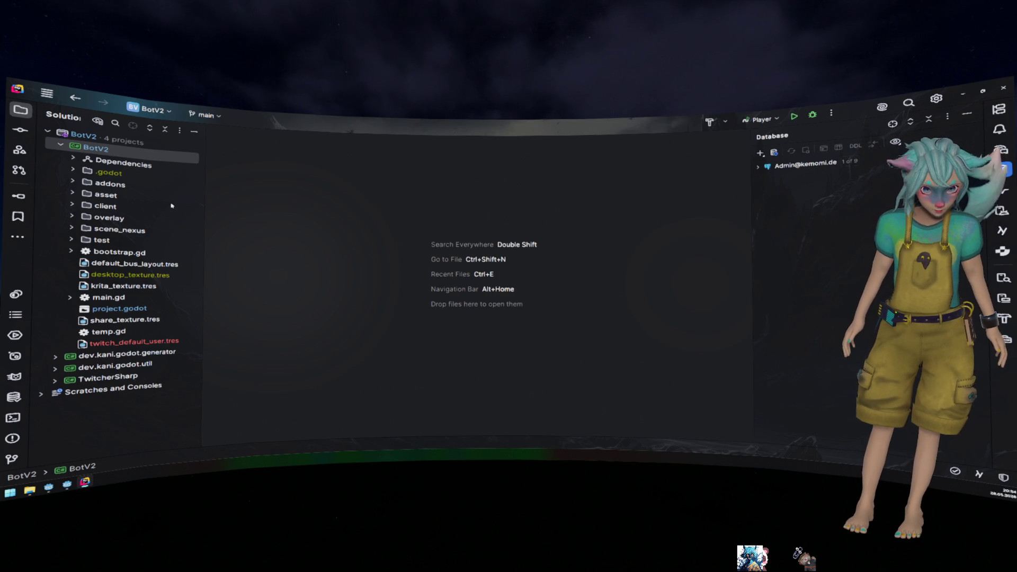
{"action": "left_click", "coordinate": [136, 180]}
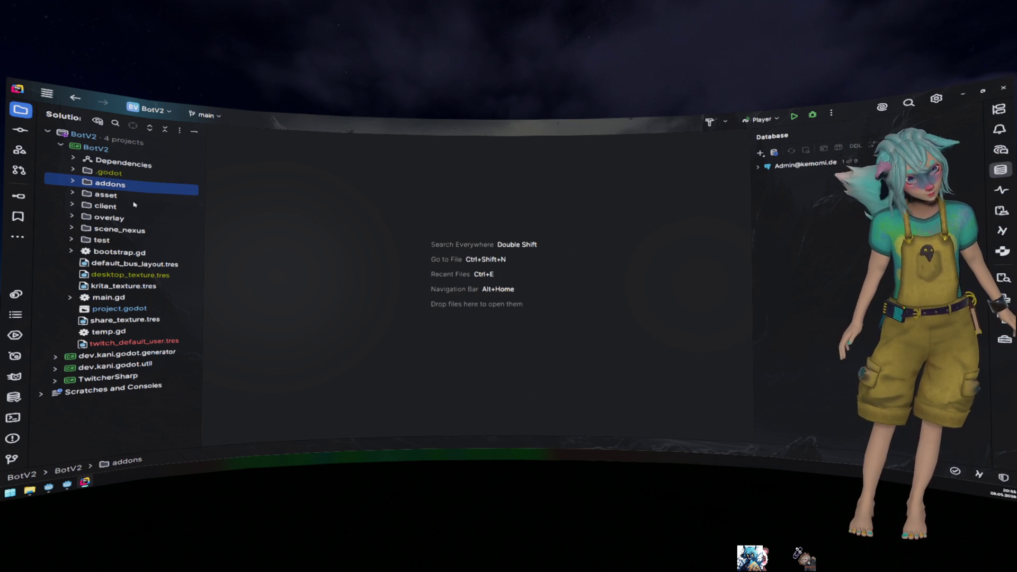
{"action": "left_click", "coordinate": [65, 487]}
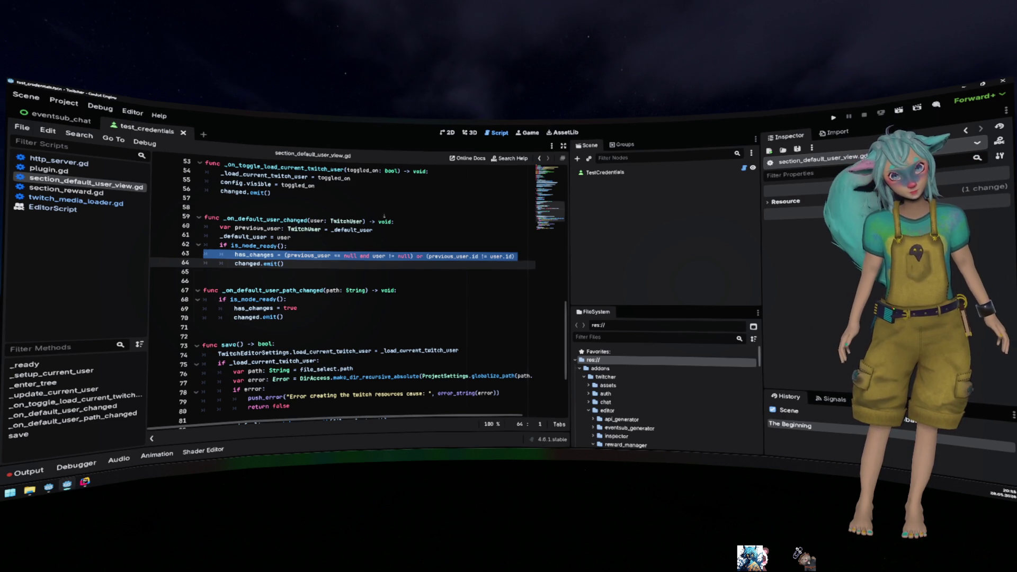
- Close all open scripts, close the test_credentials and eventsub_chat scenes, and quit Godot to Rider
{"action": "right_click", "coordinate": [110, 194]}
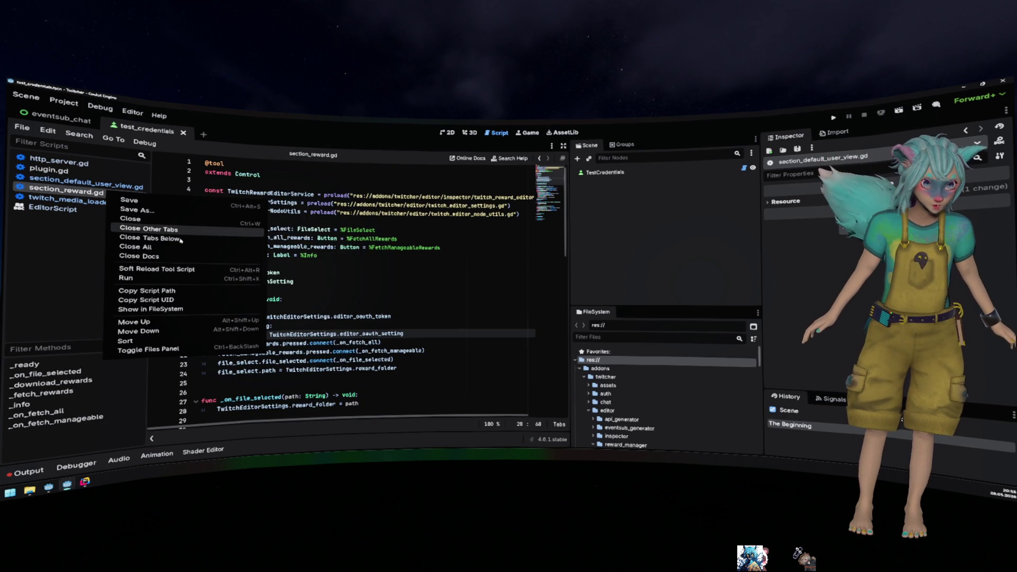
{"action": "left_click", "coordinate": [249, 247]}
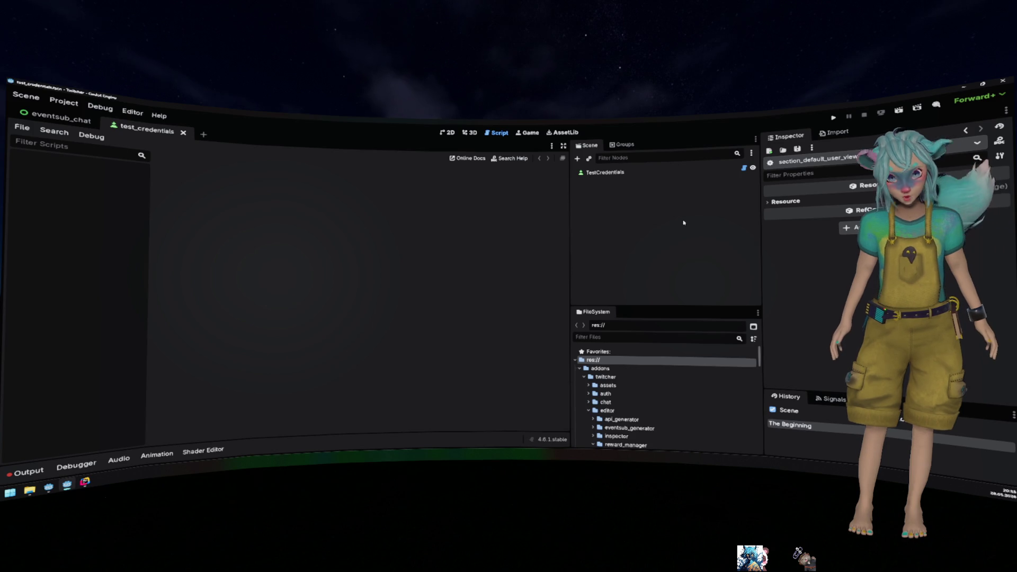
{"action": "left_click", "coordinate": [183, 132]}
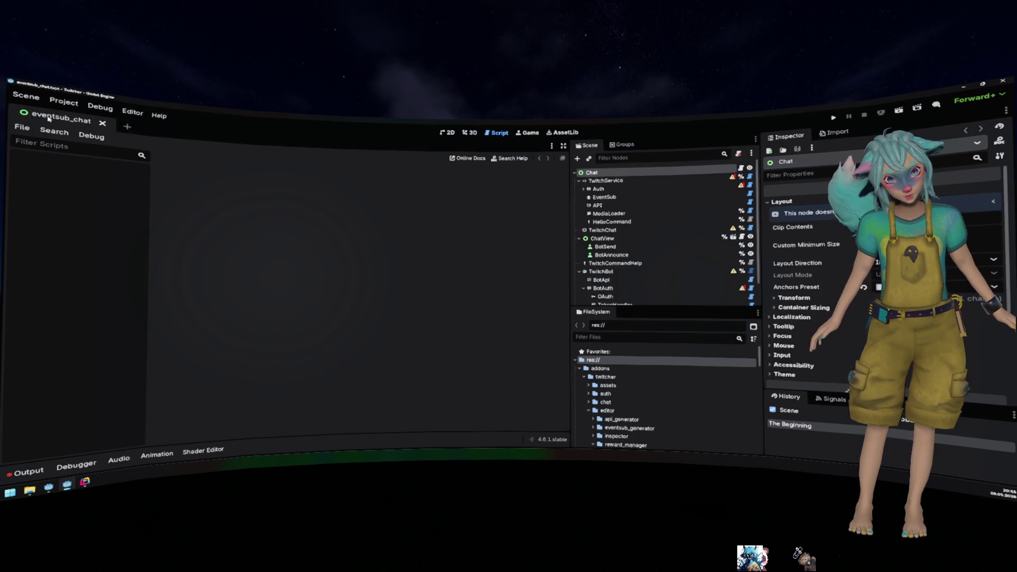
{"action": "left_click", "coordinate": [101, 120]}
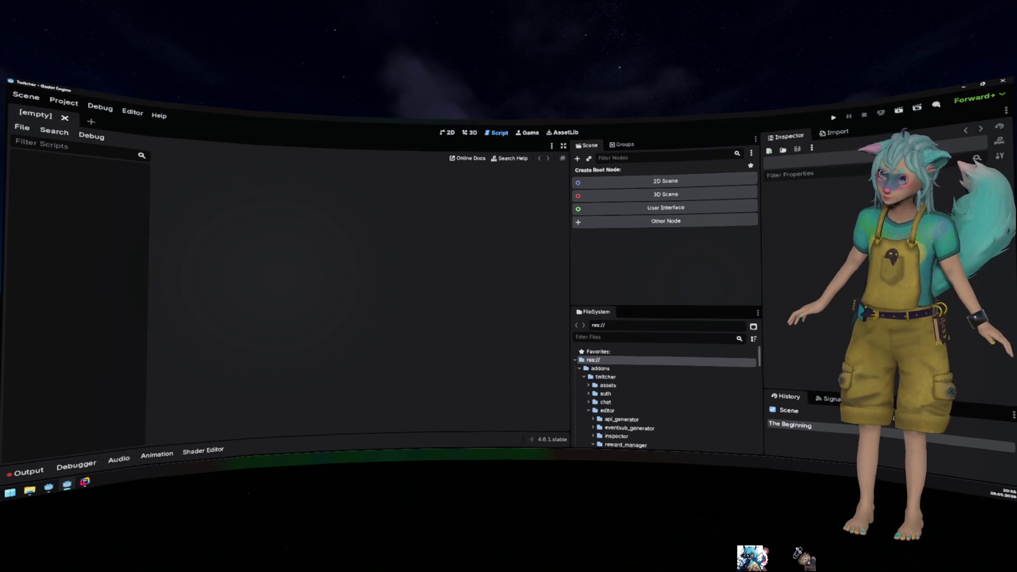
{"action": "left_click", "coordinate": [1009, 83]}
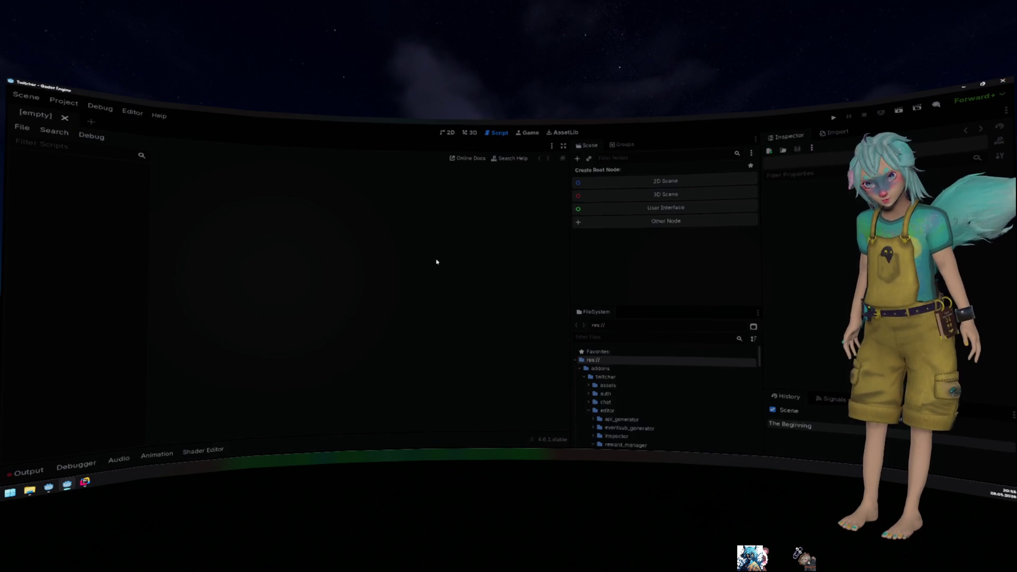
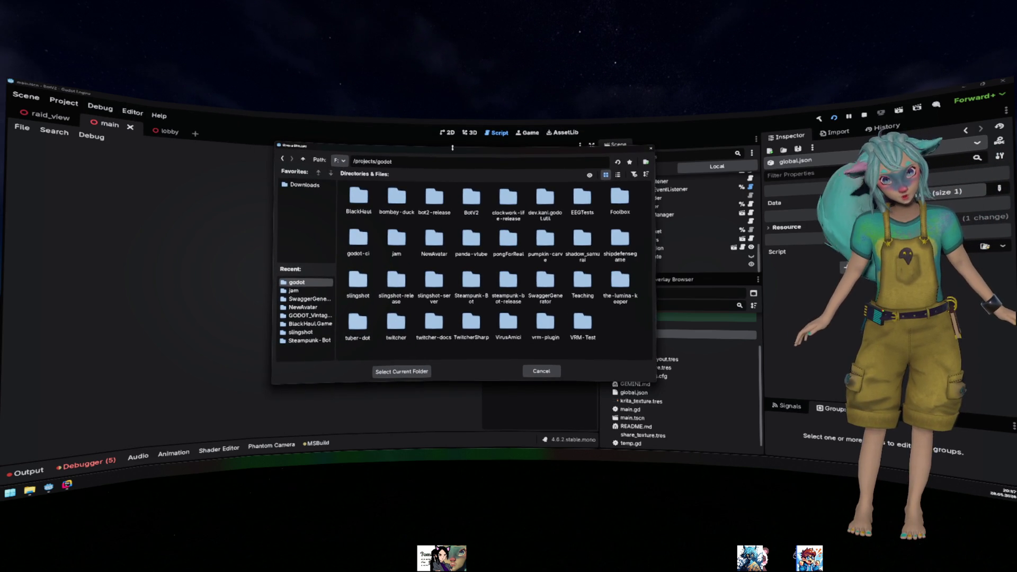
- Confirm the current folder to create and open the MMOverlay-Prototype project
{"action": "left_click", "coordinate": [409, 373]}
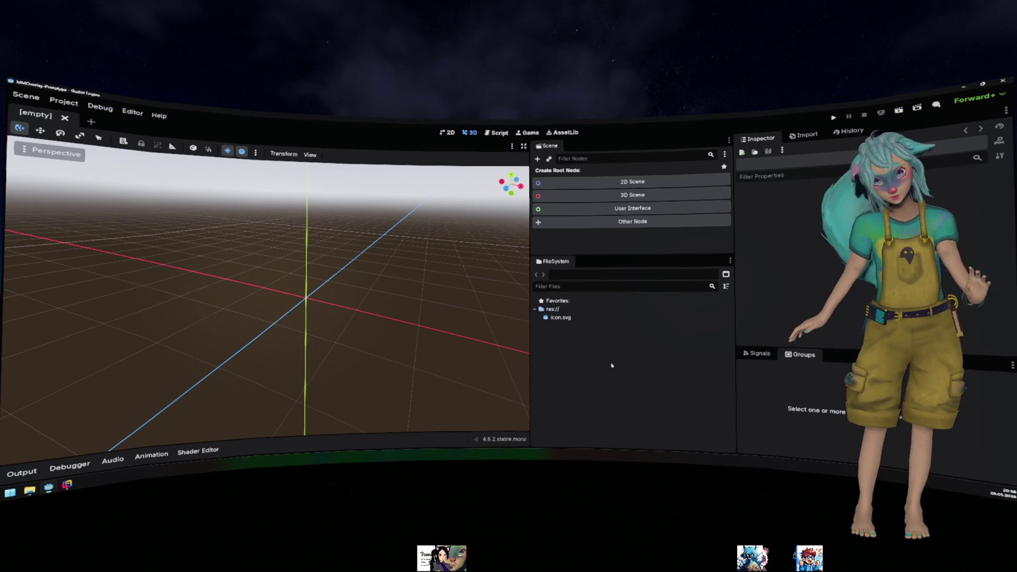
- Widen the 3D viewport by dragging the dock dividers, then switch to the BotV2 editor window
{"action": "left_click_drag", "start_coordinate": [718, 224], "coordinate": [773, 224]}
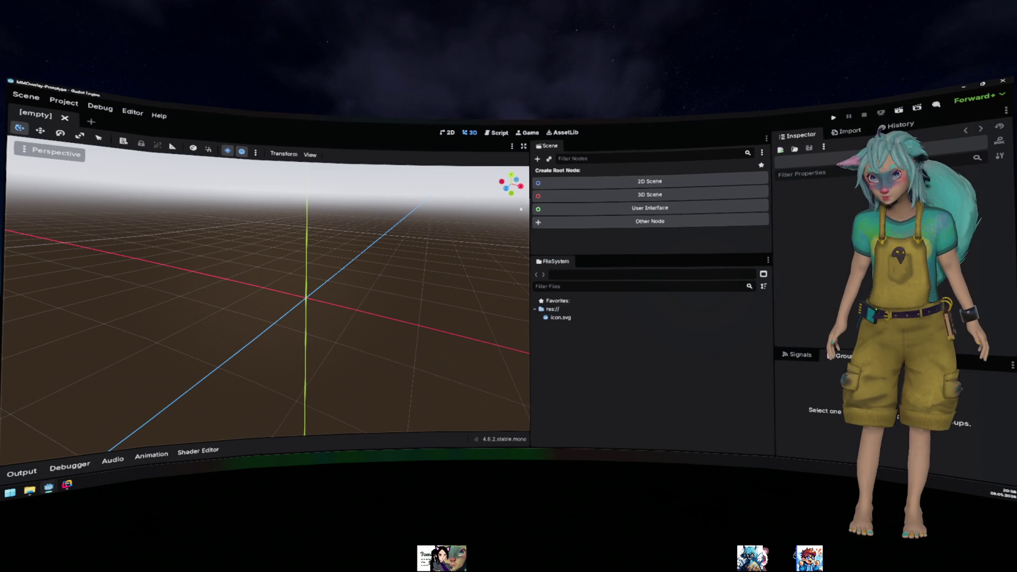
{"action": "mouse_move", "coordinate": [530, 220]}
{"action": "left_mouse_down"}
{"action": "mouse_move", "coordinate": [656, 221]}
{"action": "mouse_move", "coordinate": [637, 222]}
{"action": "left_mouse_up"}
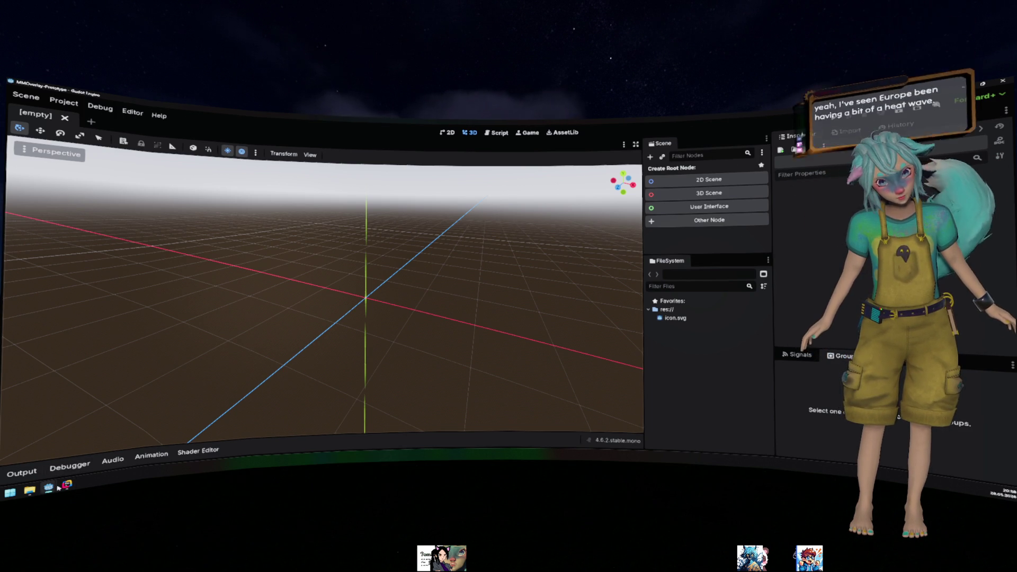
{"action": "mouse_move", "coordinate": [51, 487]}
{"action": "left_click", "coordinate": [48, 458]}
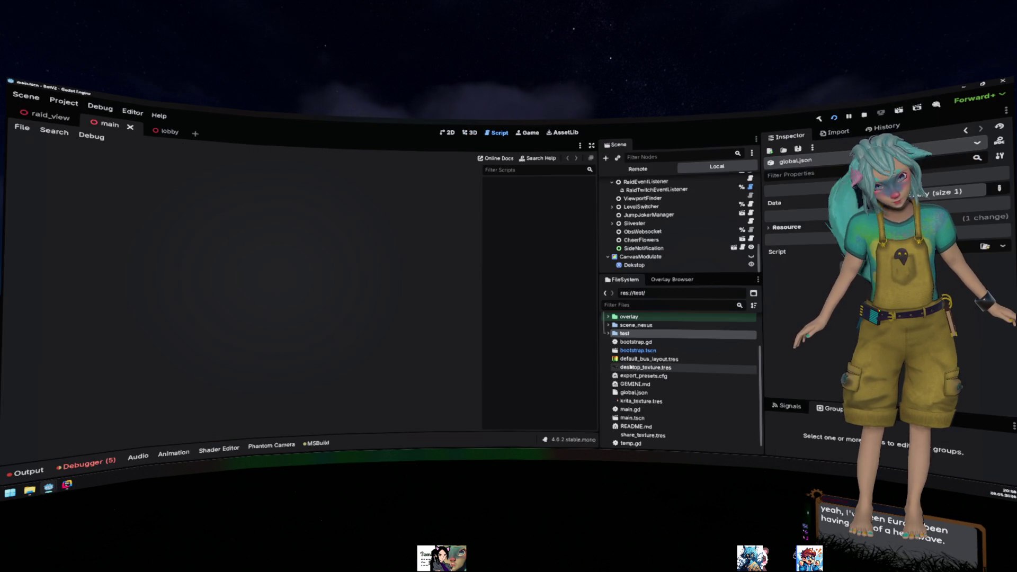
- Show BotV2's addons folder in Explorer and go up to the godot projects folder
{"action": "scroll", "coordinate": [691, 351], "scroll_direction": "up", "scroll_amount": 2}
{"action": "right_click", "coordinate": [646, 336]}
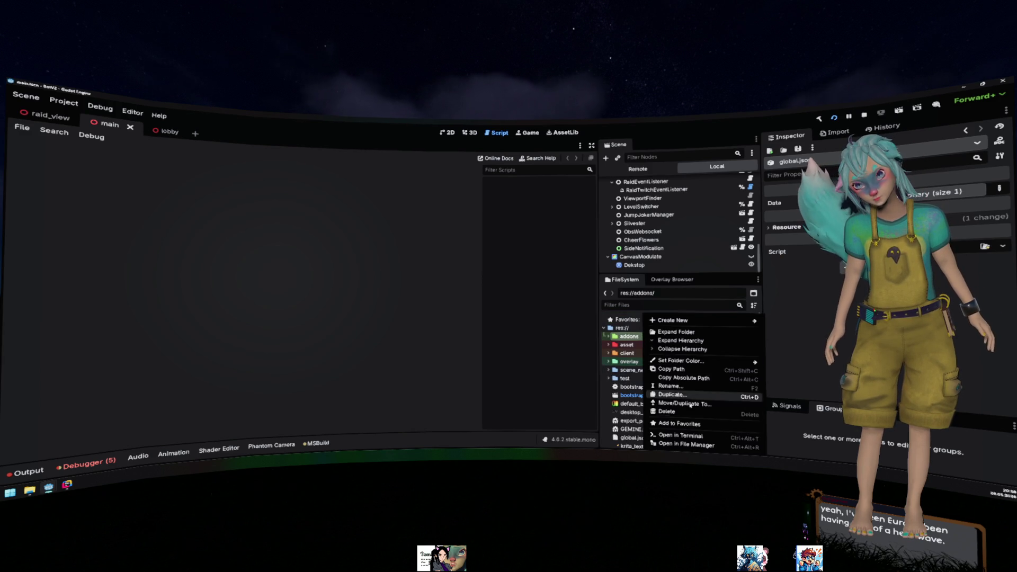
{"action": "key", "text": "ctrl+alt+r"}
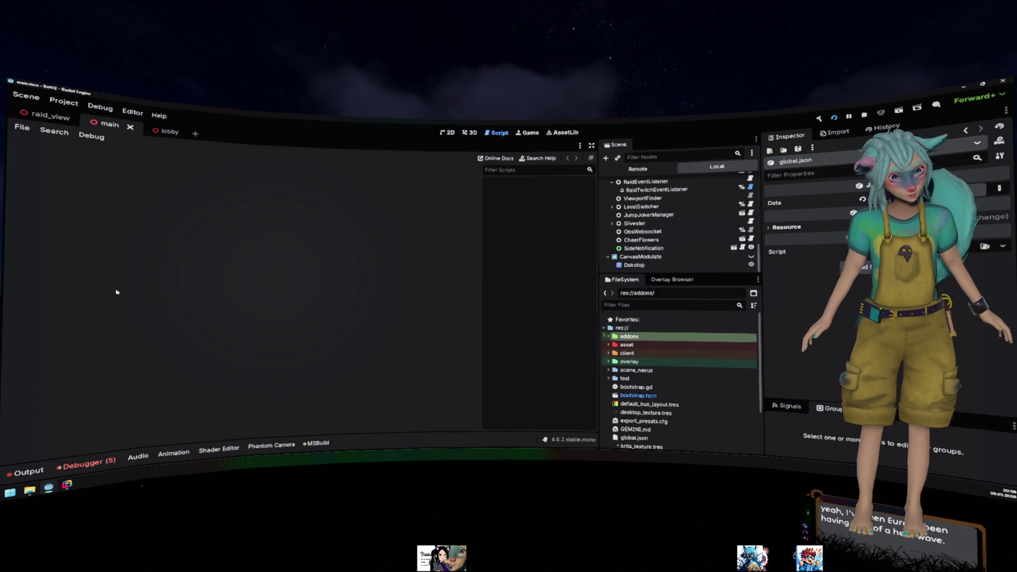
{"action": "key", "text": "alt+Up"}
{"action": "key", "text": "alt+Up"}
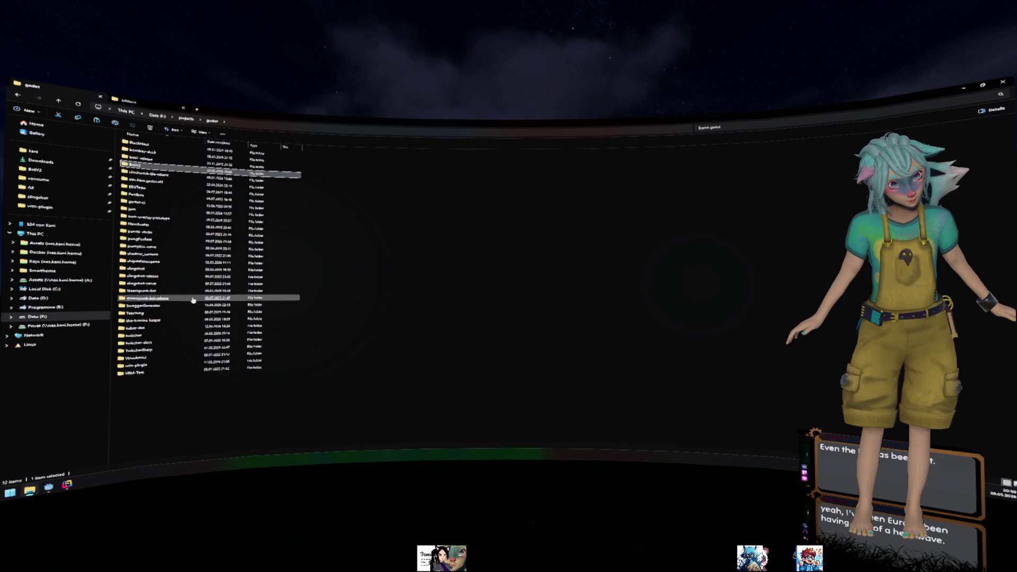
- Paste the plugin folder into mm-overlay-prototype and move it into a new 'addons' folder
{"action": "left_click", "coordinate": [168, 317]}
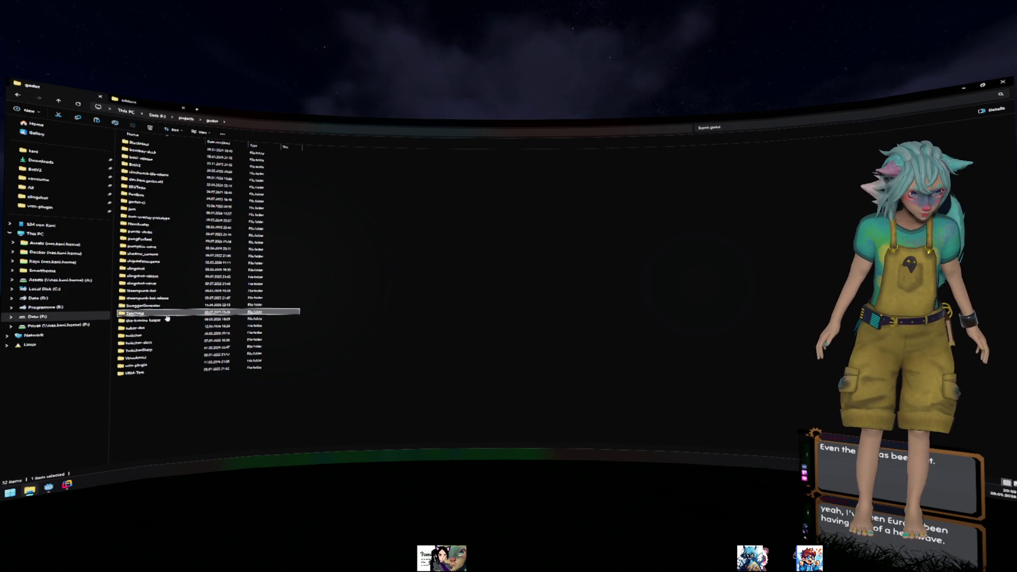
{"action": "double_click", "coordinate": [154, 218]}
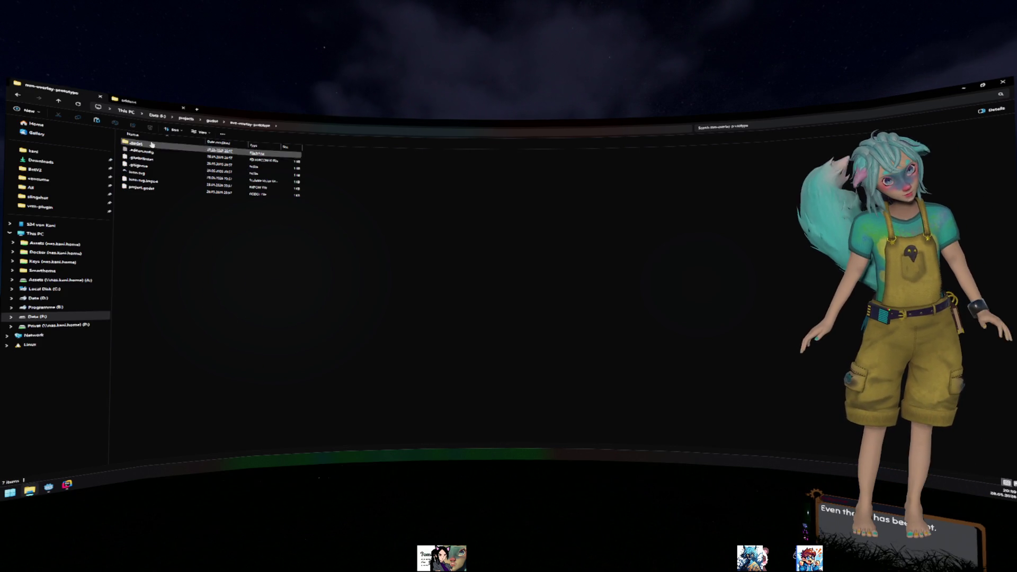
{"action": "key", "text": "ctrl+v"}
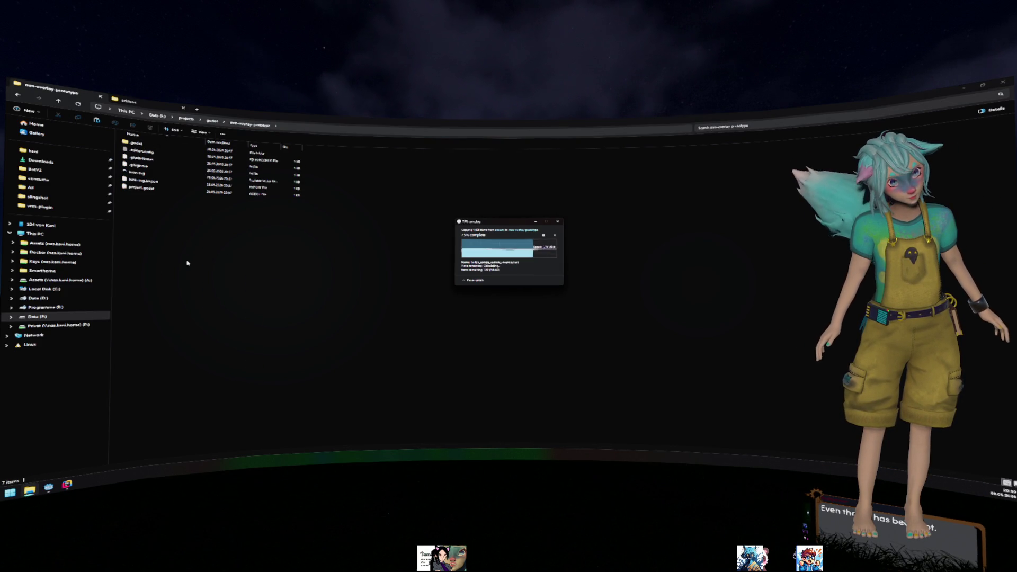
{"action": "right_click", "coordinate": [173, 239]}
{"action": "mouse_move", "coordinate": [223, 305]}
{"action": "left_click", "coordinate": [278, 312]}
{"action": "type", "text": "ons"}
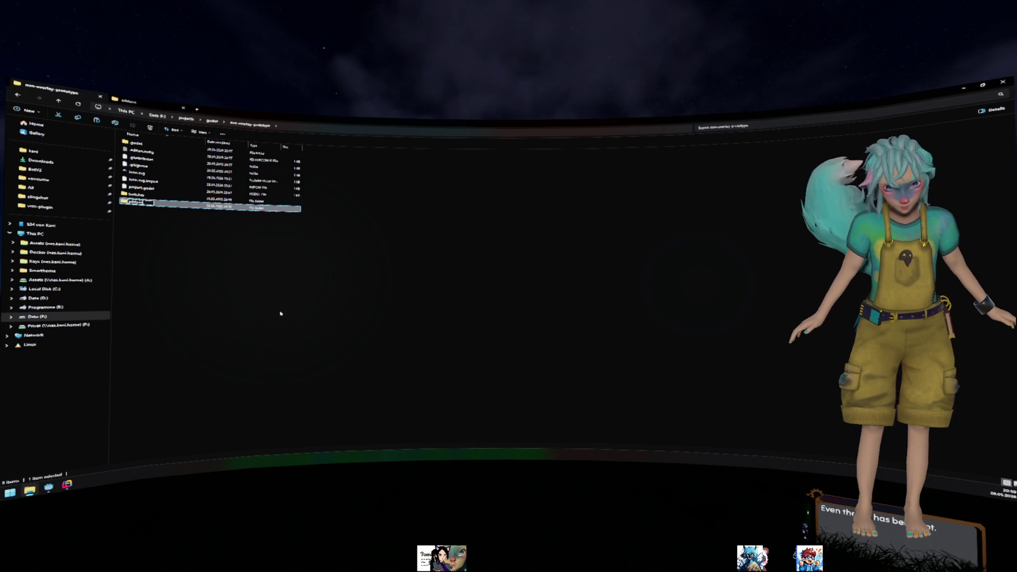
{"action": "key", "text": "Return"}
{"action": "left_click_drag", "start_coordinate": [132, 194], "coordinate": [136, 202]}
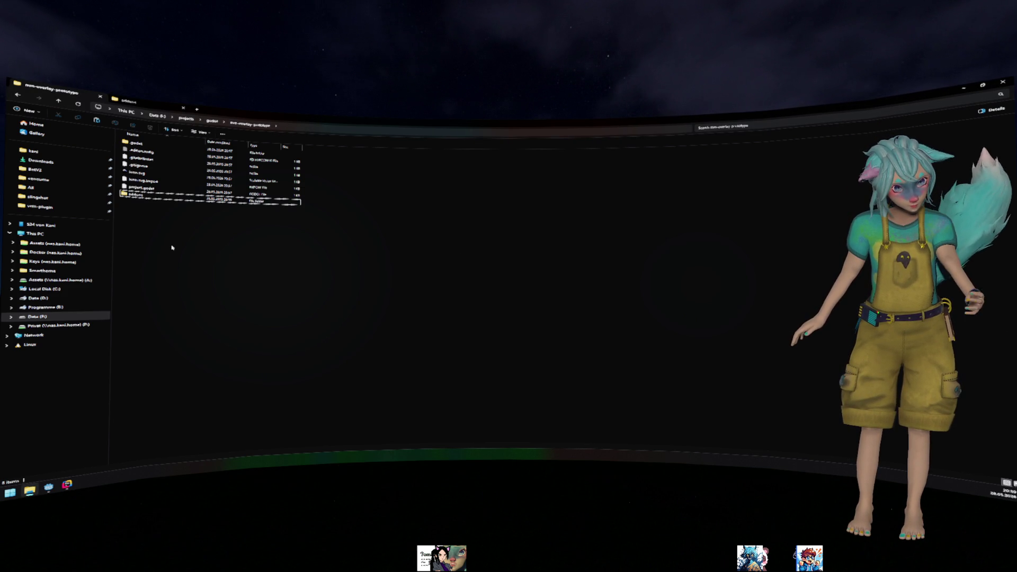
- Reopen the project's res:// root from Godot to verify the addons folder, then close Explorer
{"action": "left_click", "coordinate": [872, 111]}
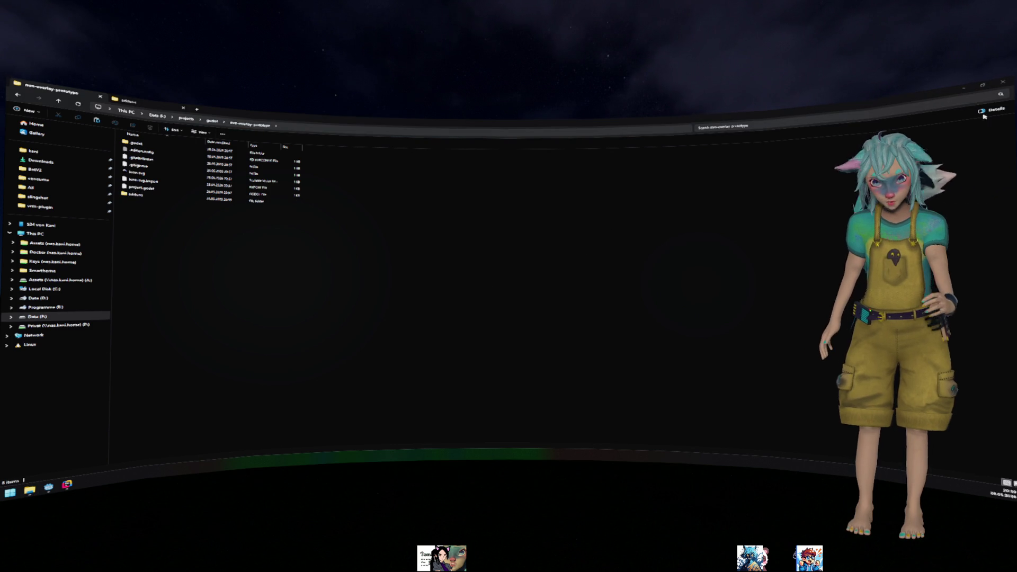
{"action": "left_click", "coordinate": [964, 88]}
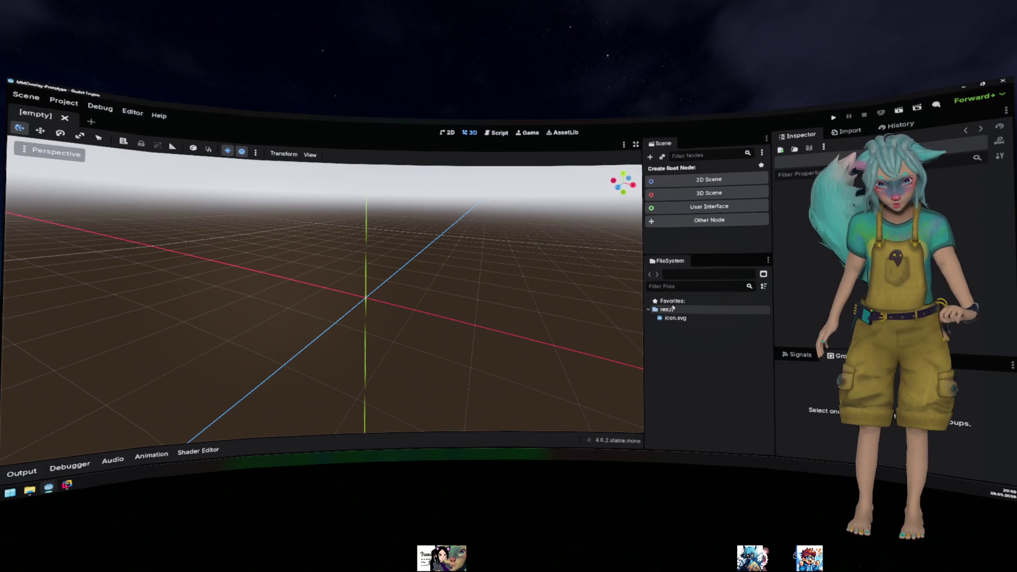
{"action": "left_click", "coordinate": [670, 310]}
{"action": "right_click", "coordinate": [675, 311]}
{"action": "left_click", "coordinate": [710, 403]}
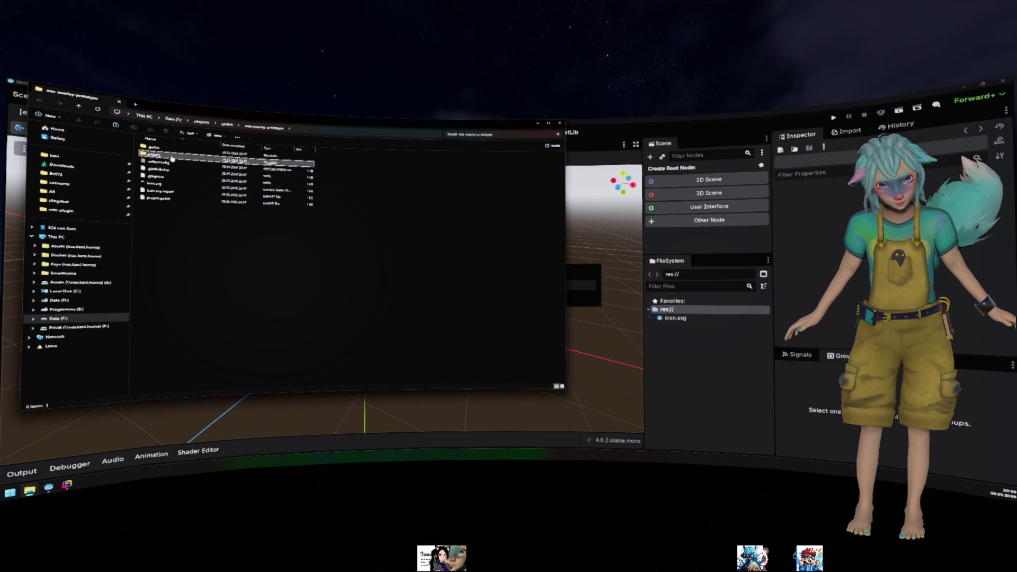
{"action": "double_click", "coordinate": [212, 154]}
{"action": "left_click", "coordinate": [559, 123]}
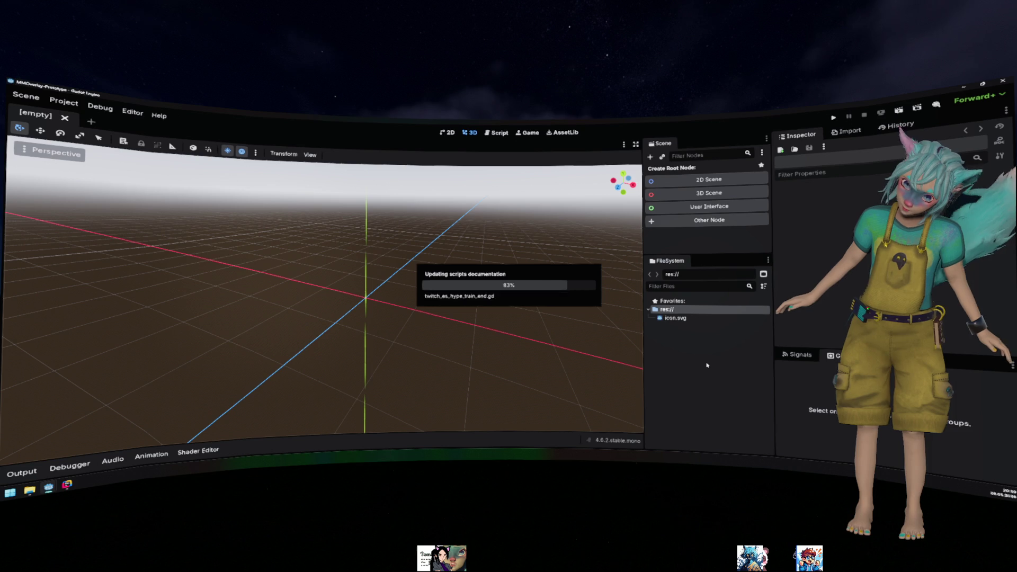
- Open Project Settings from the Project menu, closing and reopening it once
{"action": "left_click", "coordinate": [21, 473]}
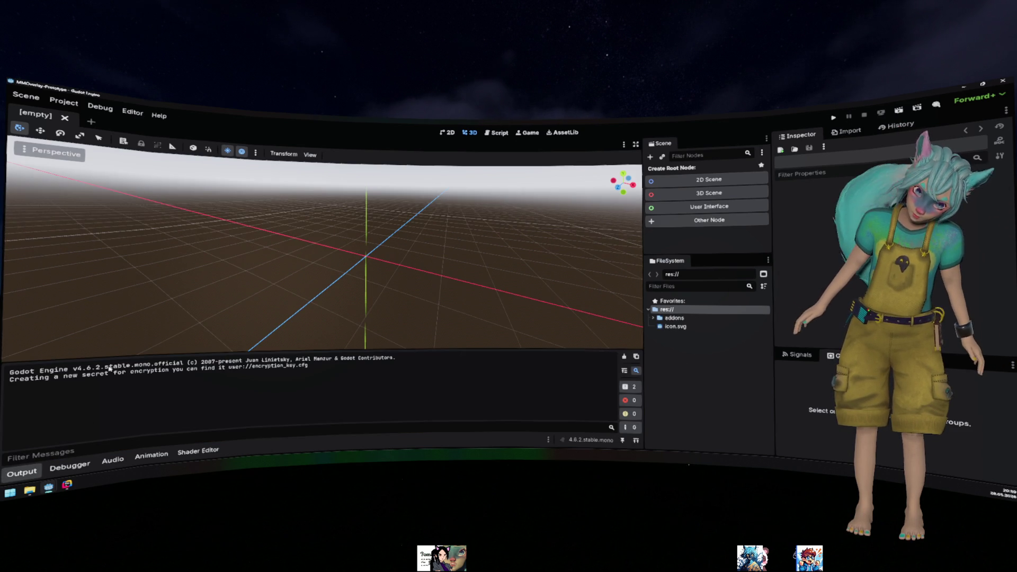
{"action": "left_click", "coordinate": [69, 102]}
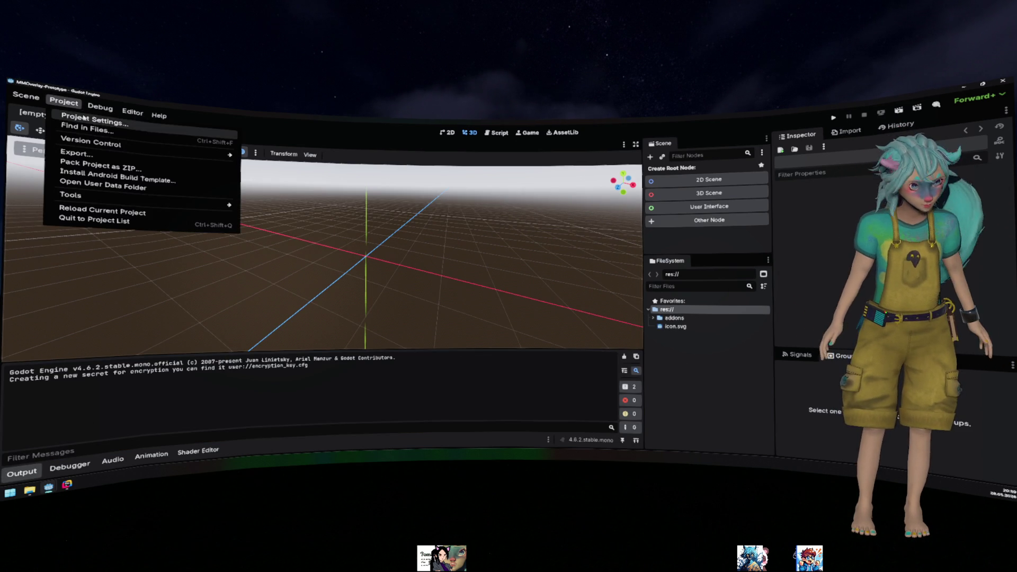
{"action": "left_click", "coordinate": [81, 116]}
{"action": "scroll", "coordinate": [354, 324], "scroll_direction": "down", "scroll_amount": 5}
{"action": "scroll", "coordinate": [354, 324], "scroll_direction": "down", "scroll_amount": 8}
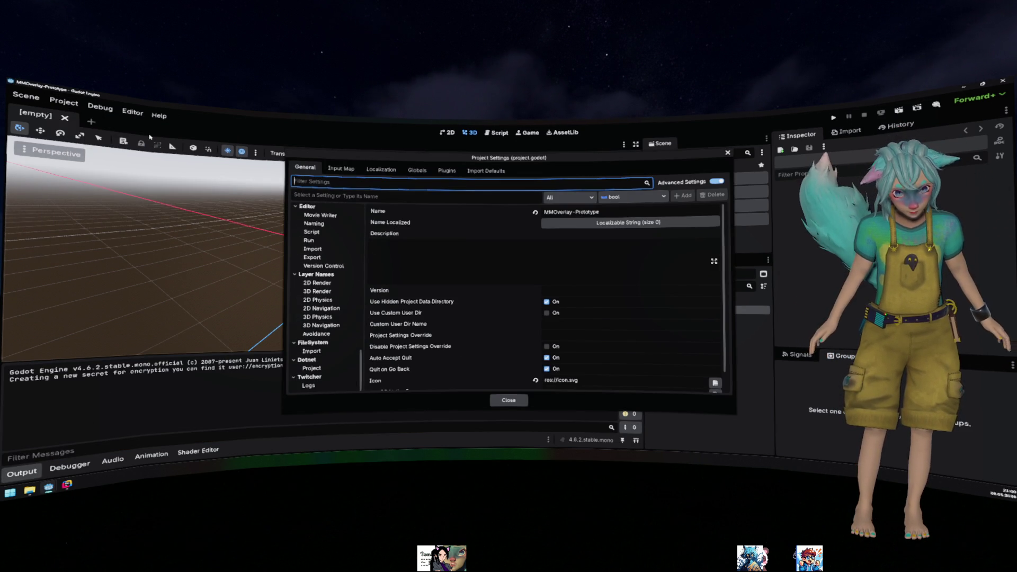
{"action": "key", "text": "Escape"}
{"action": "left_click", "coordinate": [97, 108]}
{"action": "mouse_move", "coordinate": [64, 102]}
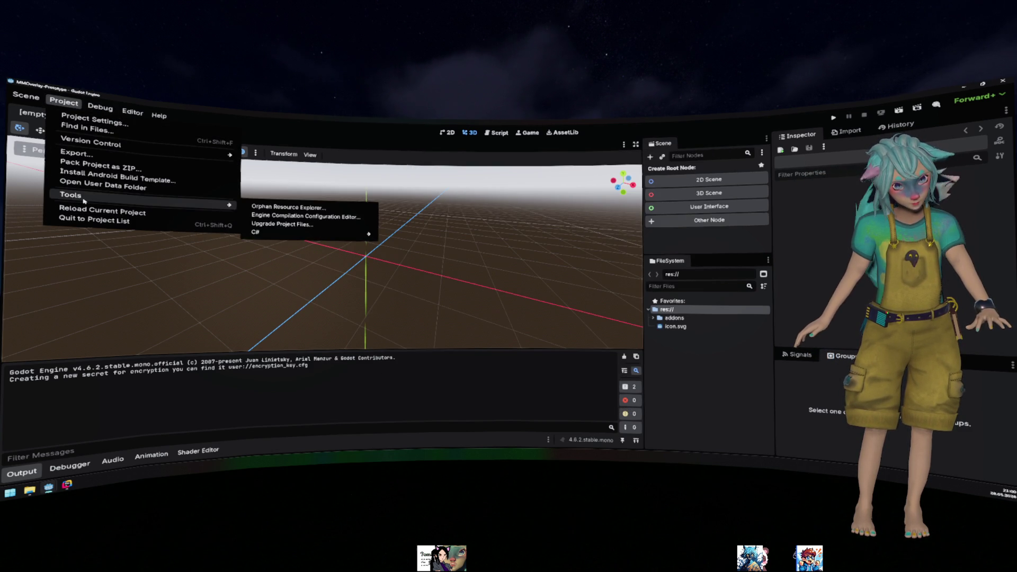
{"action": "left_click", "coordinate": [93, 120]}
- Enable the Twitcher plugin, choose the overlay setup, and authorize with the application's client ID and secret
{"action": "left_click", "coordinate": [447, 171]}
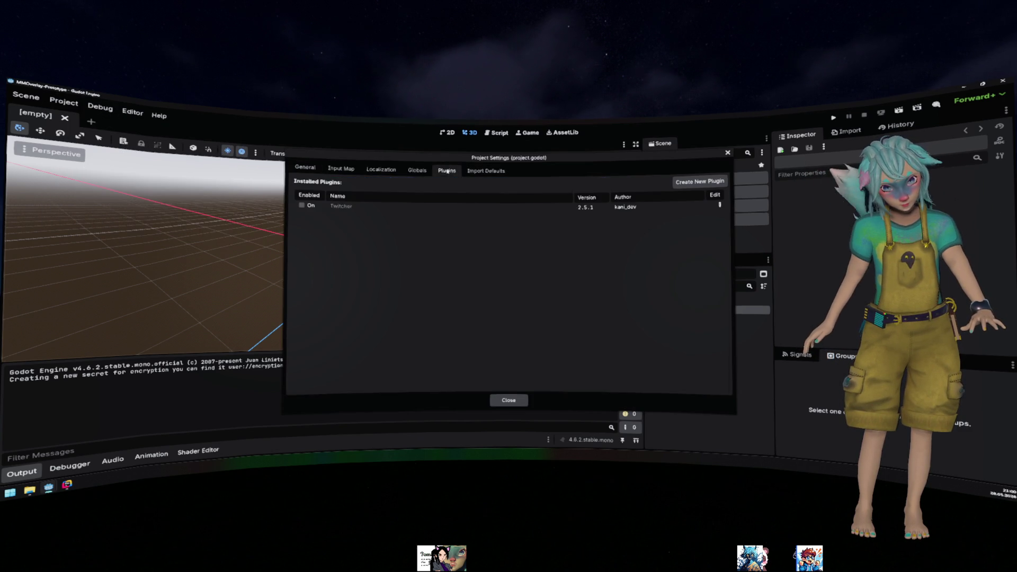
{"action": "left_click", "coordinate": [302, 205]}
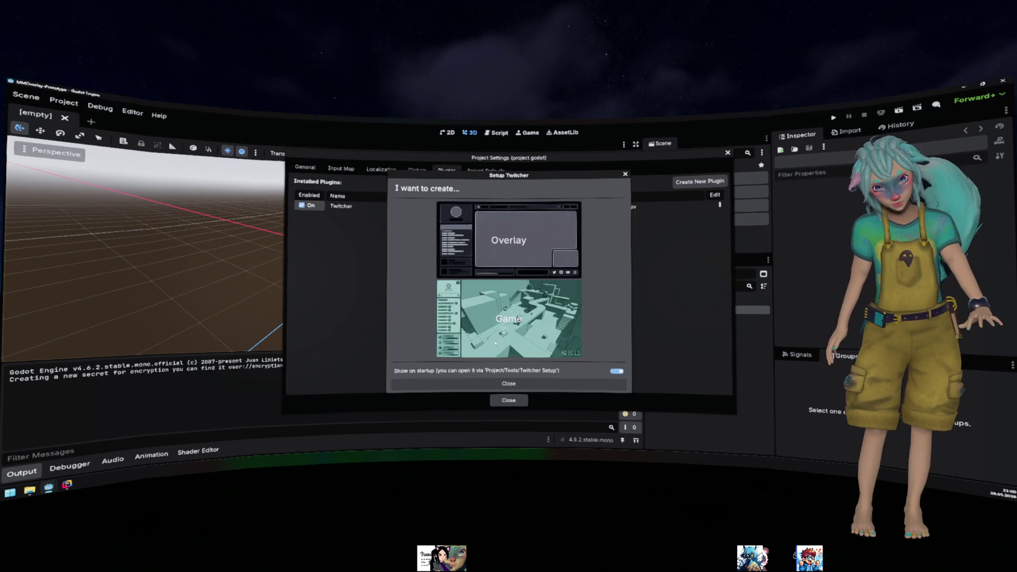
{"action": "left_click", "coordinate": [534, 231]}
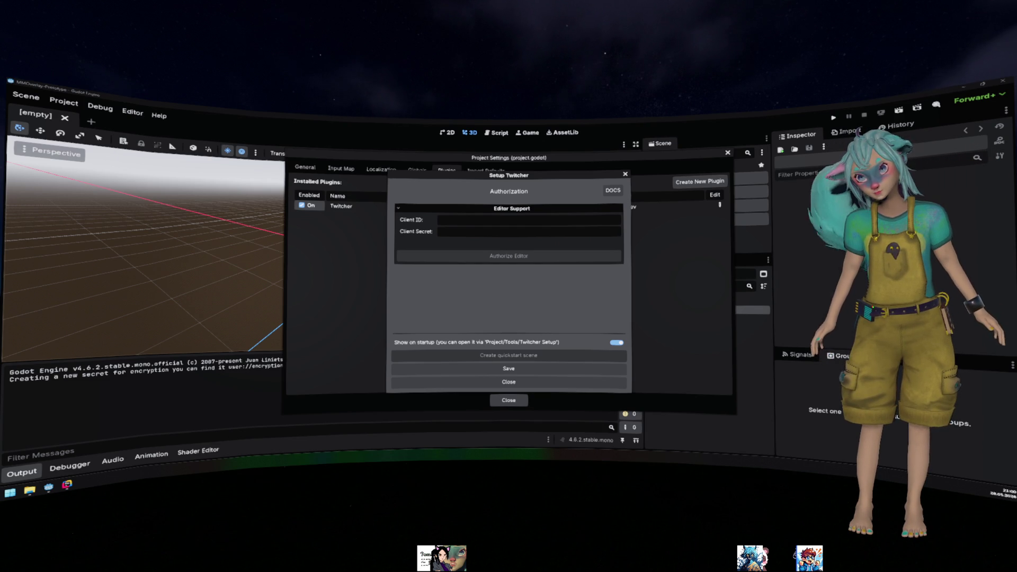
{"action": "key", "text": "ctrl+v"}
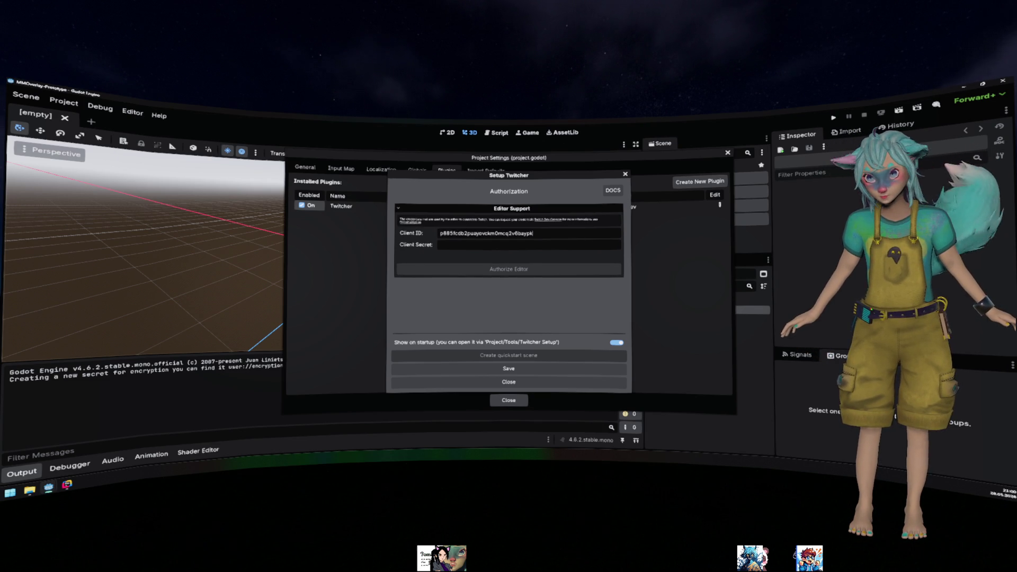
{"action": "key", "text": "ctrl+v"}
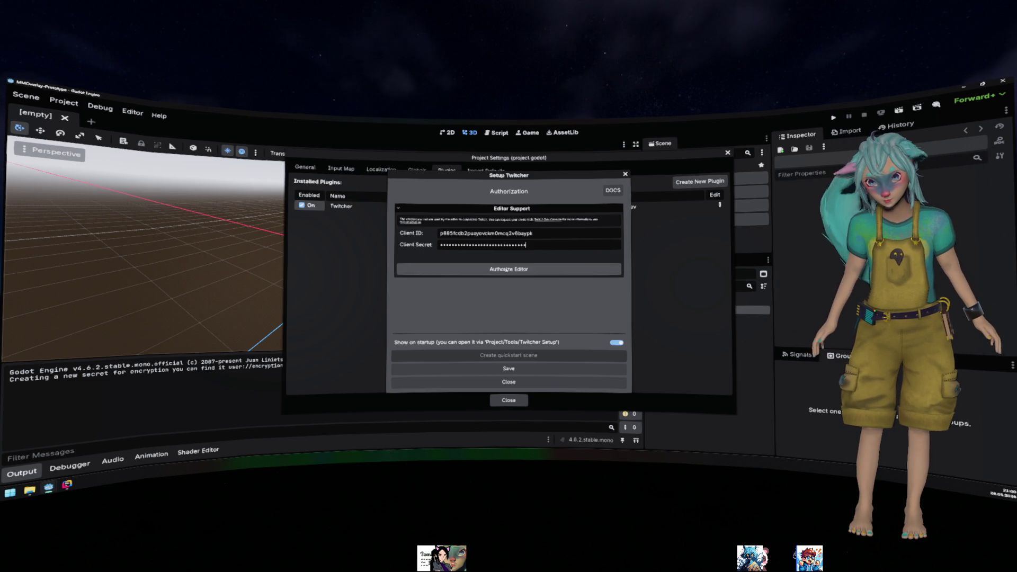
{"action": "left_click", "coordinate": [562, 269]}
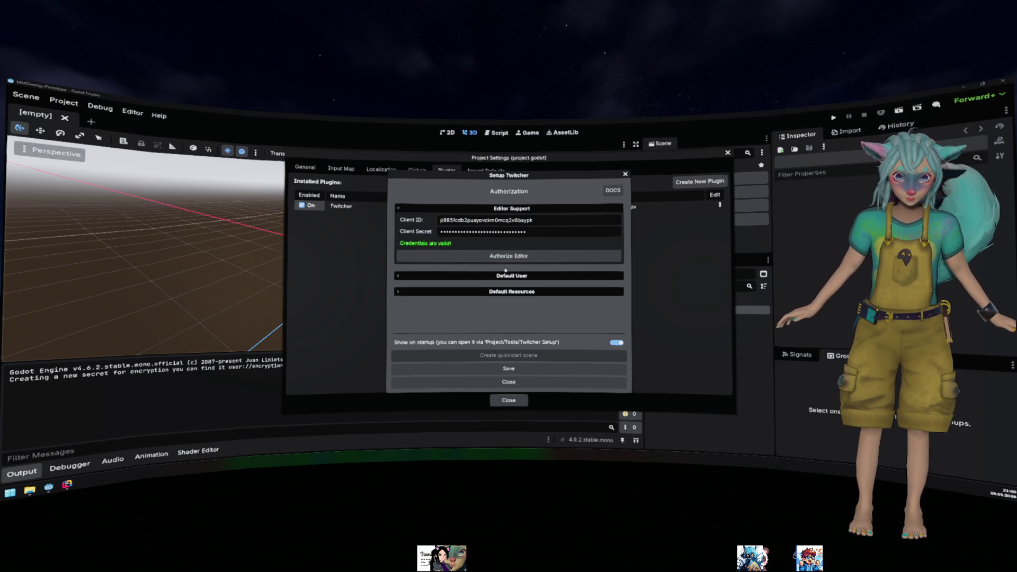
- Save Twitcher's default resources into a new res://assets folder and close both dialogs
{"action": "left_click", "coordinate": [495, 276]}
{"action": "left_click", "coordinate": [495, 292]}
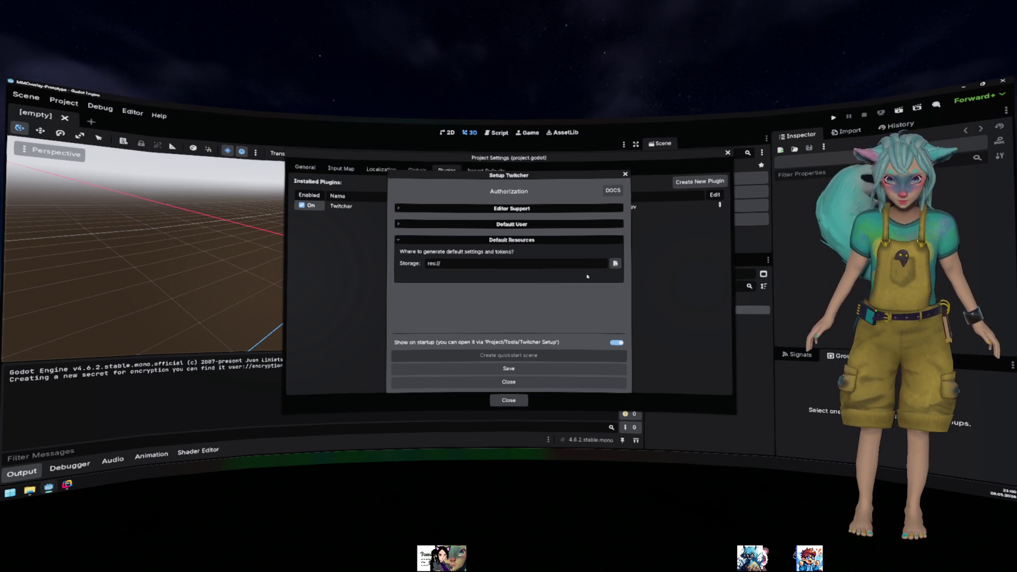
{"action": "left_click", "coordinate": [615, 263]}
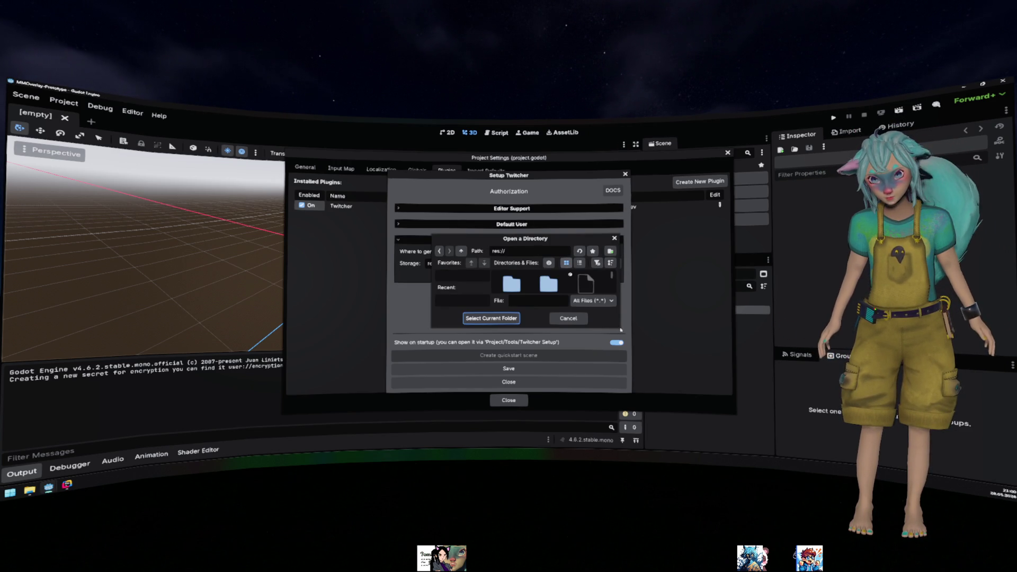
{"action": "left_click_drag", "start_coordinate": [614, 328], "coordinate": [615, 365]}
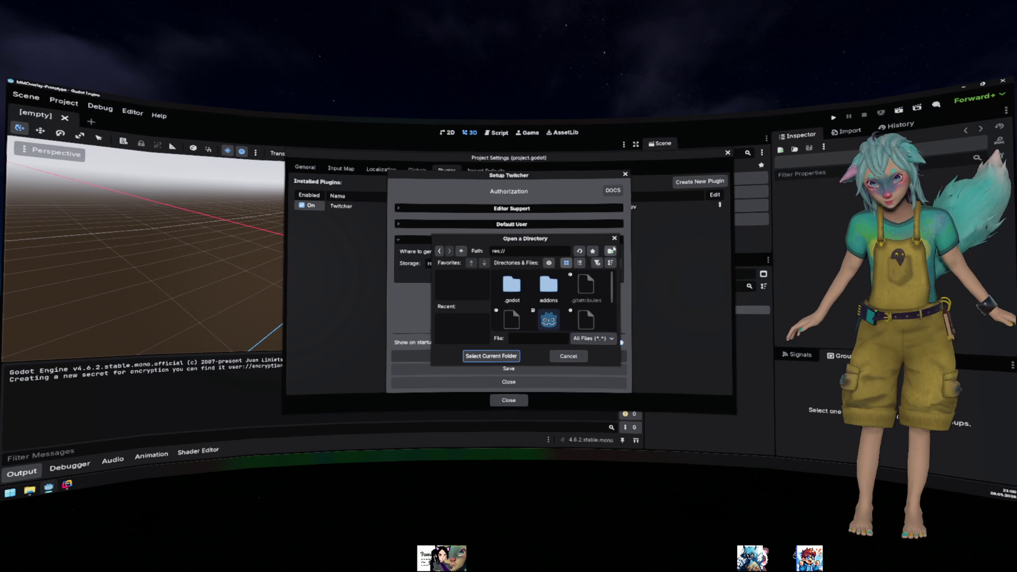
{"action": "left_click", "coordinate": [611, 251]}
{"action": "type", "text": "assets"}
{"action": "key", "text": "Return"}
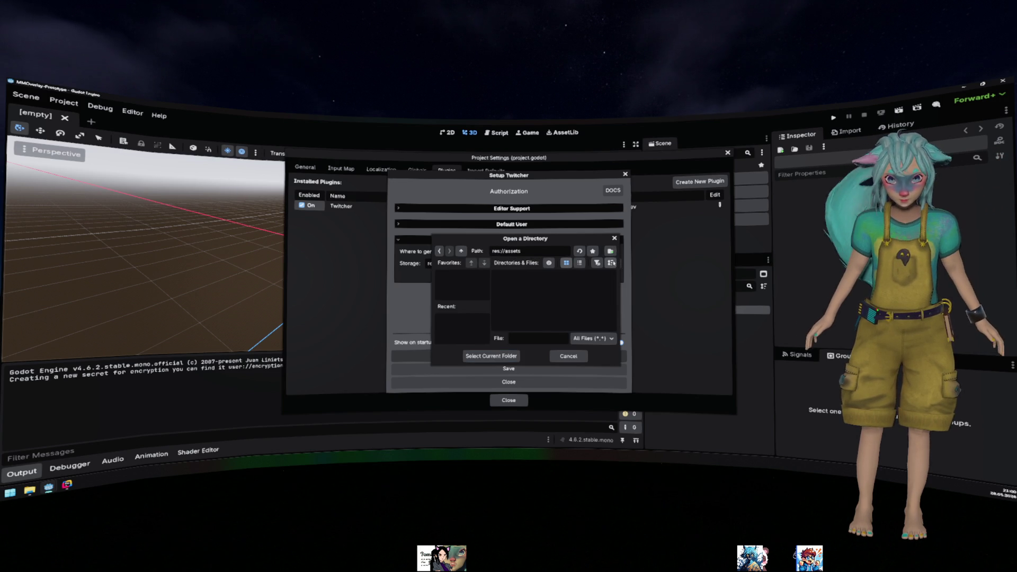
{"action": "left_click", "coordinate": [491, 356]}
{"action": "left_click", "coordinate": [476, 369]}
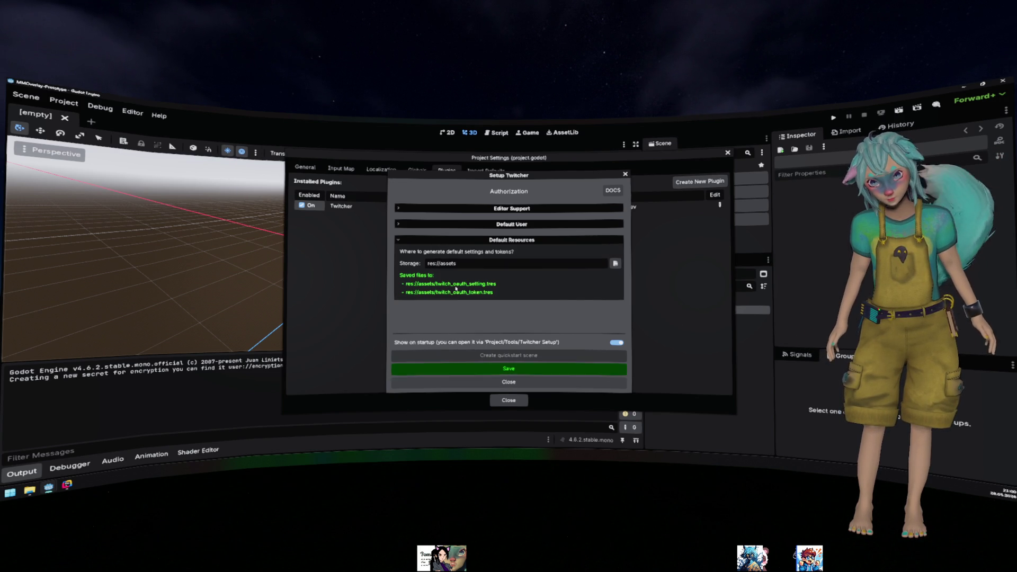
{"action": "left_click", "coordinate": [514, 382]}
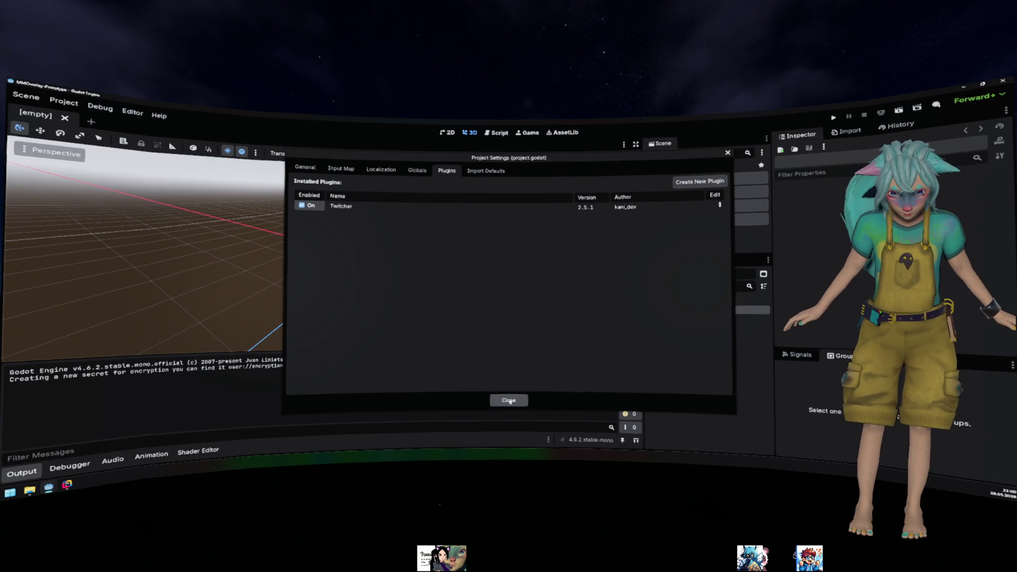
{"action": "left_click", "coordinate": [509, 400]}
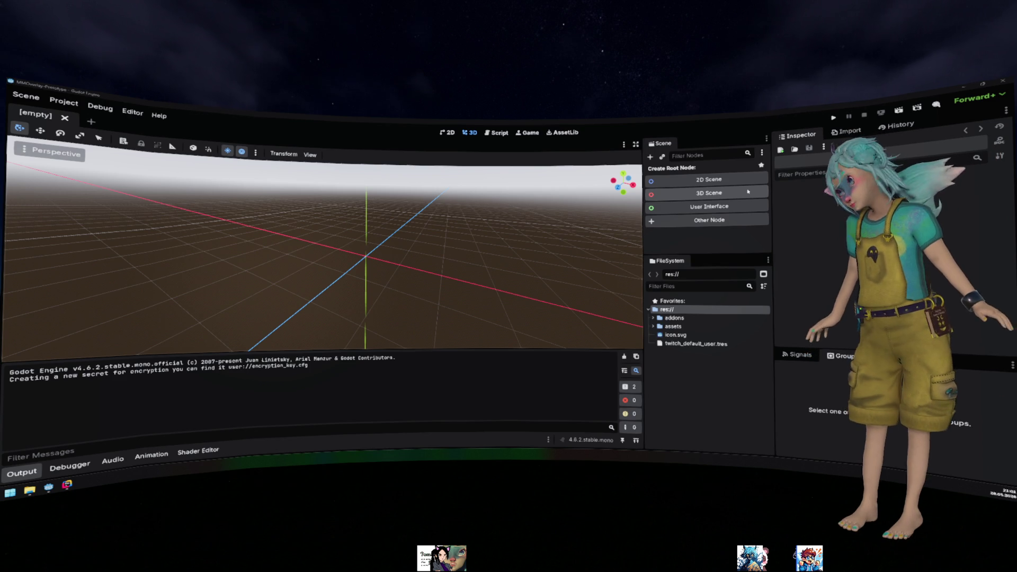
- Create the scene with a 2D Scene (Node2D) root
{"action": "left_click", "coordinate": [744, 180]}
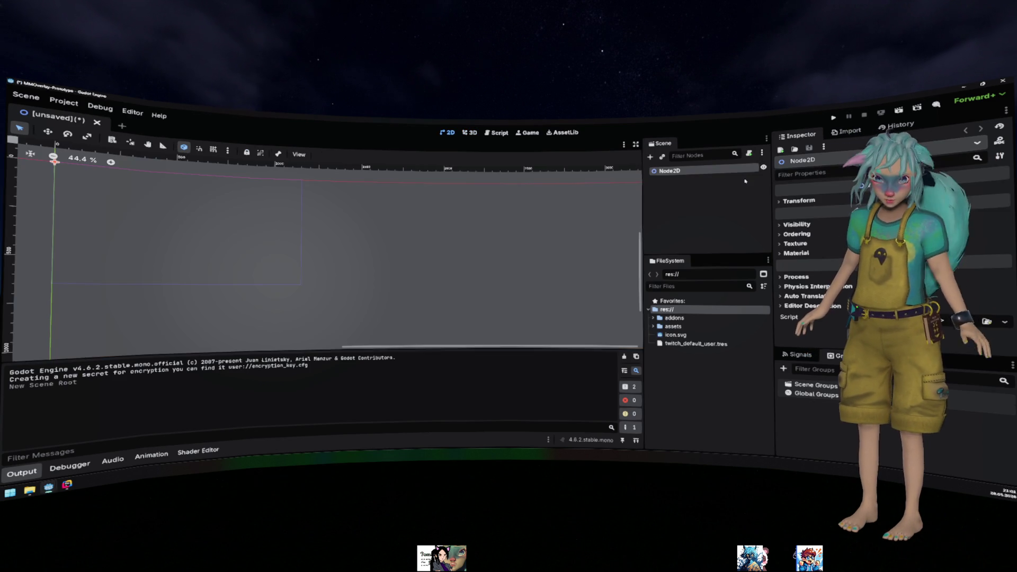
- Rename the Node2D root to 'Room'
{"action": "scroll", "coordinate": [377, 211], "scroll_direction": "up", "scroll_amount": 3}
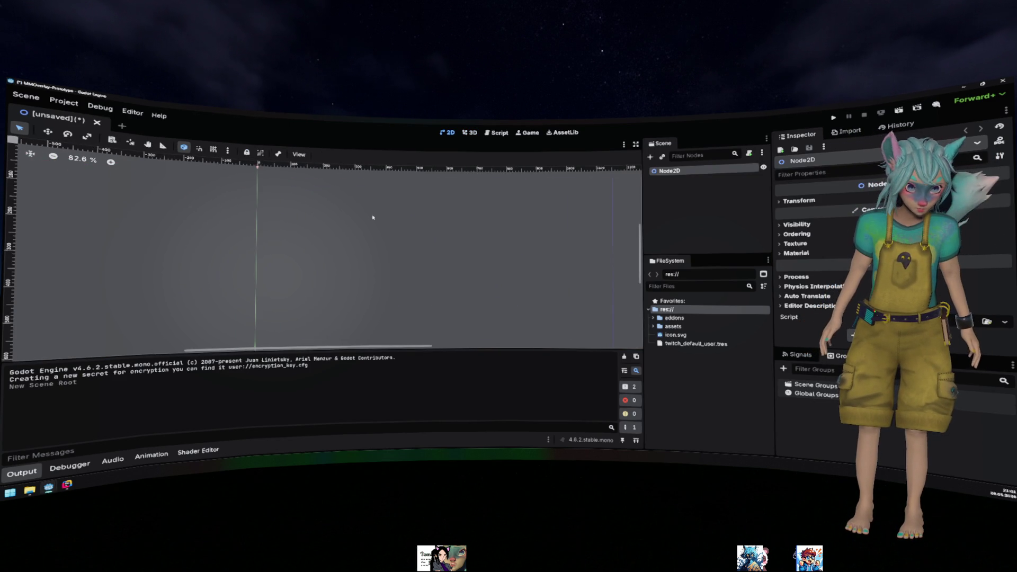
{"action": "scroll", "coordinate": [418, 236], "scroll_direction": "down", "scroll_amount": 1}
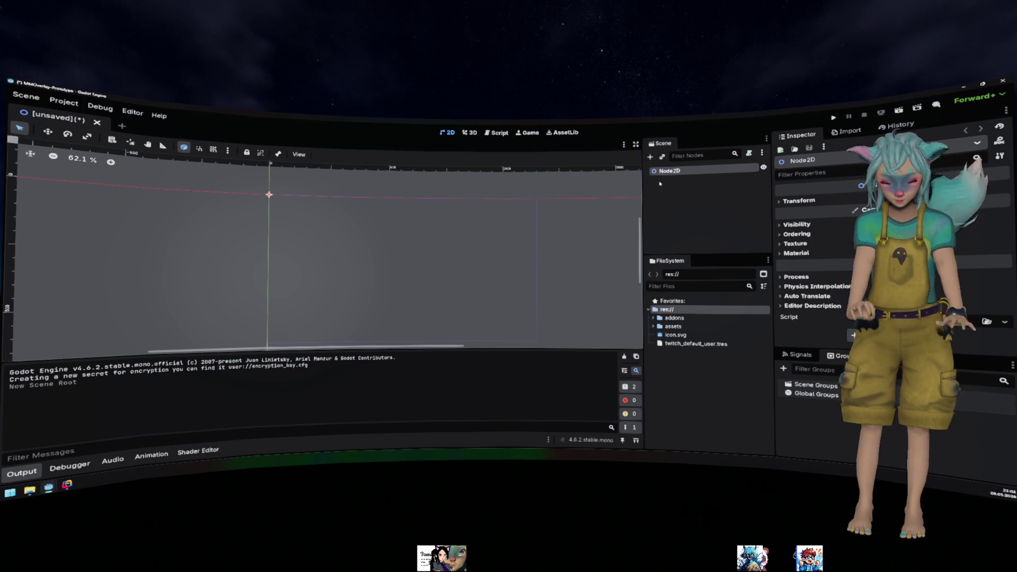
{"action": "key", "text": "F2"}
{"action": "type", "text": "Room"}
{"action": "key", "text": "Return"}
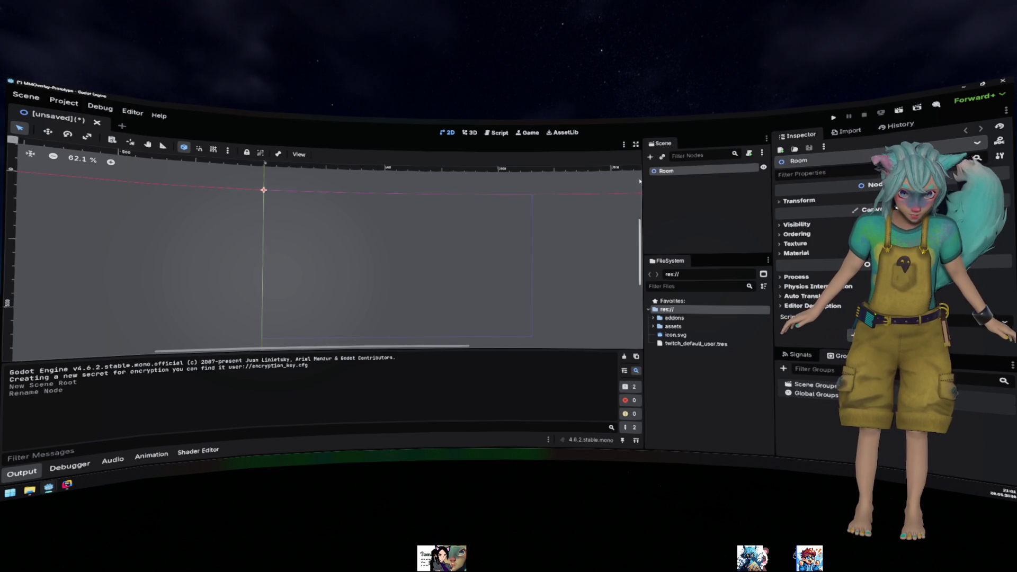
- Add a Sprite2D child node under Room by searching 'sprite'
{"action": "right_click", "coordinate": [670, 175]}
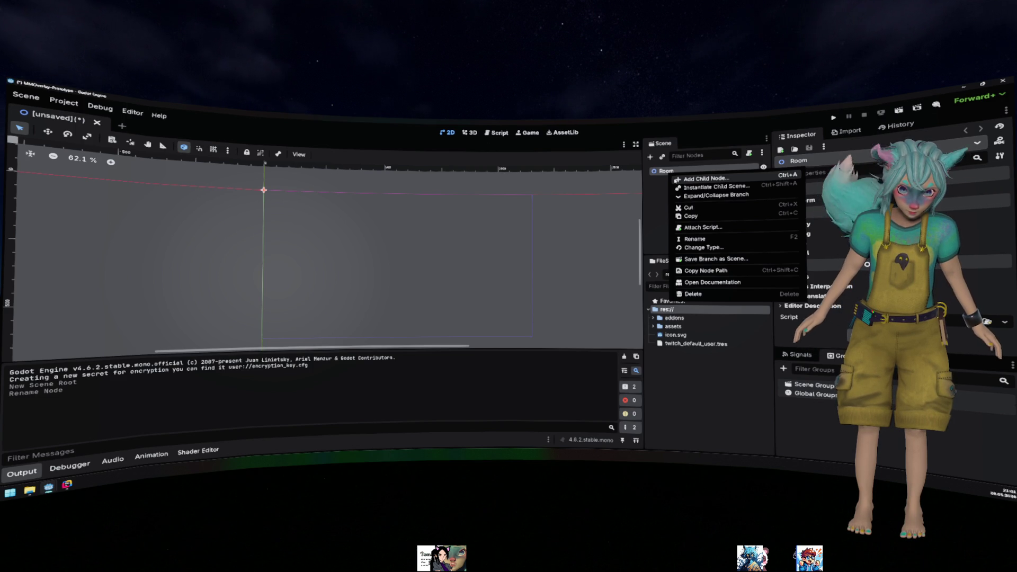
{"action": "left_click", "coordinate": [657, 188]}
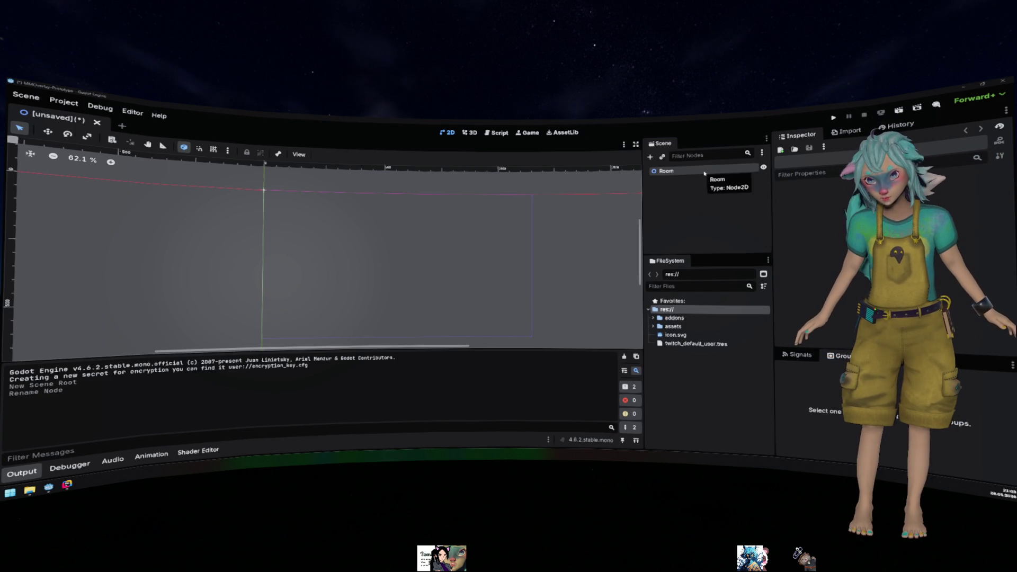
{"action": "right_click", "coordinate": [705, 173]}
{"action": "left_click", "coordinate": [725, 177]}
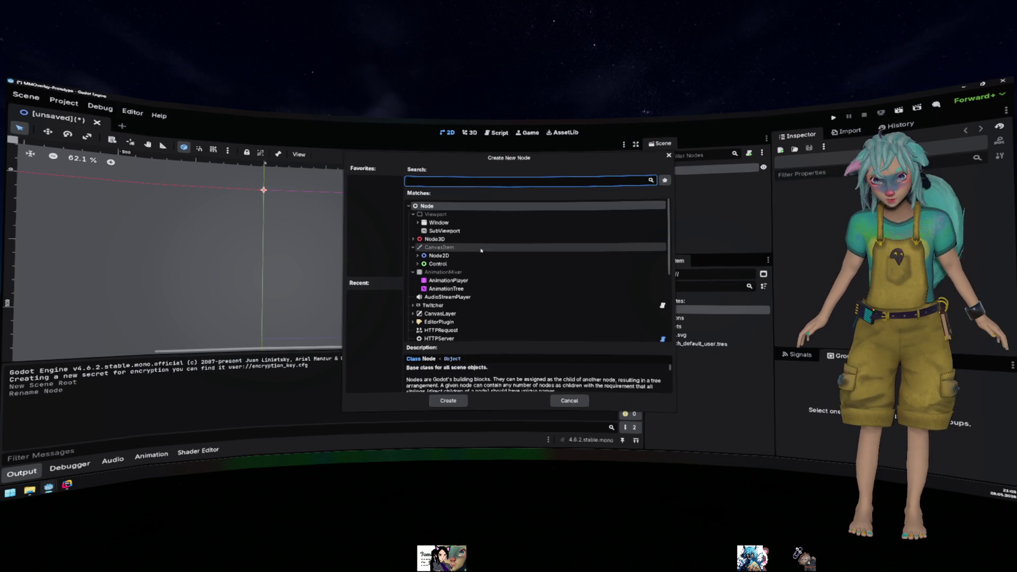
{"action": "type", "text": "sprite"}
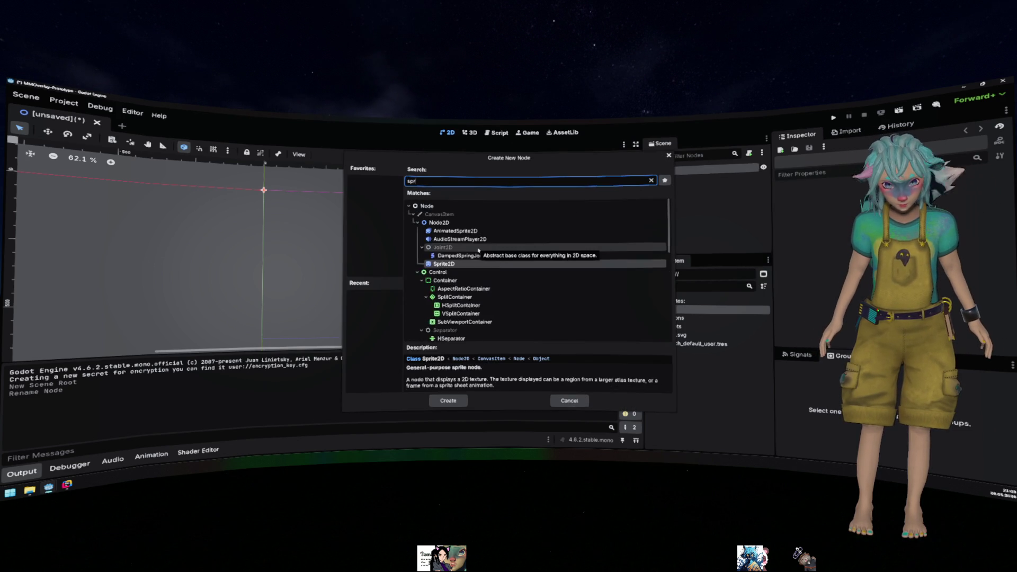
{"action": "key", "text": "Return"}
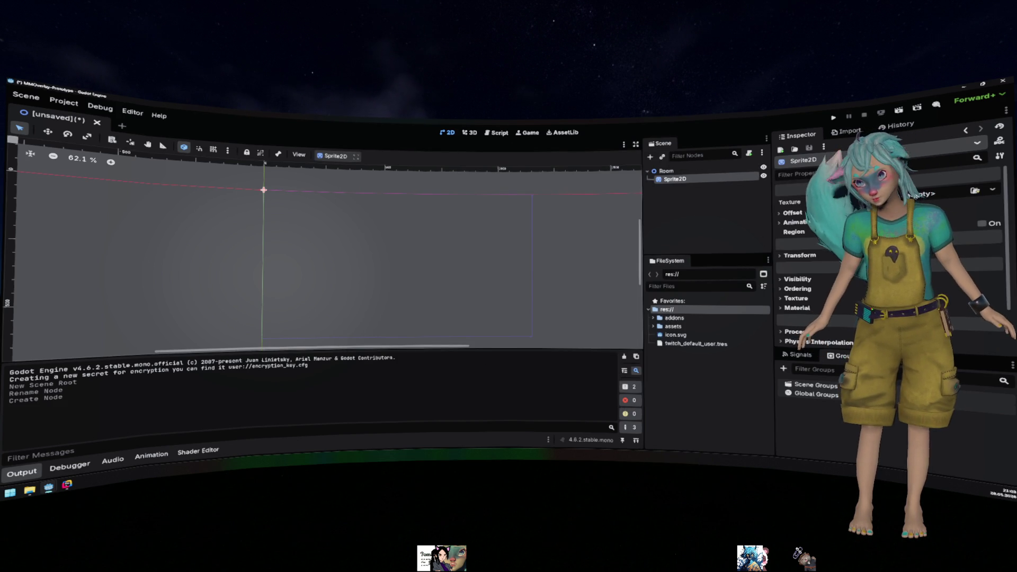
- Assign a new GradientTexture2D to the Sprite2D and increase its texture width
{"action": "left_click", "coordinate": [917, 197]}
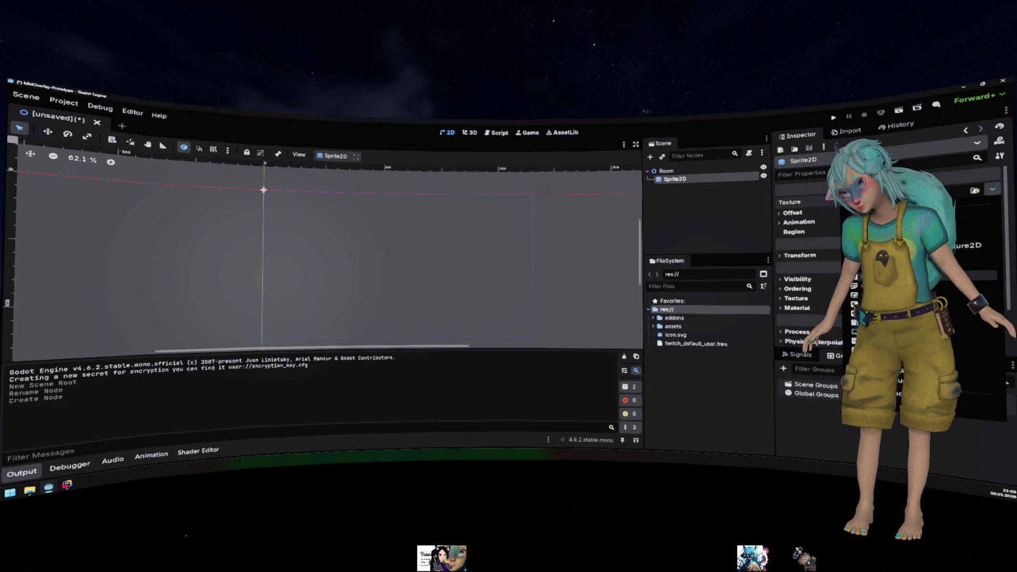
{"action": "left_click", "coordinate": [948, 245]}
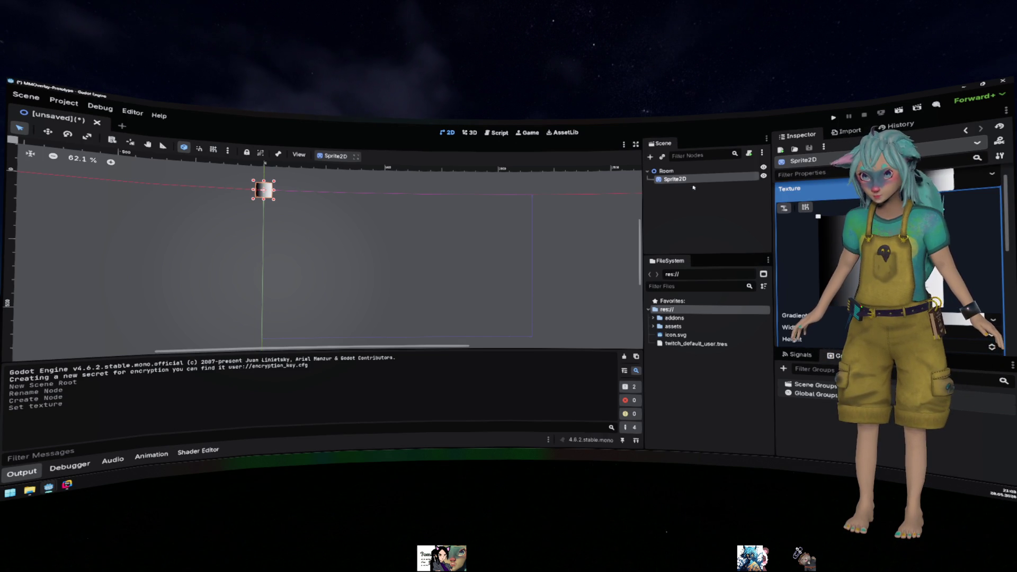
{"action": "right_click", "coordinate": [675, 178]}
{"action": "key", "text": "Escape"}
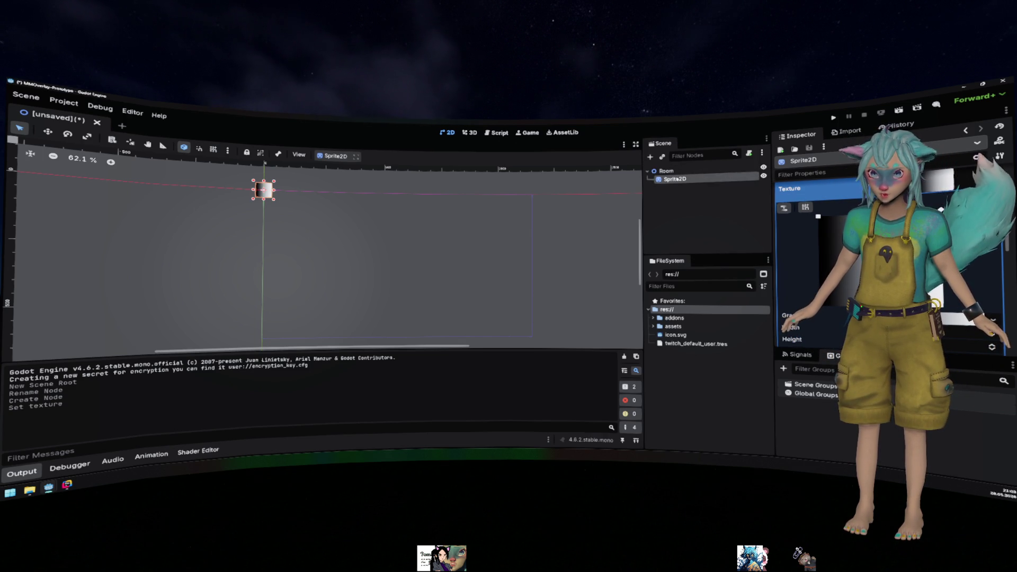
{"action": "scroll", "coordinate": [890, 265], "scroll_direction": "down", "scroll_amount": 1}
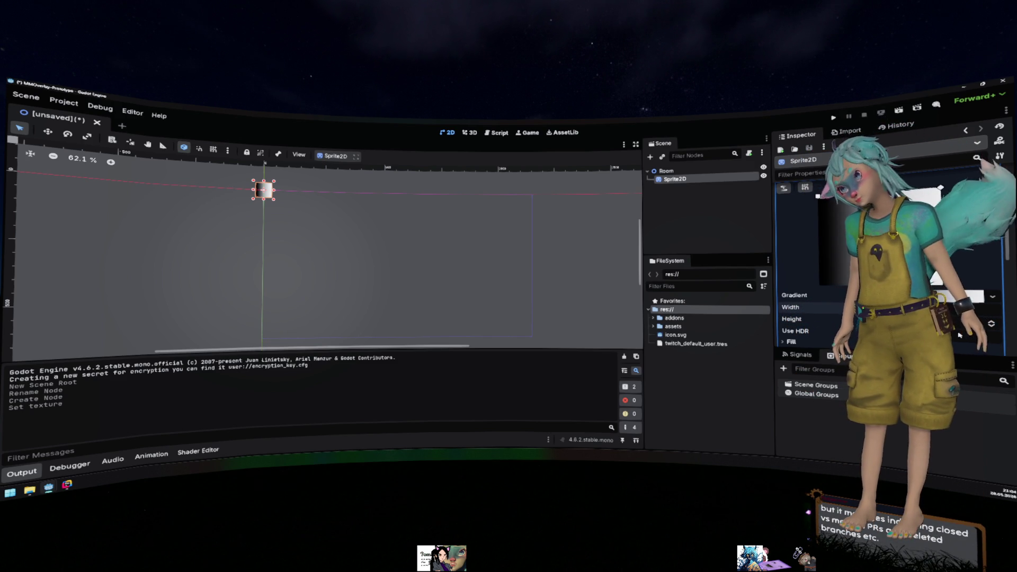
{"action": "key", "text": "Return"}
- Set the Display > Window viewport size to 1920 × 1080 in Project Settings
{"action": "left_click", "coordinate": [64, 102]}
{"action": "left_click", "coordinate": [79, 118]}
{"action": "left_click", "coordinate": [315, 167]}
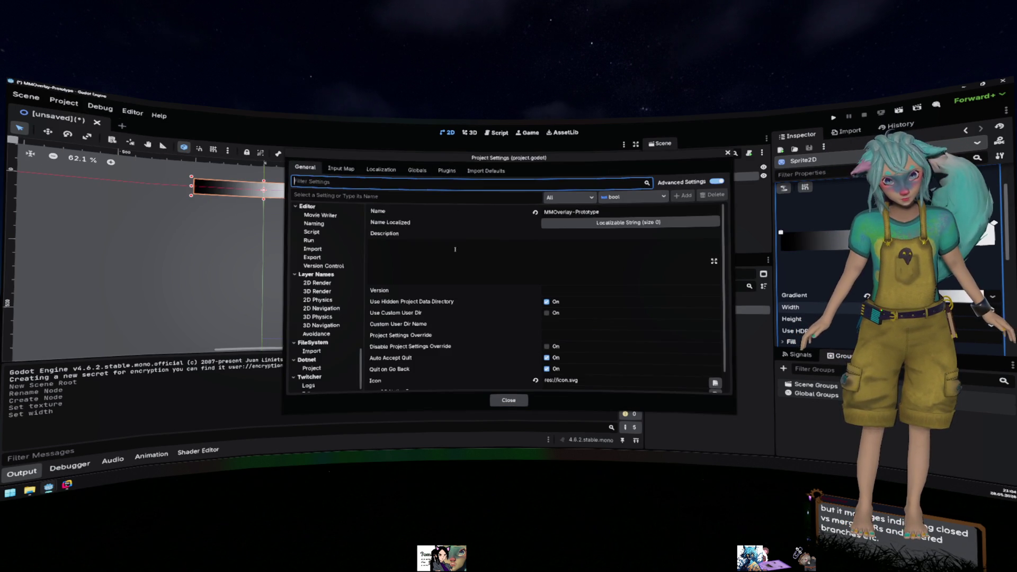
{"action": "scroll", "coordinate": [328, 318], "scroll_direction": "up", "scroll_amount": 10}
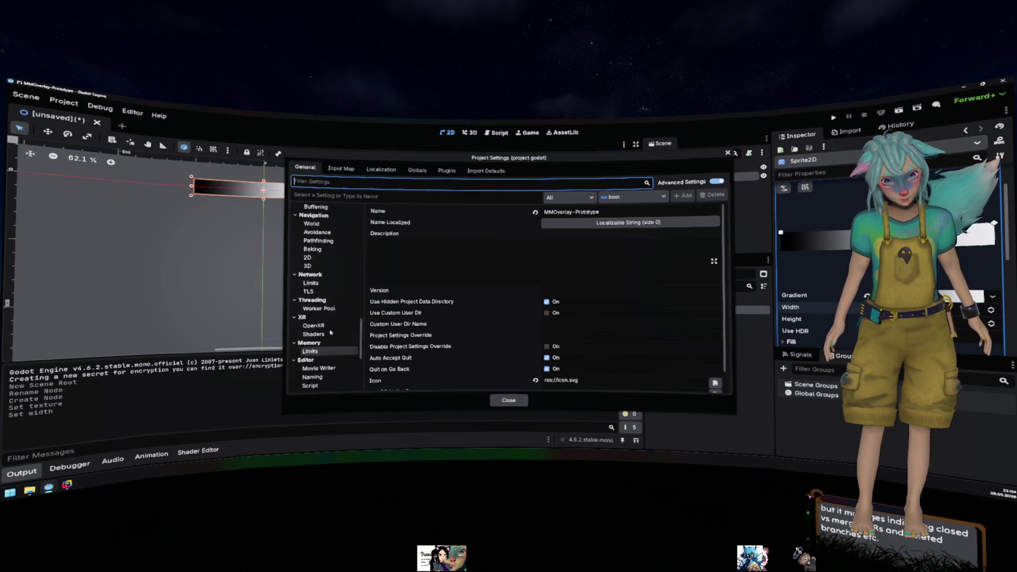
{"action": "left_click", "coordinate": [315, 268]}
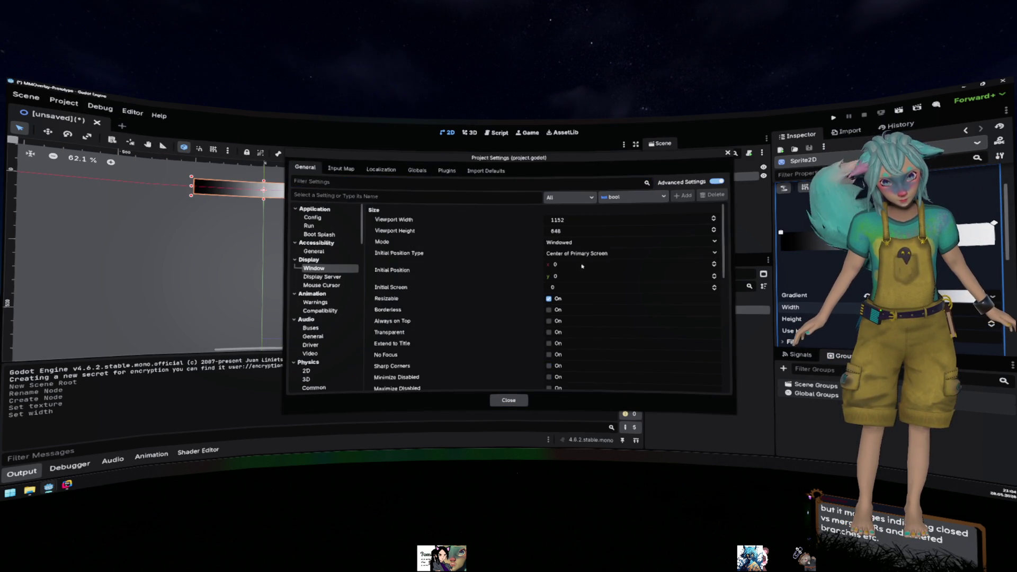
{"action": "left_click", "coordinate": [572, 219]}
{"action": "type", "text": "1920"}
{"action": "key", "text": "Tab"}
{"action": "type", "text": "180"}
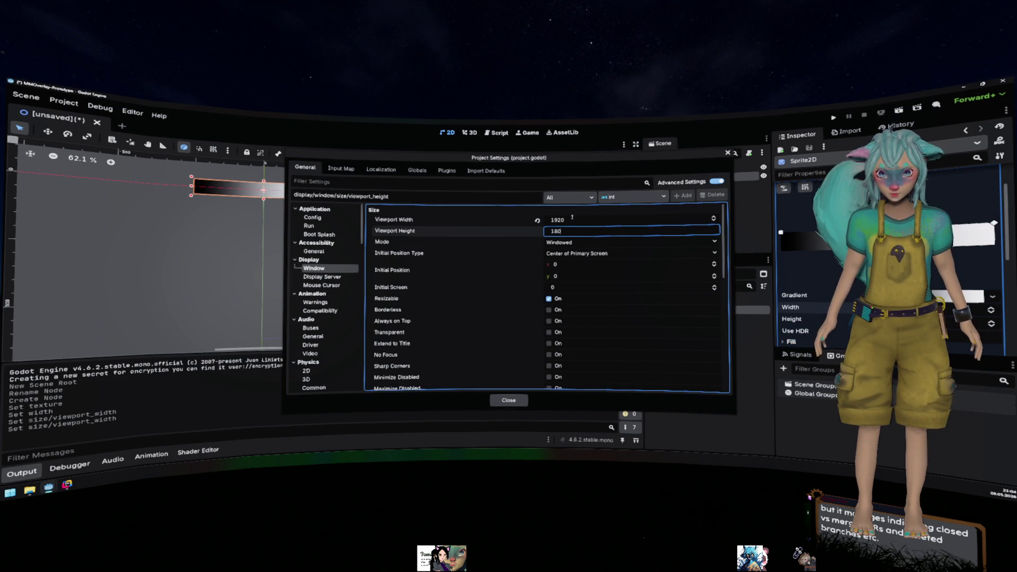
{"action": "type", "text": "0"}
{"action": "key", "text": "Return"}
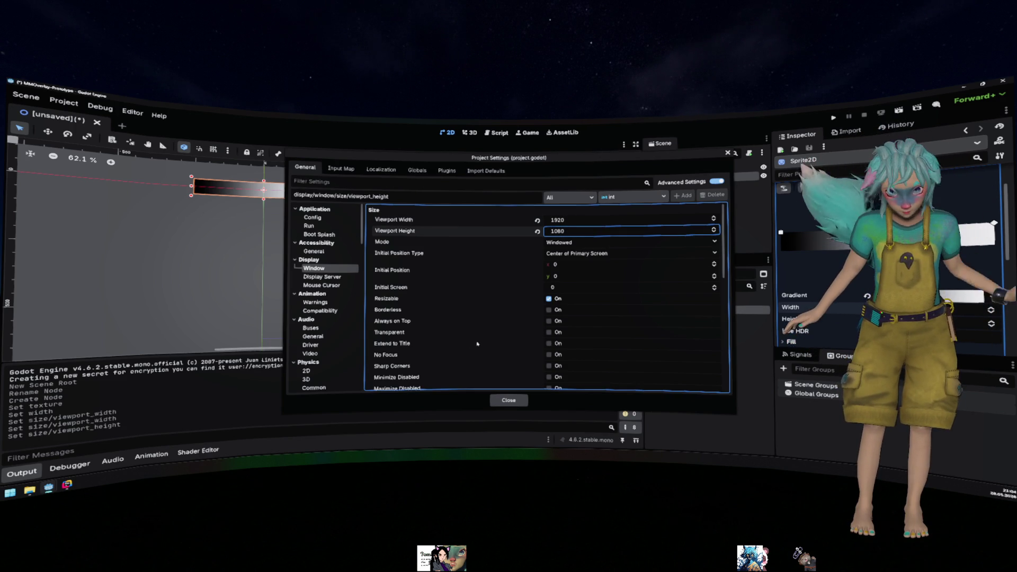
{"action": "left_click", "coordinate": [504, 400]}
- Drag the gradient bar sprite toward the scene centre, to position (504, 19)
{"action": "scroll", "coordinate": [387, 302], "scroll_direction": "down", "scroll_amount": 1}
{"action": "left_click_drag", "start_coordinate": [466, 263], "coordinate": [389, 218]}
{"action": "scroll", "coordinate": [389, 218], "scroll_direction": "down", "scroll_amount": 1}
{"action": "mouse_move", "coordinate": [304, 189]}
{"action": "left_mouse_down"}
{"action": "mouse_move", "coordinate": [479, 300]}
{"action": "mouse_move", "coordinate": [416, 288]}
{"action": "mouse_move", "coordinate": [382, 235]}
{"action": "mouse_move", "coordinate": [387, 180]}
{"action": "left_mouse_up"}
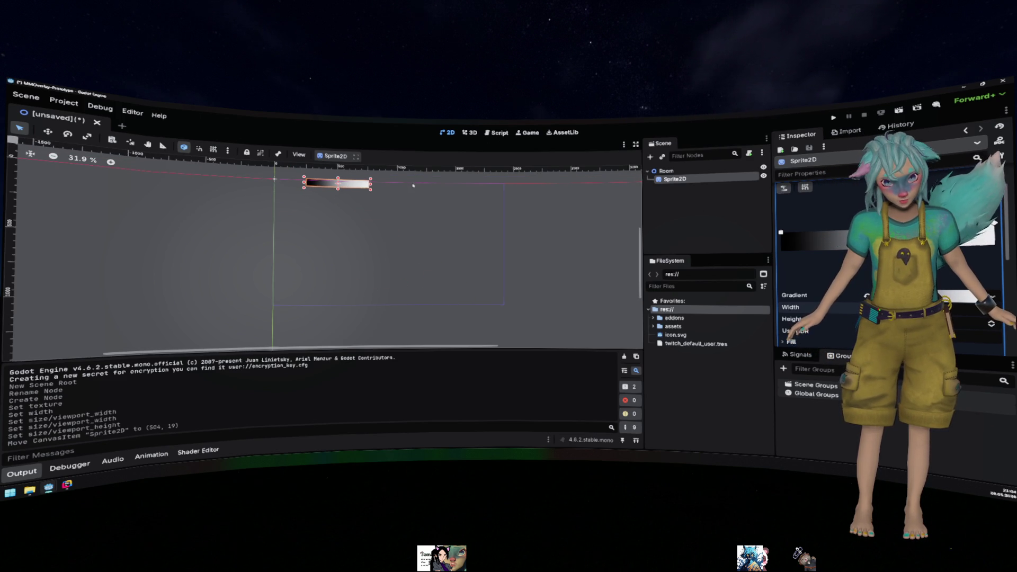
- Undo the sprite move so it sits back at the origin, and zoom in
{"action": "key", "text": "ctrl+z"}
{"action": "scroll", "coordinate": [384, 221], "scroll_direction": "up", "scroll_amount": 3}
{"action": "scroll", "coordinate": [368, 220], "scroll_direction": "up", "scroll_amount": 2}
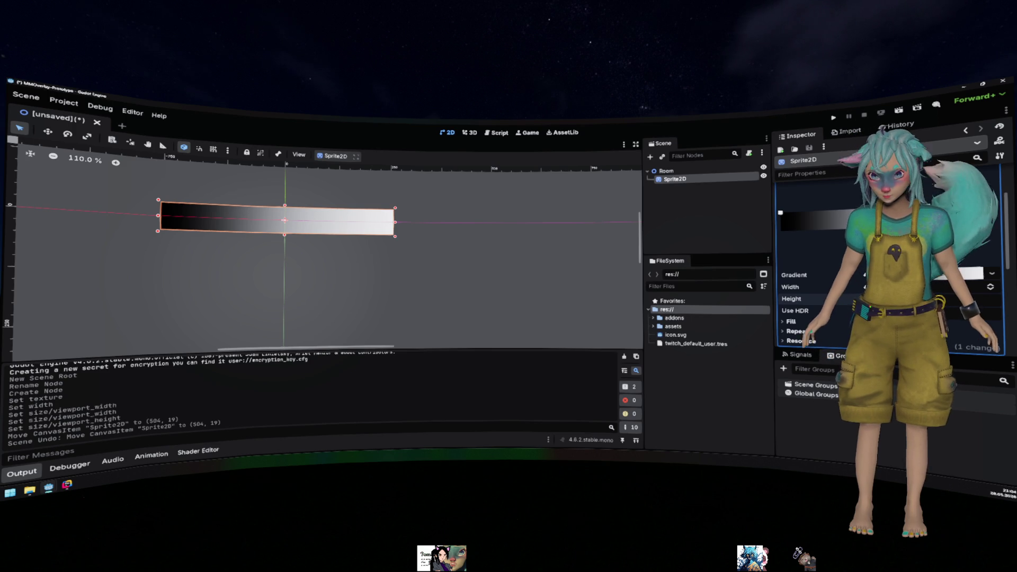
- Increase the GradientTexture2D Height and expand the texture's own properties
{"action": "key", "text": "Return"}
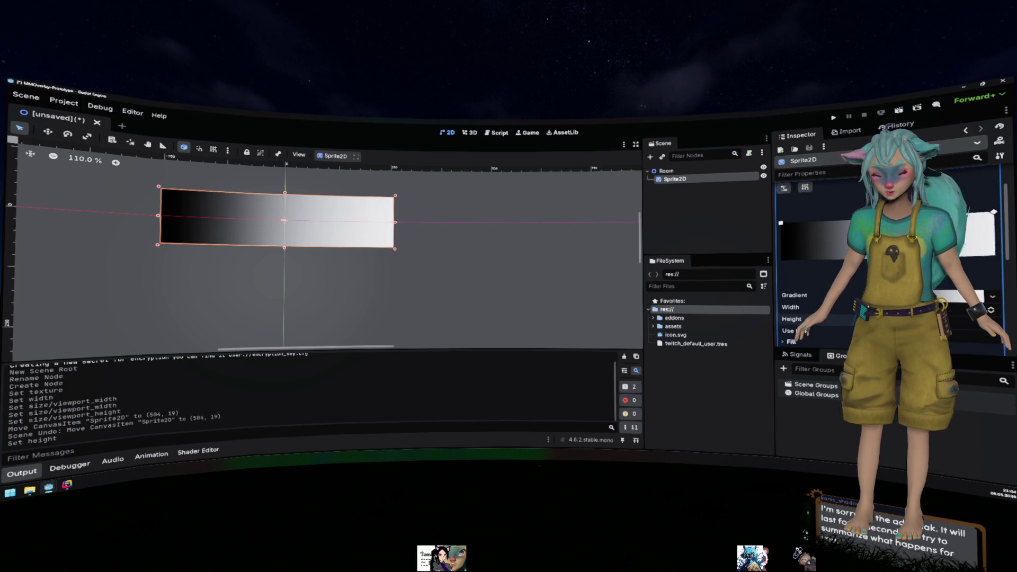
{"action": "left_click", "coordinate": [784, 215]}
{"action": "scroll", "coordinate": [800, 261], "scroll_direction": "down", "scroll_amount": 2}
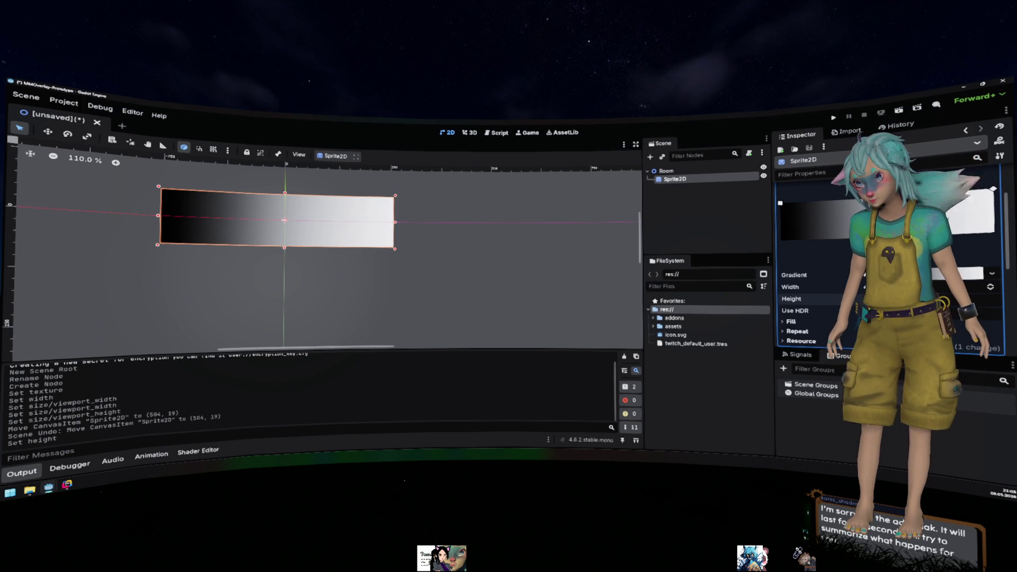
- Expand the gradient settings and switch the gradient's interpolation mode
{"action": "left_click", "coordinate": [935, 274]}
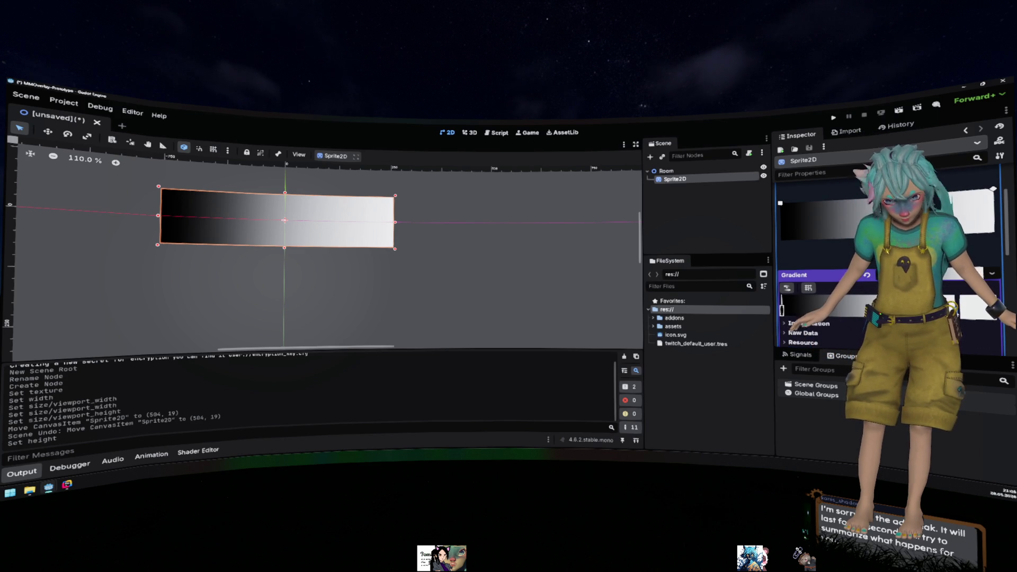
{"action": "scroll", "coordinate": [800, 297], "scroll_direction": "down", "scroll_amount": 3}
{"action": "left_click", "coordinate": [806, 242]}
{"action": "left_click", "coordinate": [900, 252]}
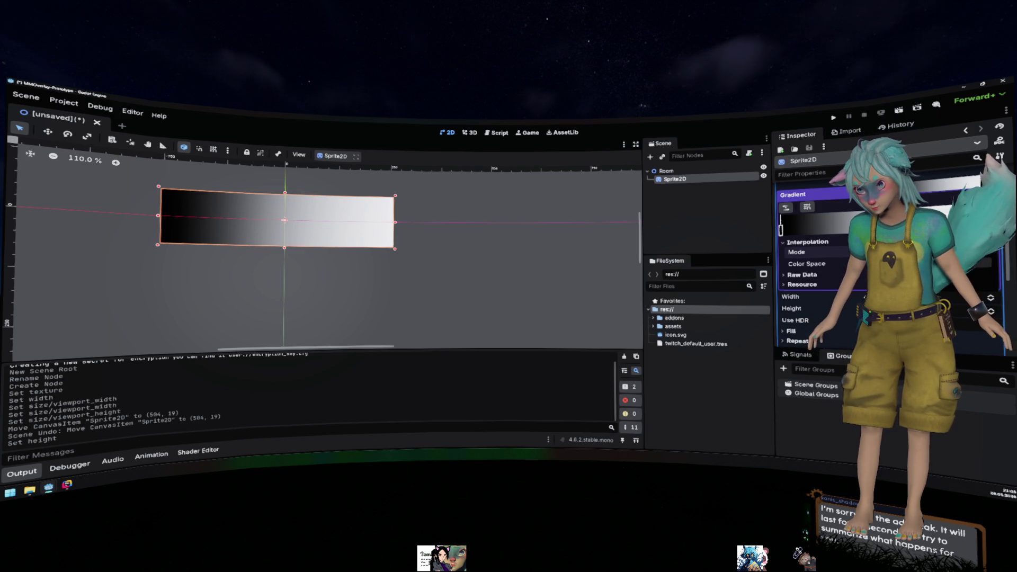
{"action": "left_click", "coordinate": [689, 302]}
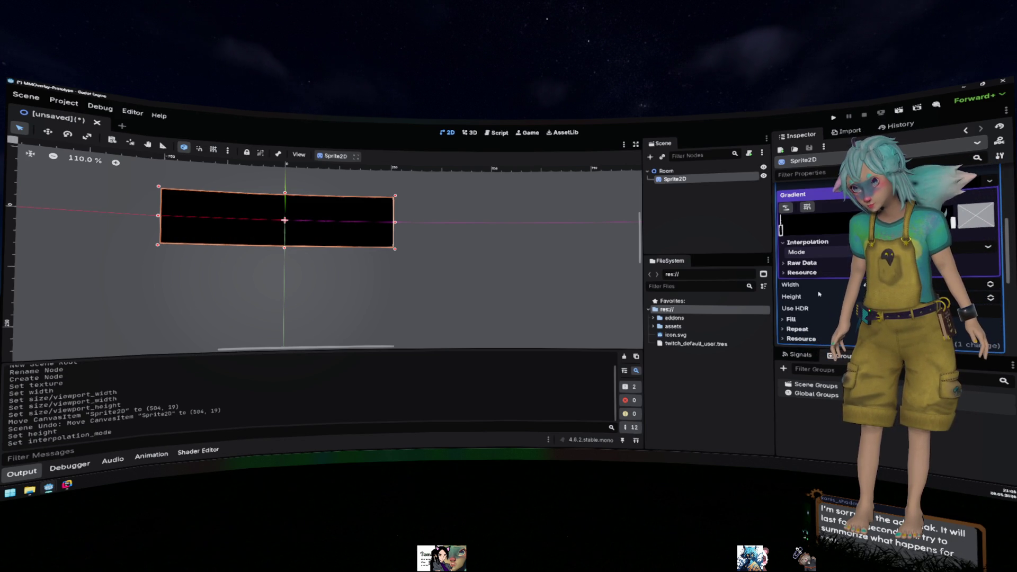
{"action": "scroll", "coordinate": [799, 321], "scroll_direction": "down", "scroll_amount": 3}
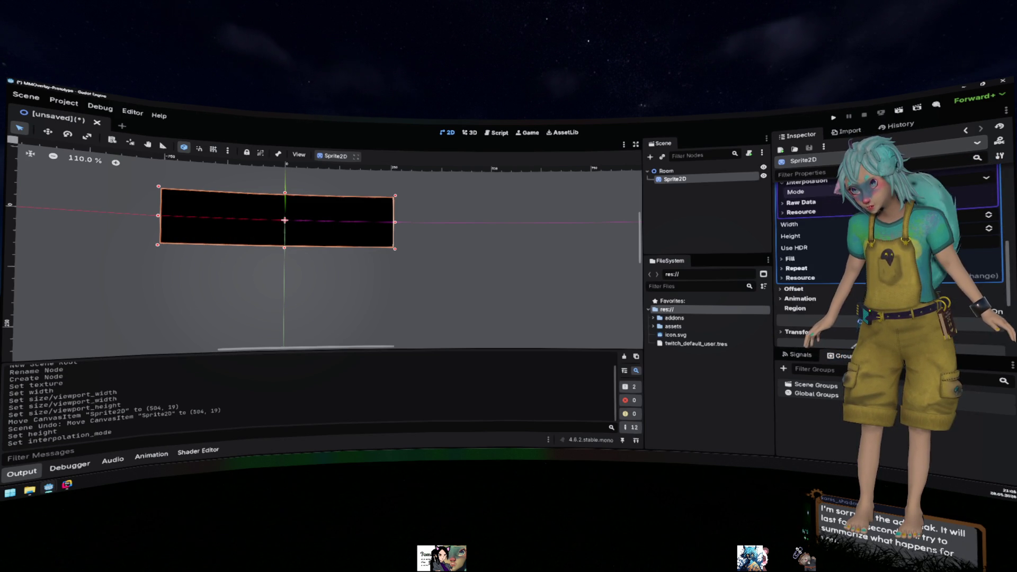
- Change the gradient's Fill type and adjust the Fill From starting point
{"action": "left_click", "coordinate": [789, 258]}
{"action": "left_click", "coordinate": [927, 281]}
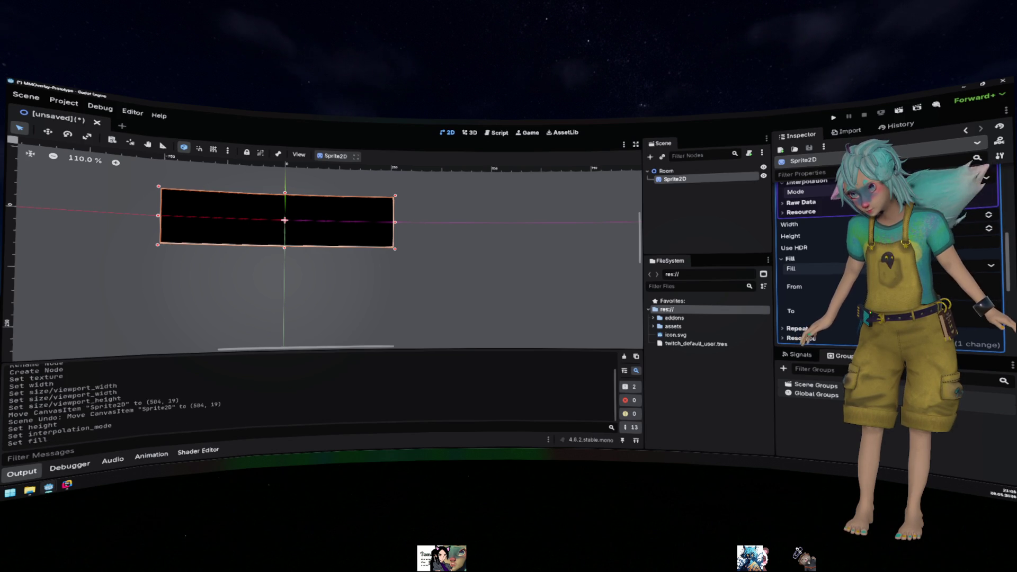
{"action": "left_click", "coordinate": [927, 287]}
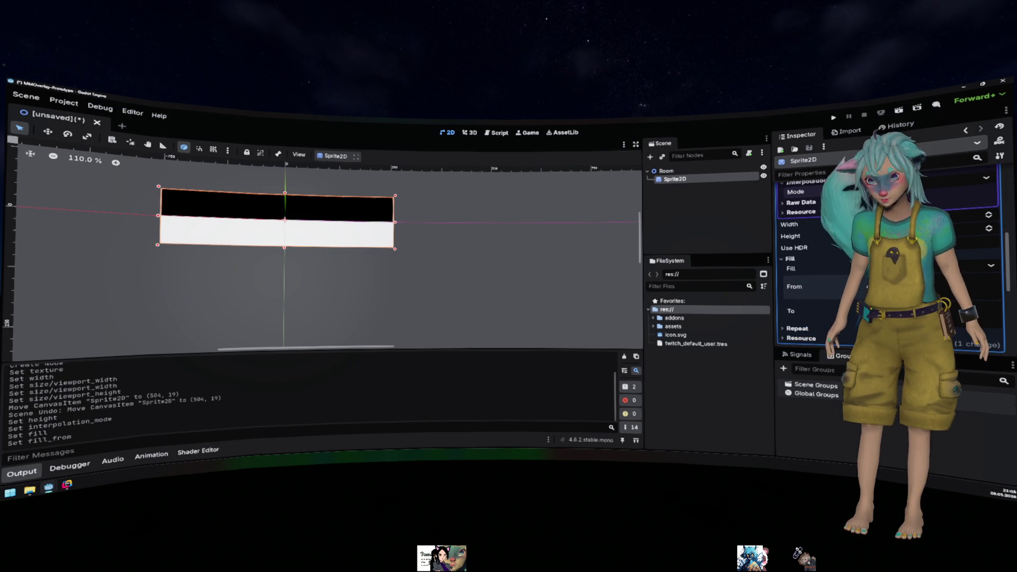
{"action": "left_click", "coordinate": [927, 287]}
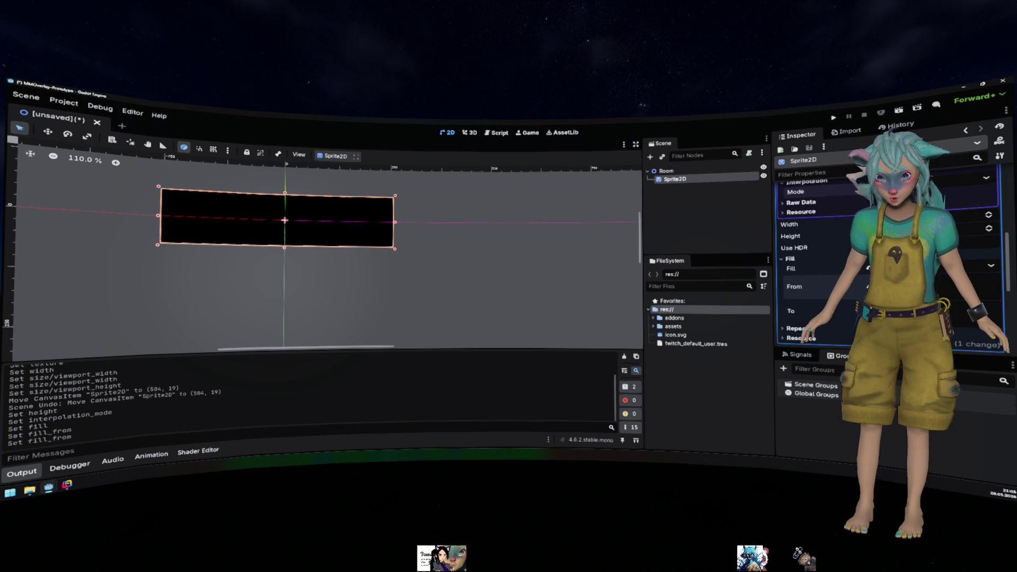
{"action": "scroll", "coordinate": [890, 255], "scroll_direction": "up", "scroll_amount": 2}
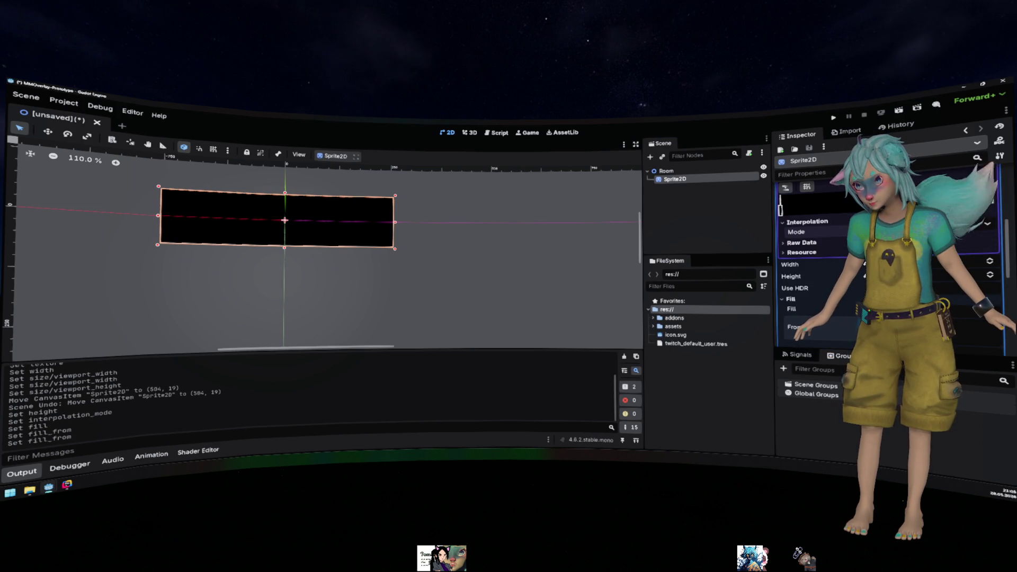
{"action": "left_click_drag", "start_coordinate": [945, 200], "coordinate": [945, 200]}
{"action": "scroll", "coordinate": [890, 254], "scroll_direction": "down", "scroll_amount": 2}
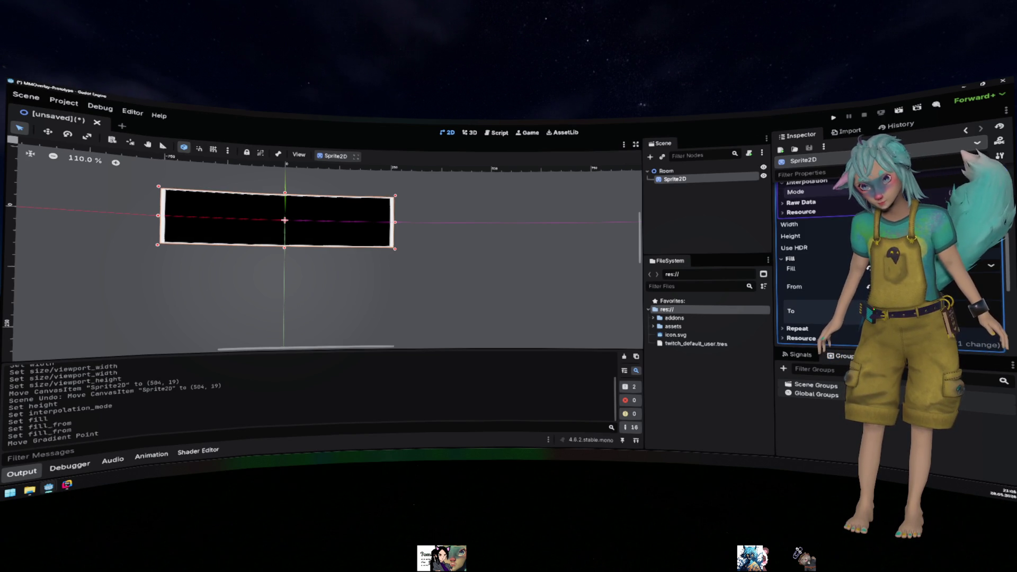
- Fine-tune the Fill To value until thin white edges frame the bar, then deselect the sprite
{"action": "left_click", "coordinate": [927, 311]}
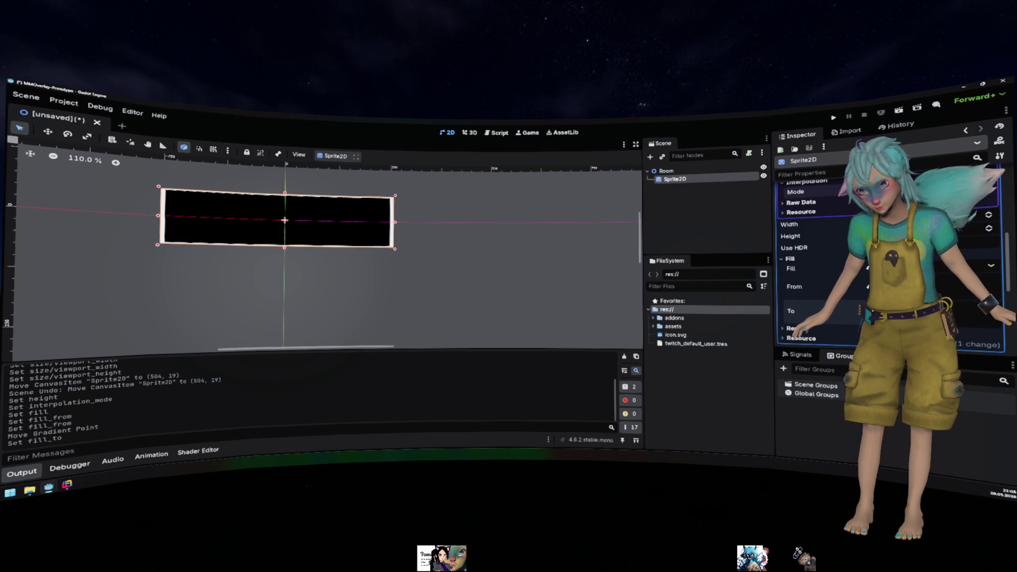
{"action": "key", "text": "Return"}
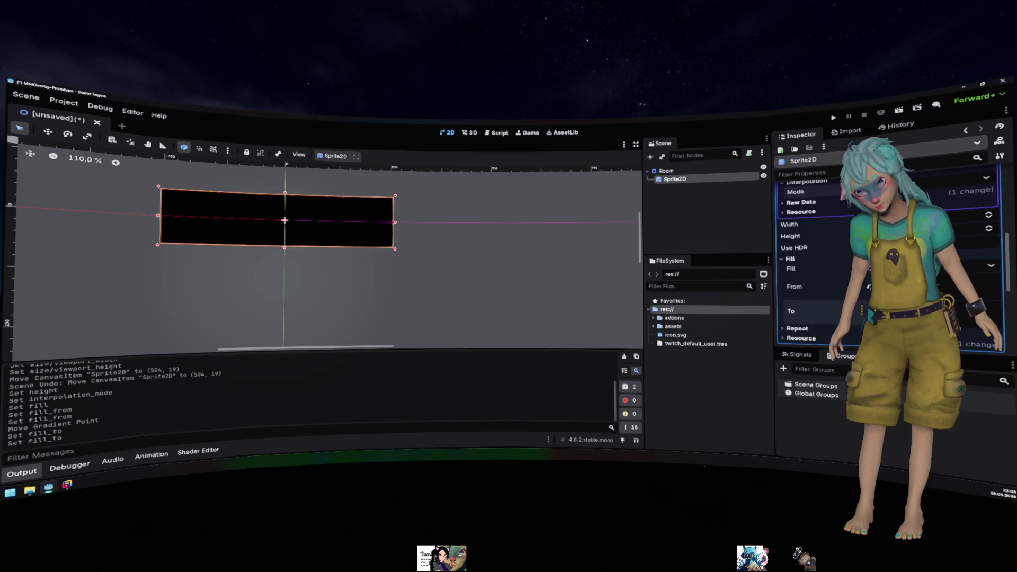
{"action": "key", "text": "Return"}
{"action": "key", "text": "Return"}
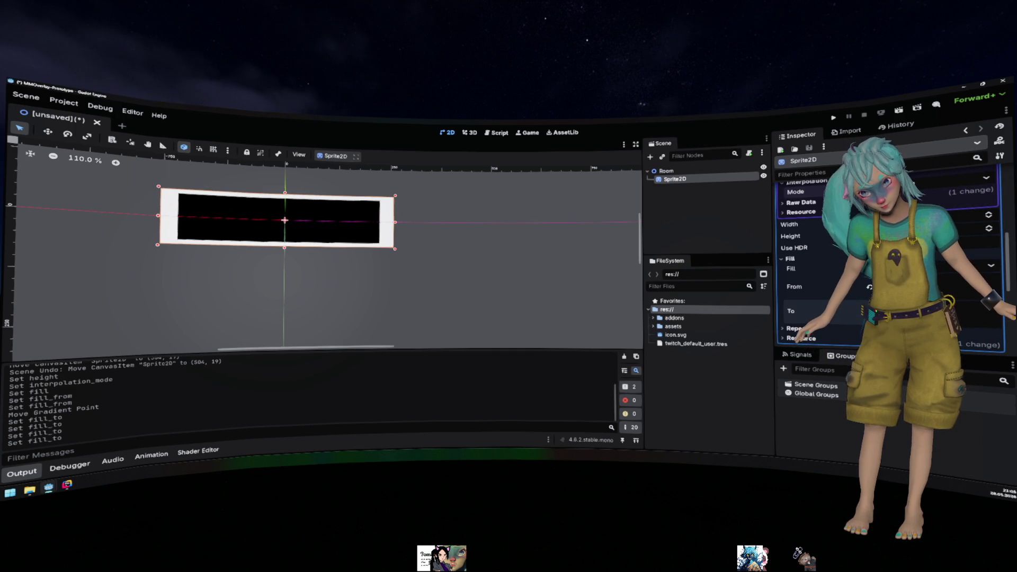
{"action": "key", "text": "Return"}
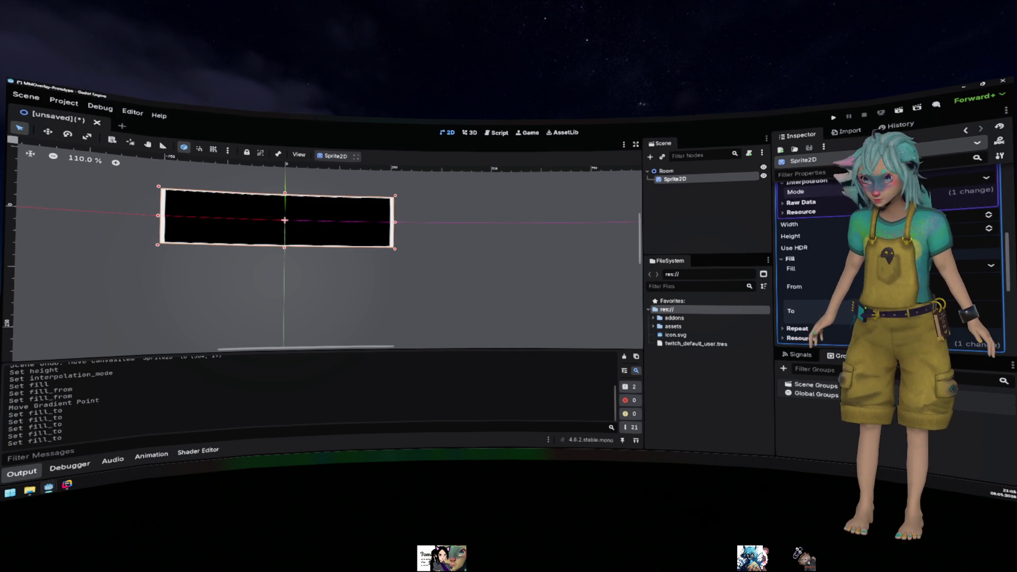
{"action": "key", "text": "Return"}
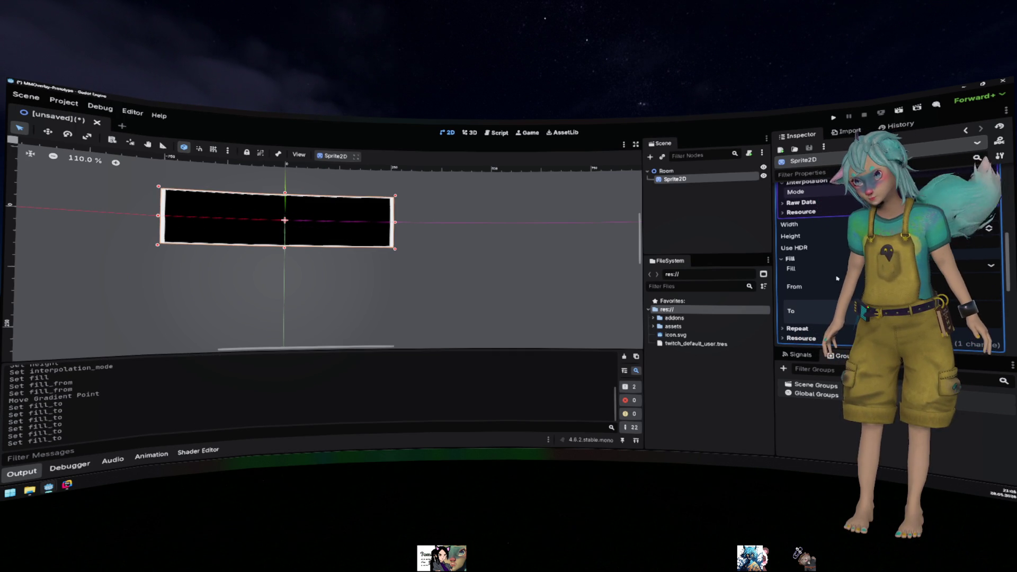
{"action": "scroll", "coordinate": [825, 266], "scroll_direction": "up", "scroll_amount": 2}
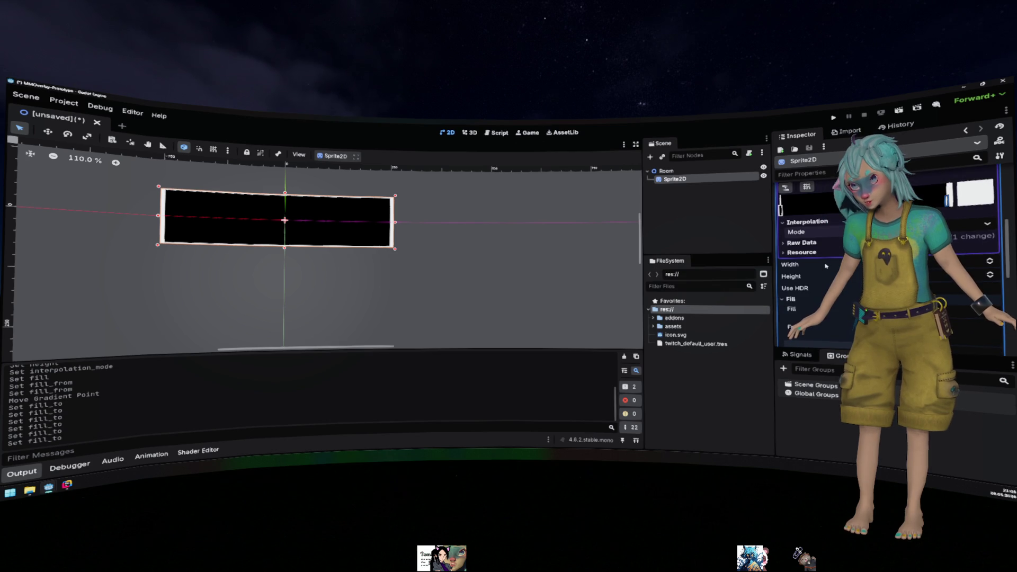
{"action": "scroll", "coordinate": [823, 262], "scroll_direction": "up", "scroll_amount": 2}
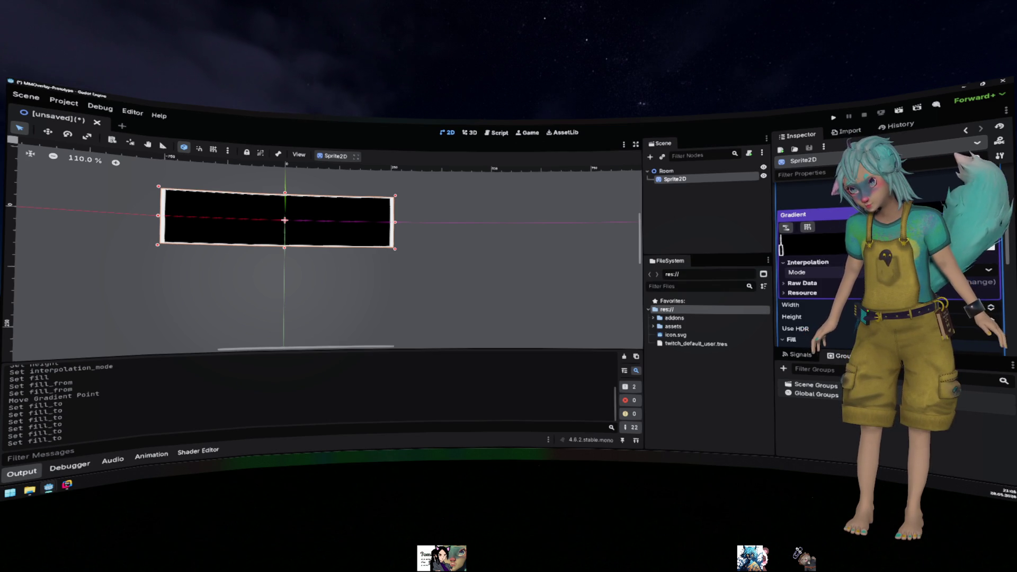
{"action": "left_click", "coordinate": [449, 255]}
{"action": "scroll", "coordinate": [449, 254], "scroll_direction": "down", "scroll_amount": 4}
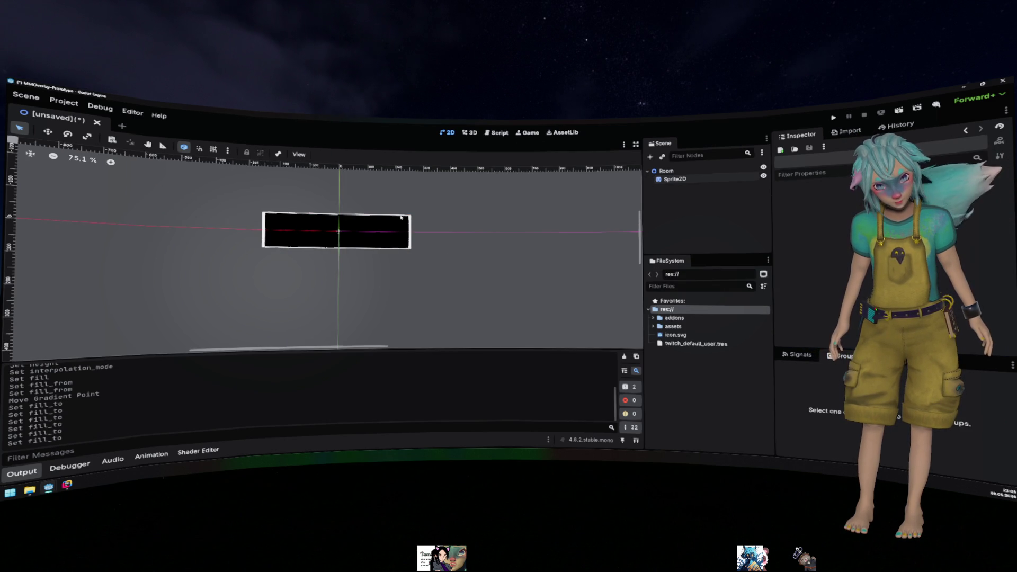
- Make one gradient stop dark red
{"action": "left_click", "coordinate": [675, 179]}
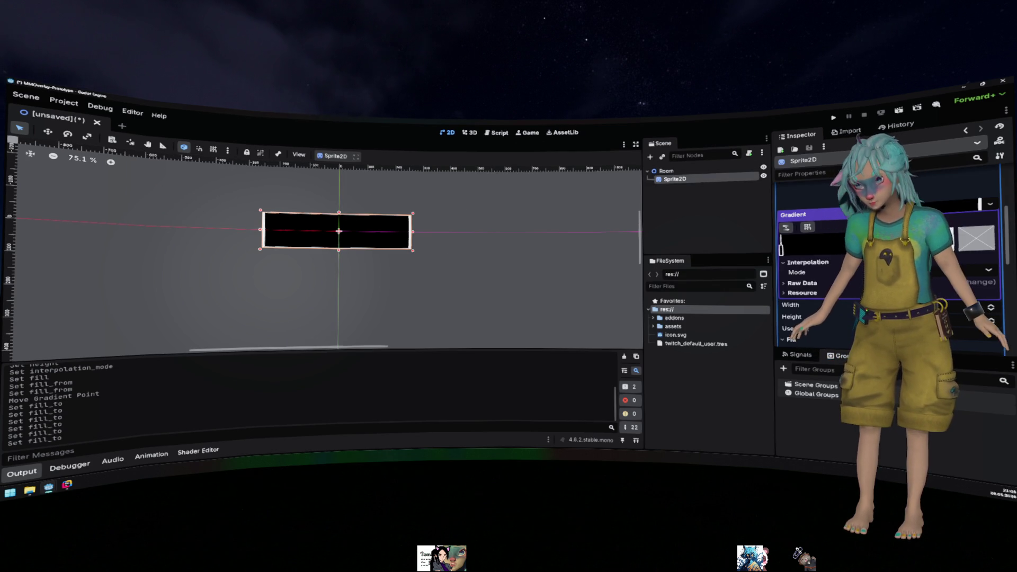
{"action": "double_click", "coordinate": [781, 244]}
{"action": "left_click", "coordinate": [850, 288]}
{"action": "left_click_drag", "start_coordinate": [851, 287], "coordinate": [838, 290]}
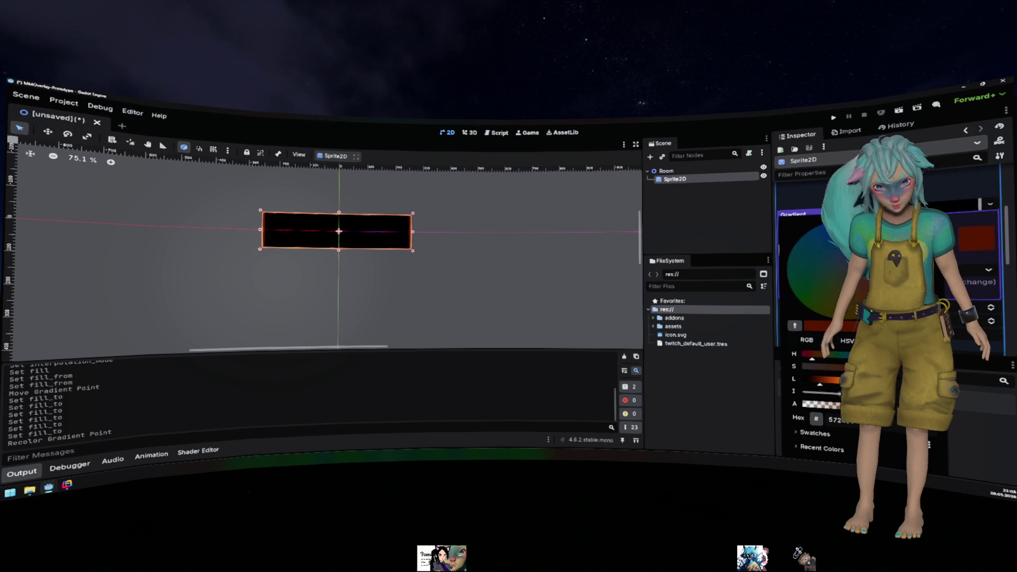
{"action": "left_click", "coordinate": [985, 238]}
- Recolour the left gradient stop from black to orange-brown, then deselect the sprite
{"action": "left_click", "coordinate": [782, 247]}
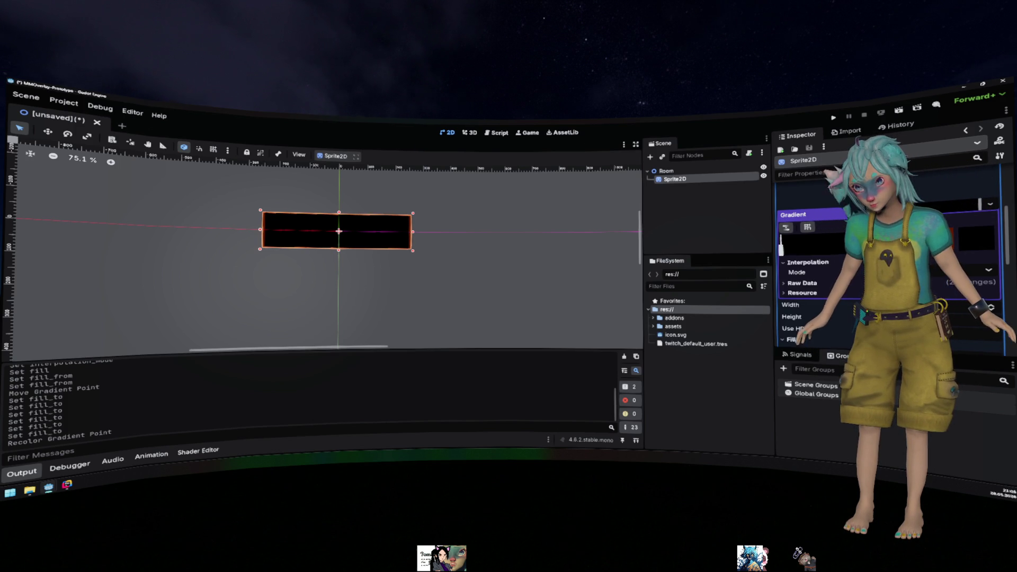
{"action": "left_click", "coordinate": [988, 237]}
{"action": "left_click_drag", "start_coordinate": [802, 377], "coordinate": [842, 377]}
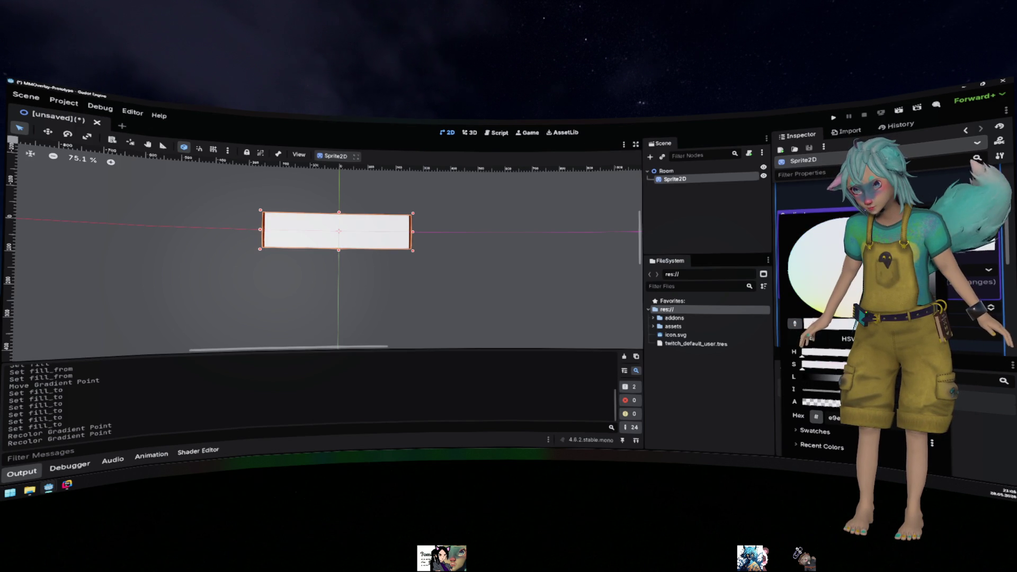
{"action": "mouse_move", "coordinate": [837, 254]}
{"action": "left_mouse_down"}
{"action": "mouse_move", "coordinate": [847, 276]}
{"action": "mouse_move", "coordinate": [840, 260]}
{"action": "left_mouse_up"}
{"action": "mouse_move", "coordinate": [842, 377]}
{"action": "left_mouse_down"}
{"action": "mouse_move", "coordinate": [816, 377]}
{"action": "mouse_move", "coordinate": [835, 377]}
{"action": "mouse_move", "coordinate": [820, 403]}
{"action": "left_mouse_up"}
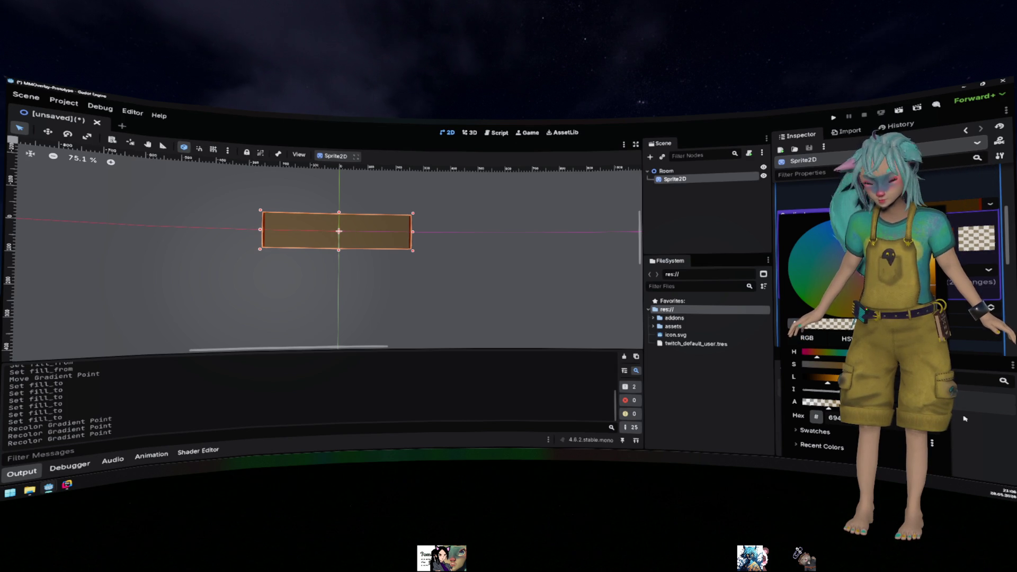
{"action": "mouse_move", "coordinate": [827, 377]}
{"action": "left_mouse_down"}
{"action": "mouse_move", "coordinate": [813, 352]}
{"action": "mouse_move", "coordinate": [819, 377]}
{"action": "left_mouse_up"}
{"action": "left_click", "coordinate": [717, 212]}
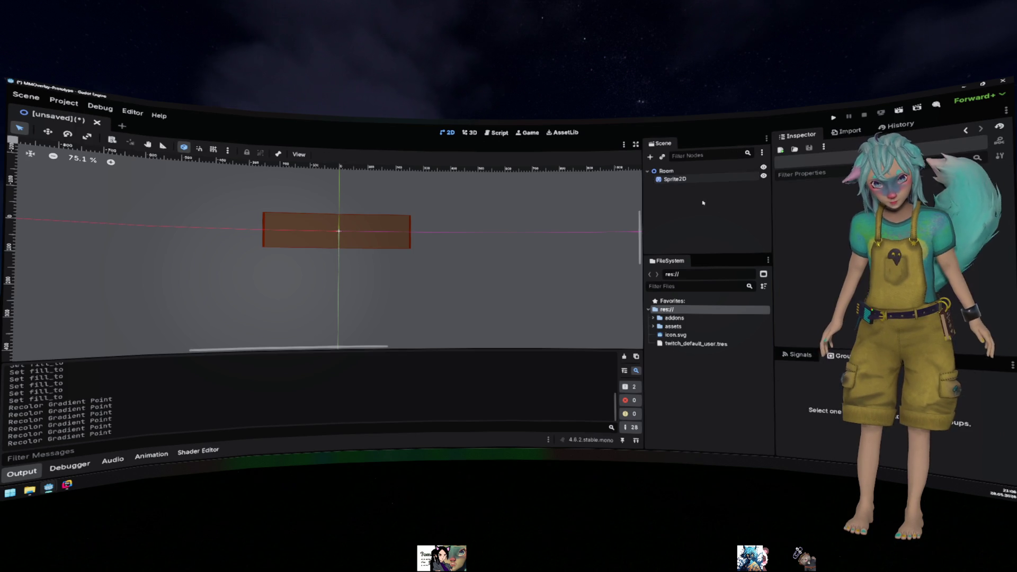
{"action": "mouse_move", "coordinate": [463, 187]}
{"action": "left_mouse_down"}
{"action": "mouse_move", "coordinate": [586, 229]}
{"action": "mouse_move", "coordinate": [470, 181]}
{"action": "left_mouse_up"}
{"action": "scroll", "coordinate": [534, 218], "scroll_direction": "up", "scroll_amount": 4}
{"action": "left_click", "coordinate": [548, 197]}
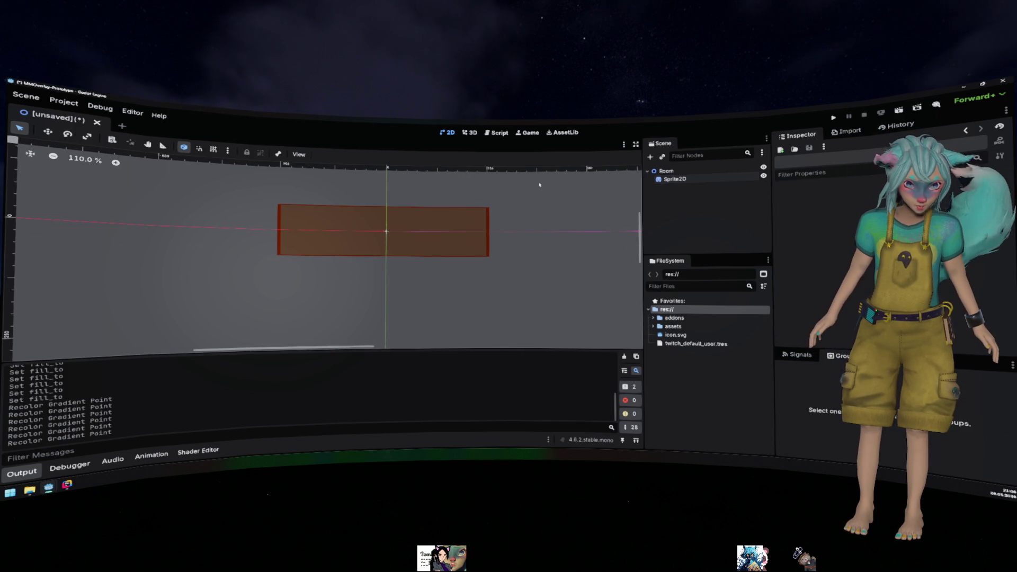
- Rename the Sprite2D node to Background
{"action": "left_click", "coordinate": [675, 179]}
{"action": "key", "text": "F2"}
{"action": "type", "text": "Background"}
{"action": "key", "text": "Return"}
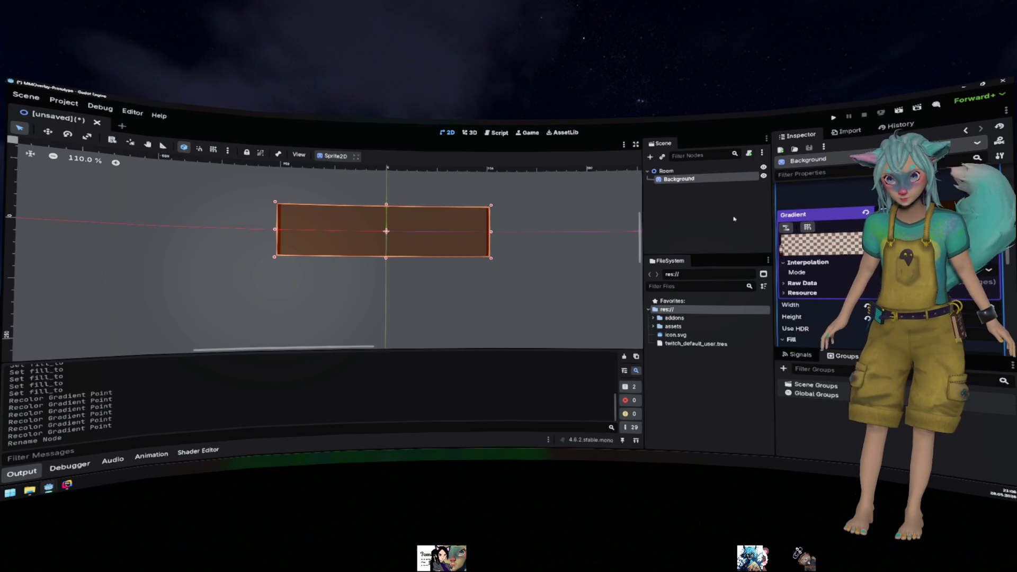
{"action": "left_click", "coordinate": [666, 171]}
{"action": "right_click", "coordinate": [689, 172]}
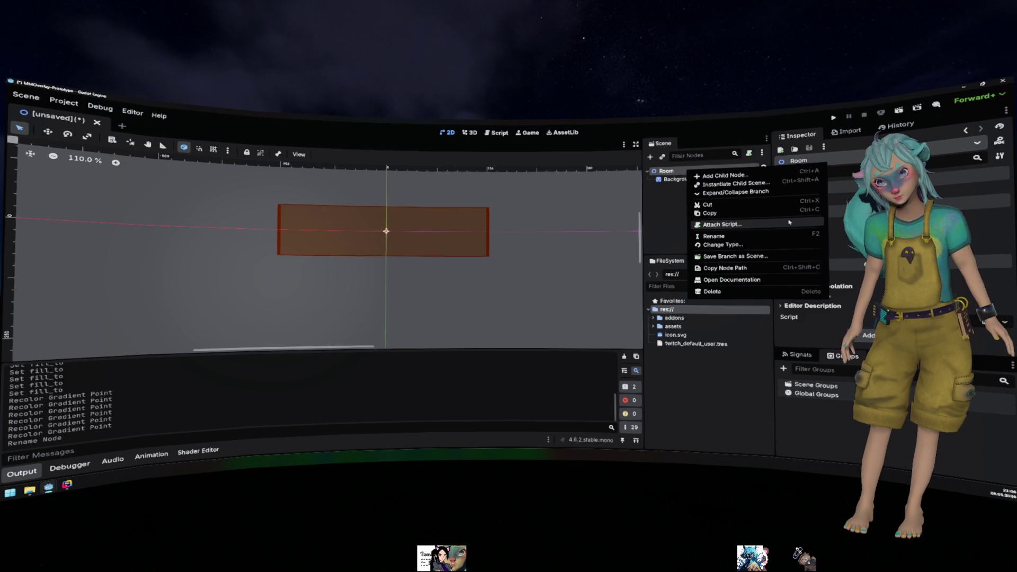
{"action": "left_click", "coordinate": [678, 197]}
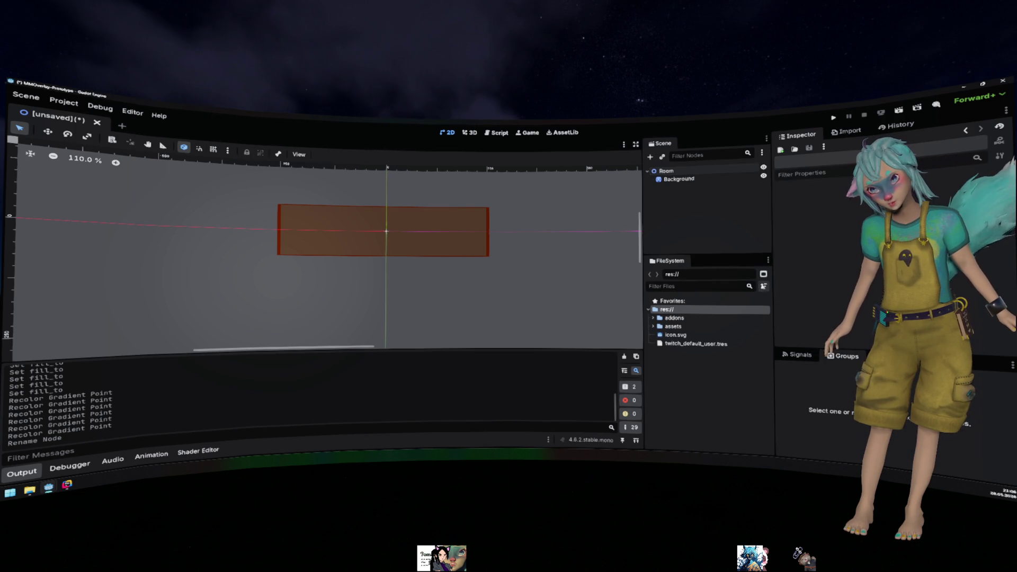
- Save the scene as room.tscn in a new 'room' folder, then start a new 2D scene
{"action": "key", "text": "ctrl+s"}
{"action": "right_click", "coordinate": [462, 252]}
{"action": "left_click", "coordinate": [533, 257]}
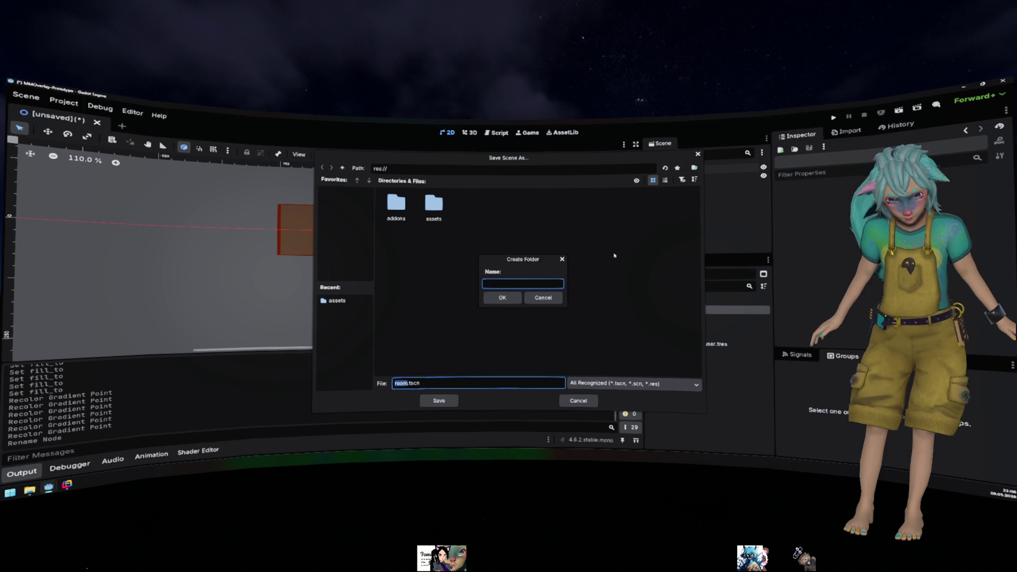
{"action": "type", "text": "oom"}
{"action": "key", "text": "Return"}
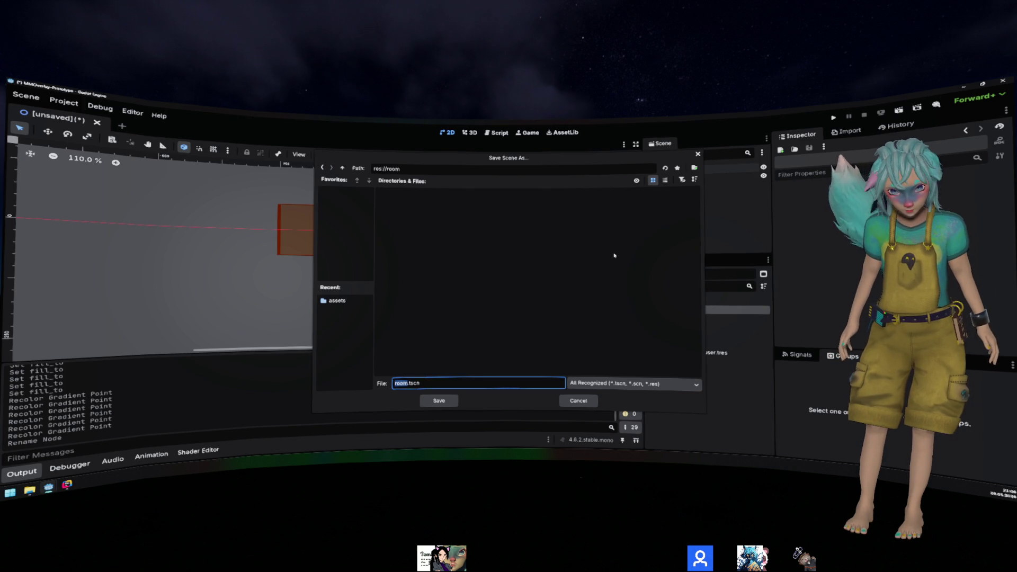
{"action": "left_click", "coordinate": [439, 401]}
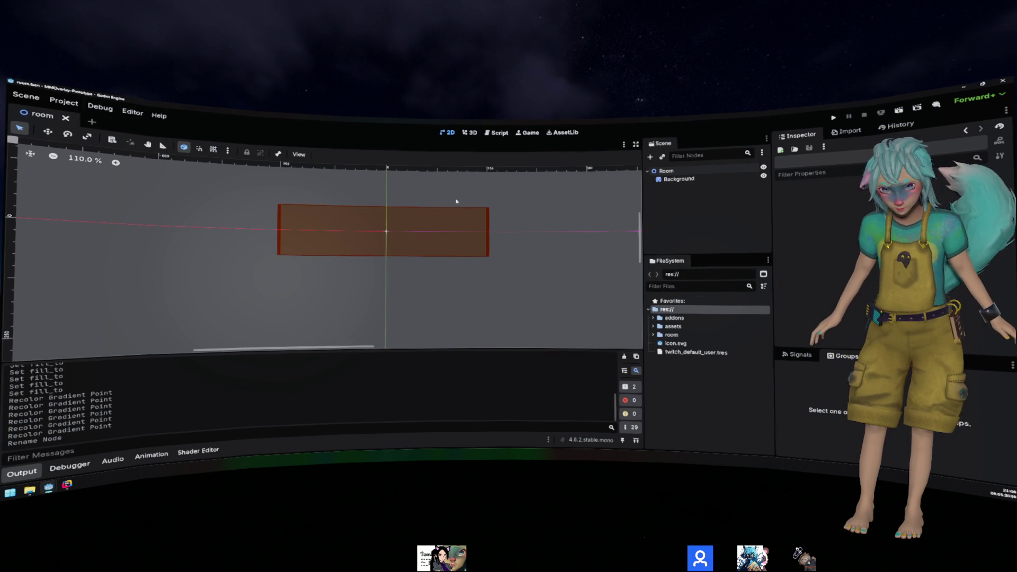
{"action": "key", "text": "ctrl+n"}
{"action": "left_click", "coordinate": [675, 178]}
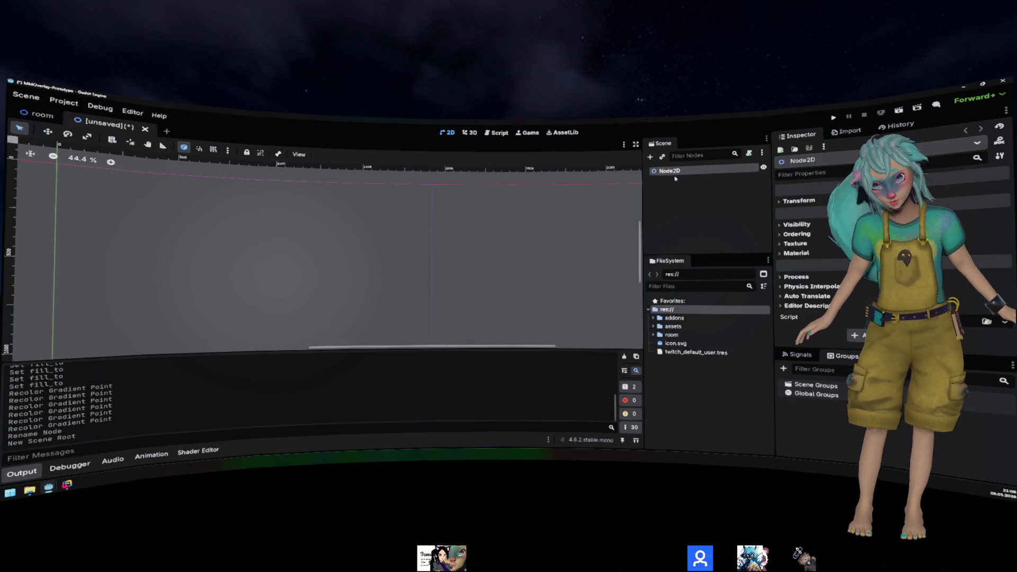
- Rename the Node2D root to Player
{"action": "double_click", "coordinate": [672, 171]}
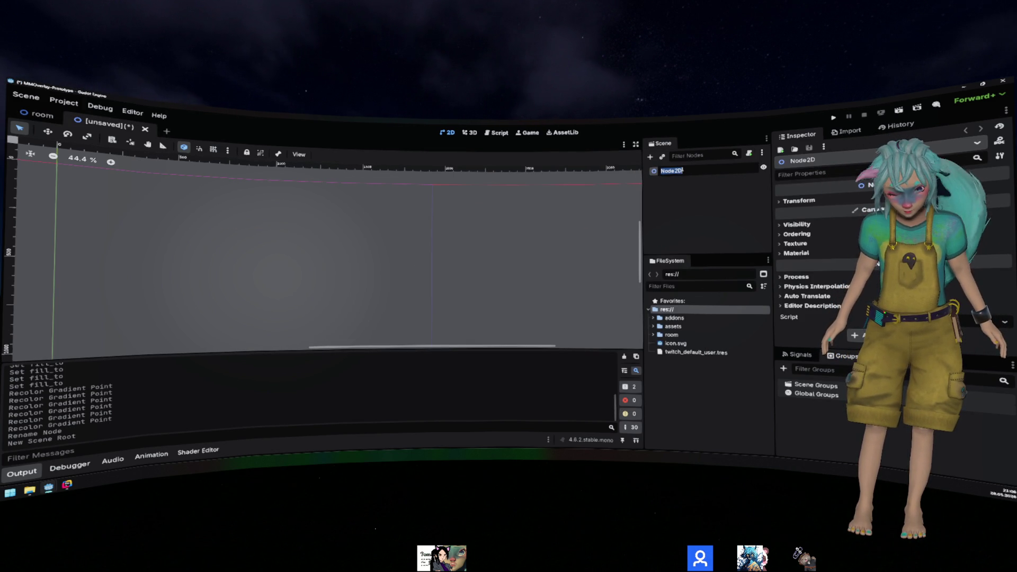
{"action": "type", "text": "Player"}
{"action": "key", "text": "Return"}
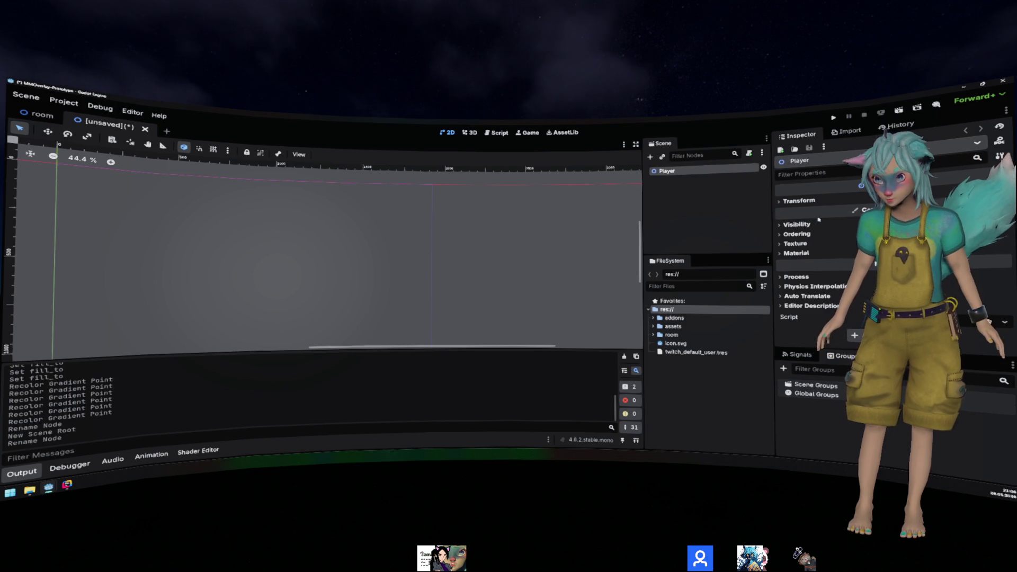
- Add a Sprite2D child under Player, leaving its texture empty
{"action": "right_click", "coordinate": [679, 171]}
{"action": "left_click", "coordinate": [694, 183]}
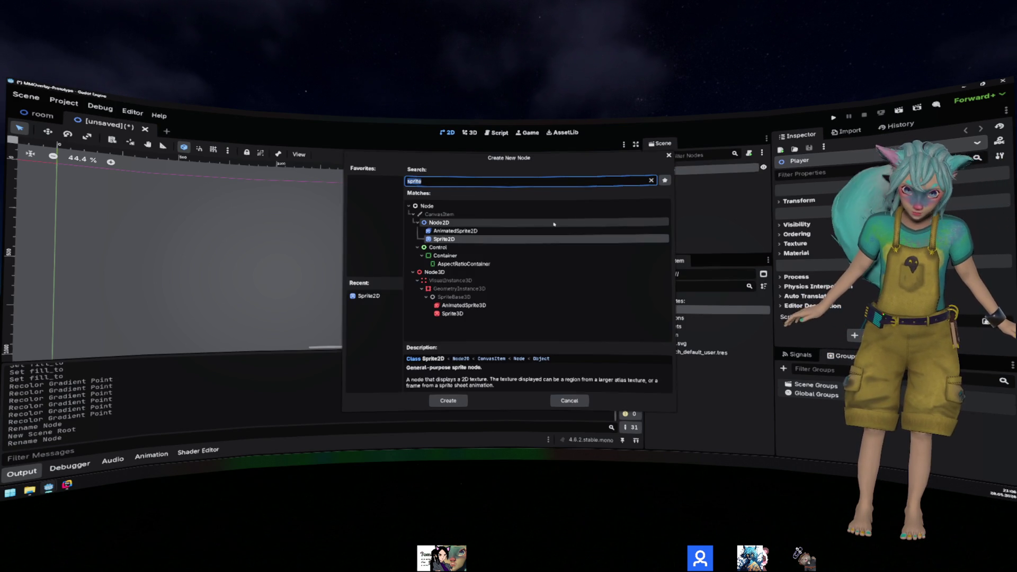
{"action": "key", "text": "Return"}
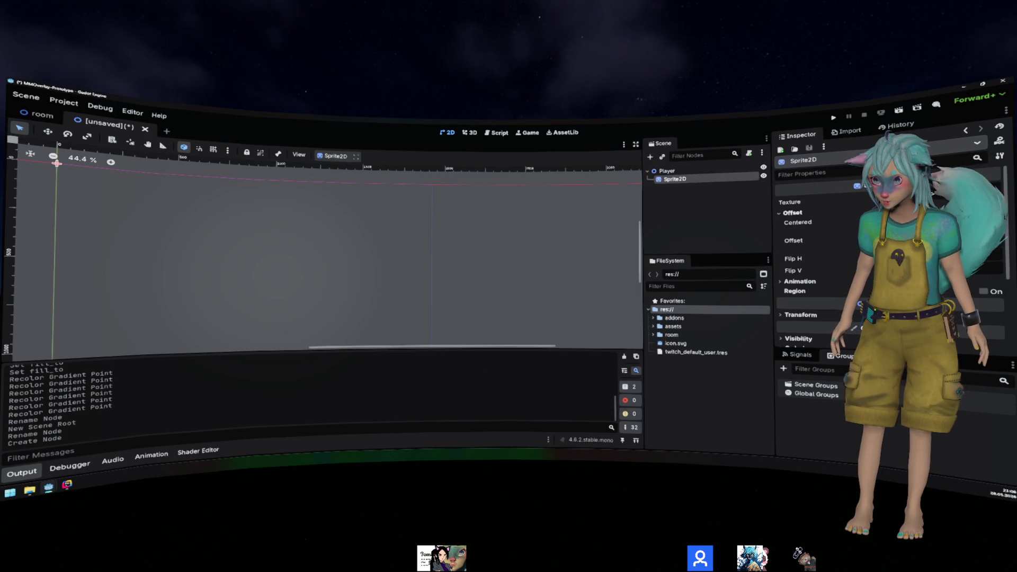
{"action": "left_click", "coordinate": [938, 202]}
{"action": "left_click", "coordinate": [110, 315]}
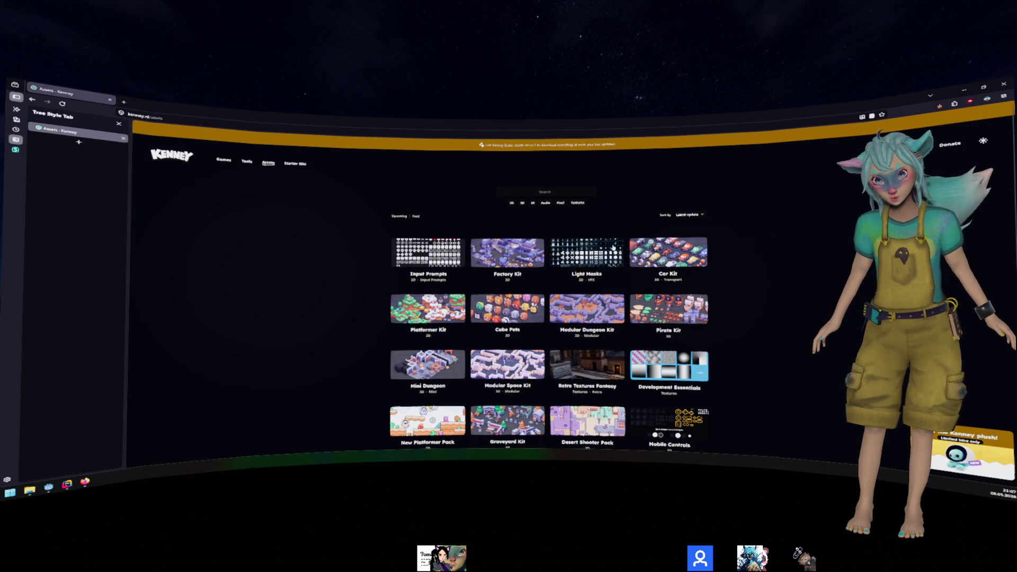
- Filter the Kenney assets to 2D and browse the first two pages of results
{"action": "scroll", "coordinate": [748, 235], "scroll_direction": "up", "scroll_amount": 5}
{"action": "scroll", "coordinate": [748, 235], "scroll_direction": "down", "scroll_amount": 5}
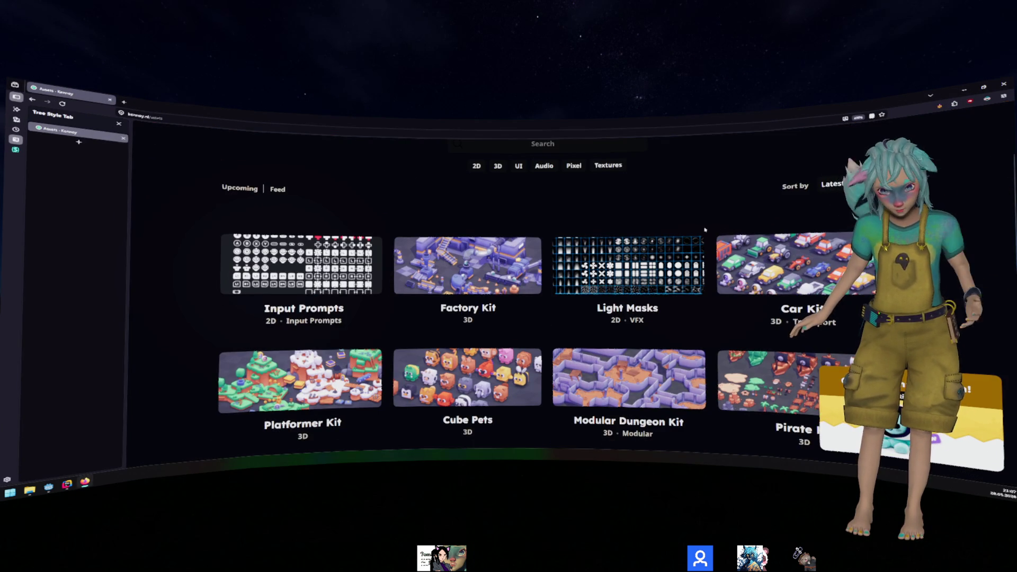
{"action": "scroll", "coordinate": [711, 227], "scroll_direction": "down", "scroll_amount": 3}
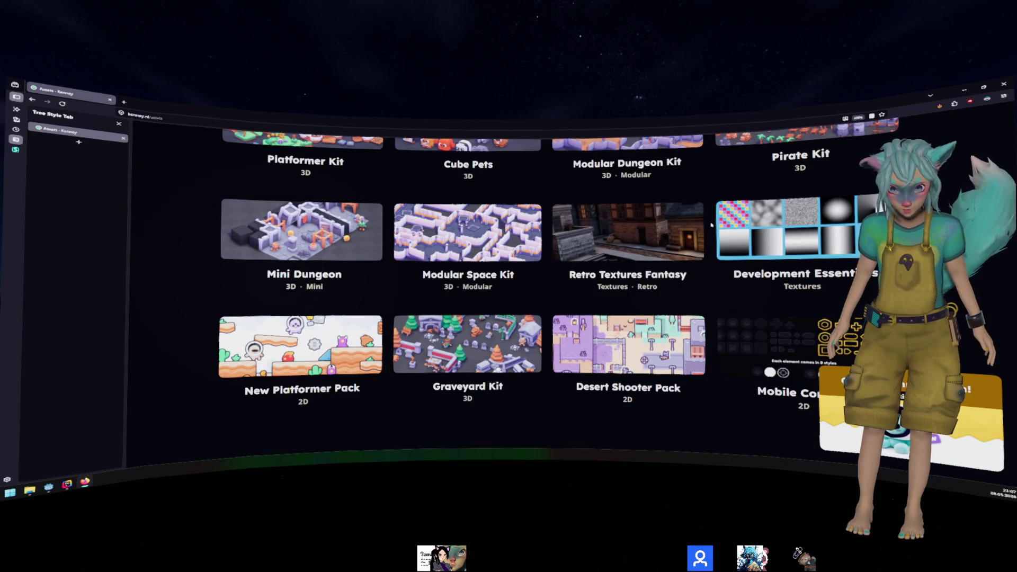
{"action": "scroll", "coordinate": [836, 227], "scroll_direction": "down", "scroll_amount": 3}
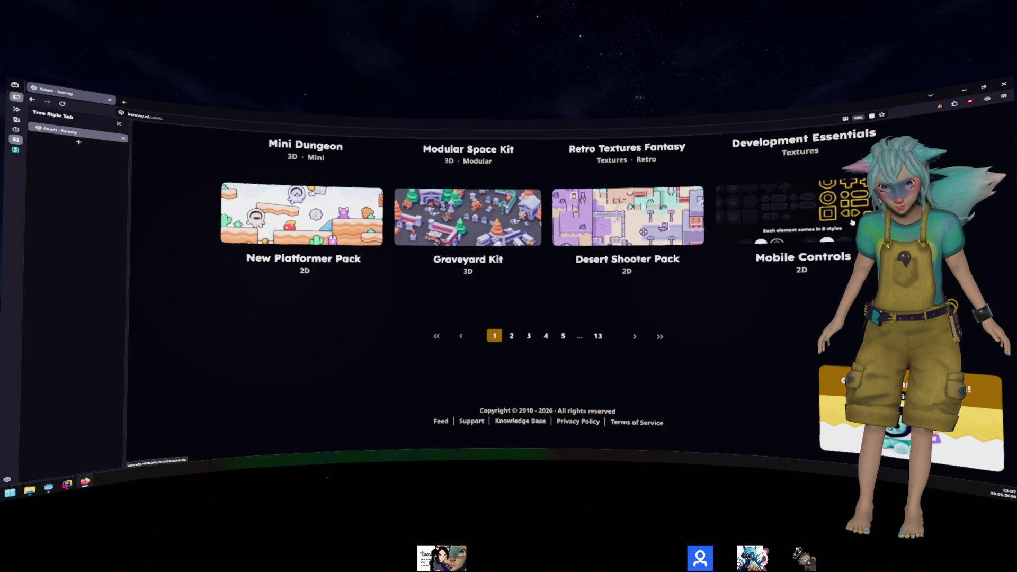
{"action": "scroll", "coordinate": [836, 228], "scroll_direction": "up", "scroll_amount": 10}
{"action": "left_click", "coordinate": [476, 266]}
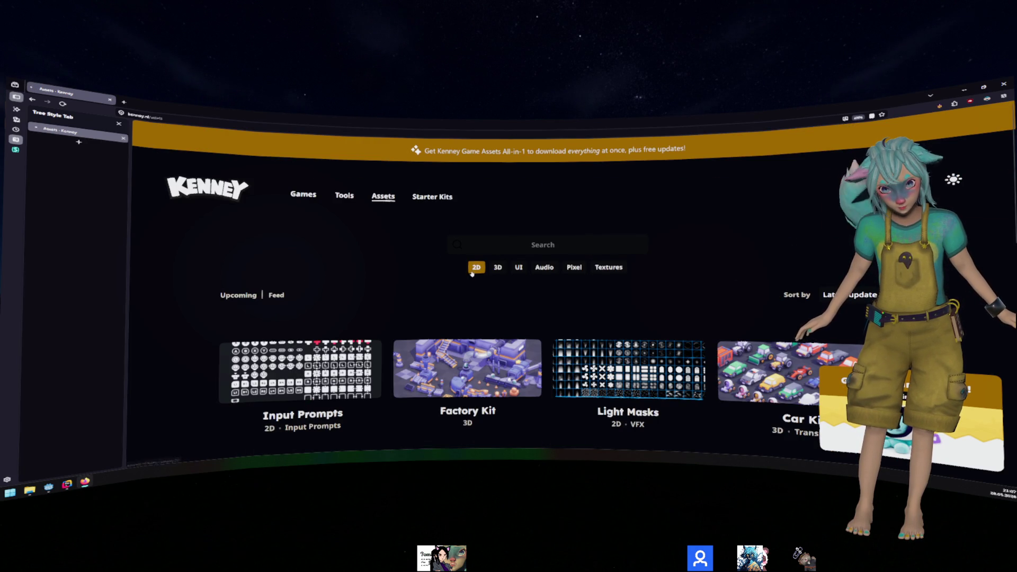
{"action": "scroll", "coordinate": [387, 266], "scroll_direction": "down", "scroll_amount": 2}
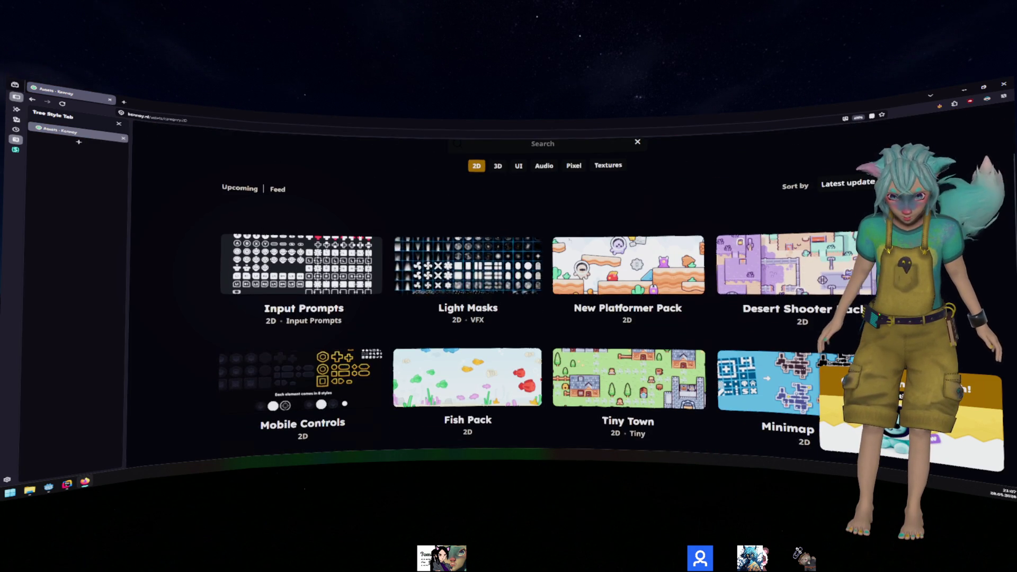
{"action": "scroll", "coordinate": [685, 207], "scroll_direction": "down", "scroll_amount": 6}
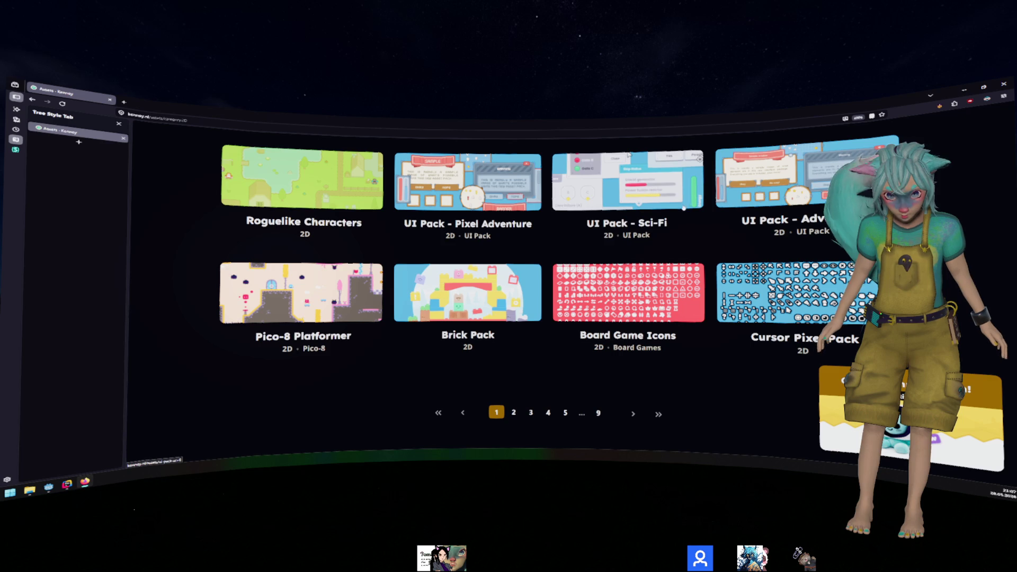
{"action": "left_click", "coordinate": [507, 413]}
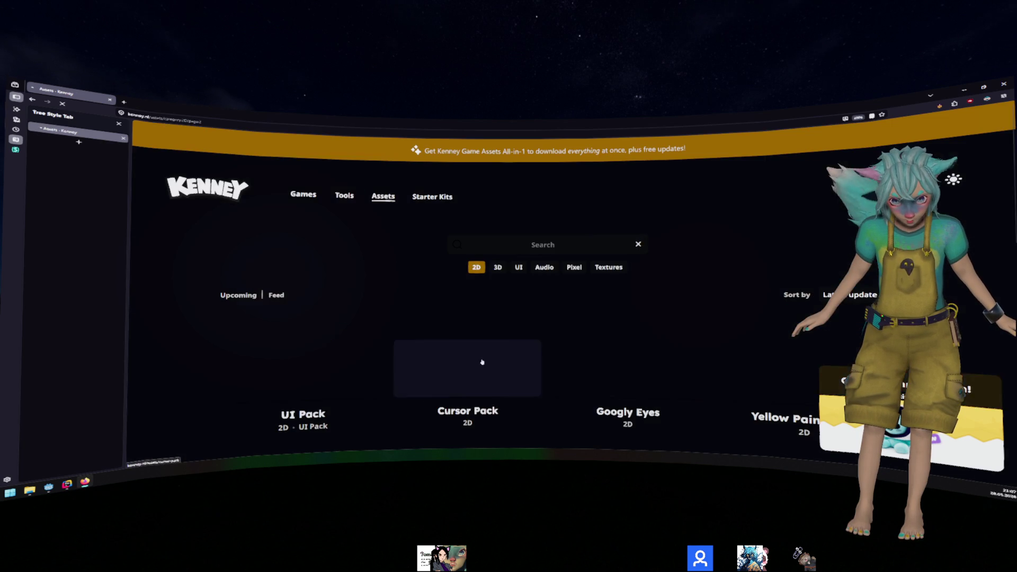
{"action": "scroll", "coordinate": [474, 331], "scroll_direction": "down", "scroll_amount": 3}
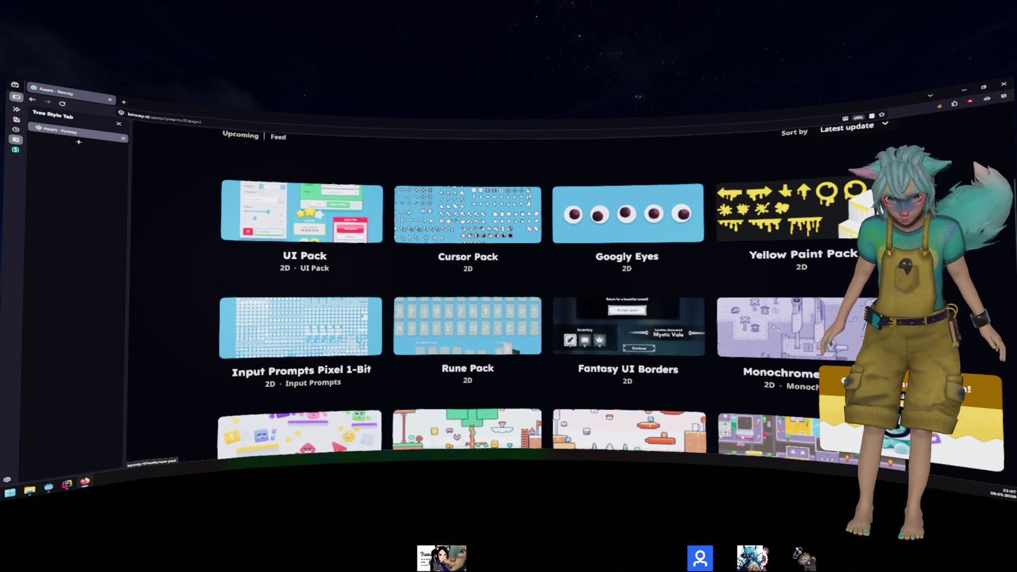
{"action": "key", "text": "alt+Left"}
{"action": "scroll", "coordinate": [452, 326], "scroll_direction": "up", "scroll_amount": 5}
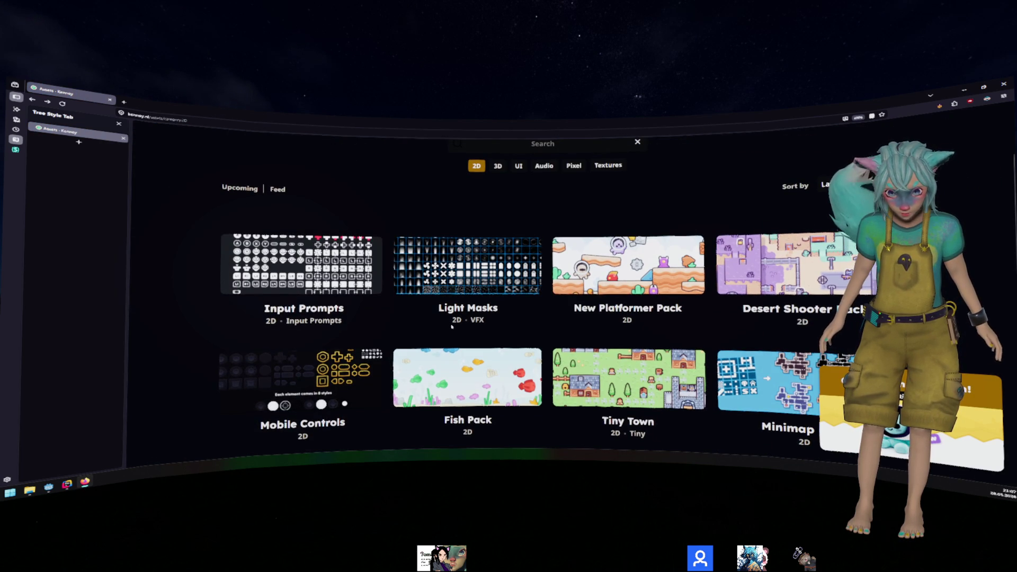
{"action": "scroll", "coordinate": [452, 327], "scroll_direction": "down", "scroll_amount": 5}
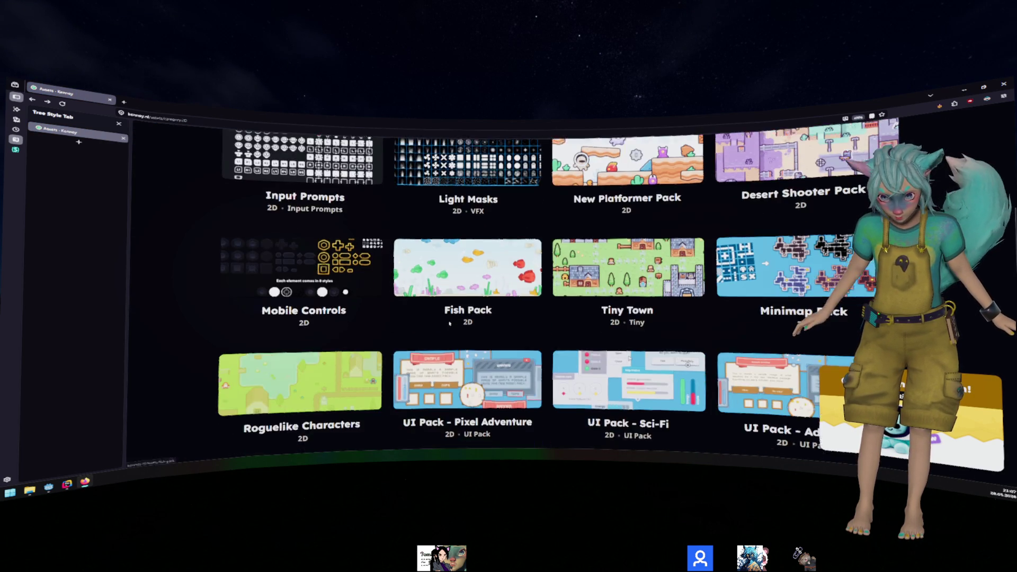
{"action": "key", "text": "alt+Right"}
{"action": "scroll", "coordinate": [467, 344], "scroll_direction": "down", "scroll_amount": 5}
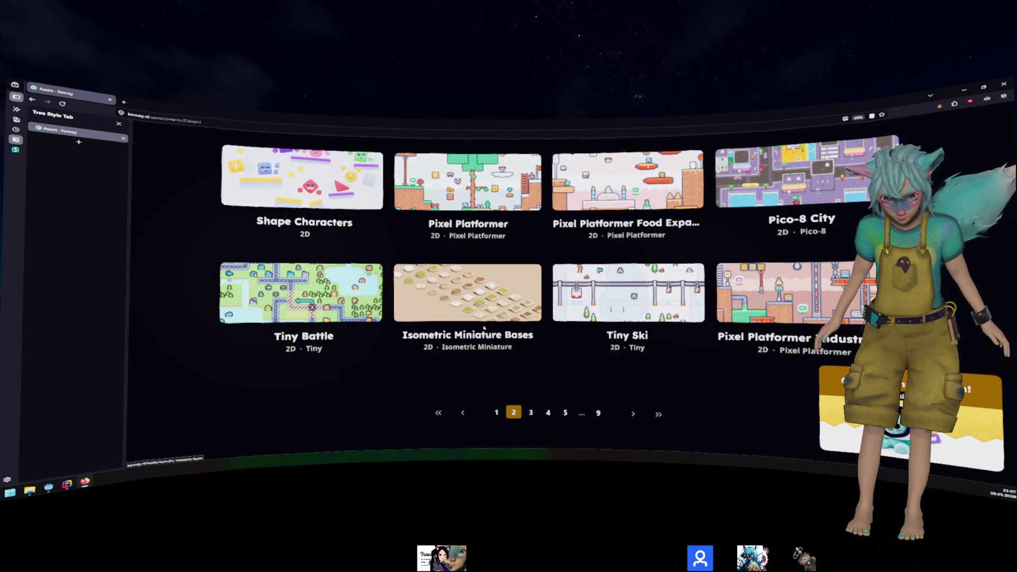
- Page further through the 2D packs and open the 1-Bit Platformer Pack page
{"action": "left_click", "coordinate": [531, 414]}
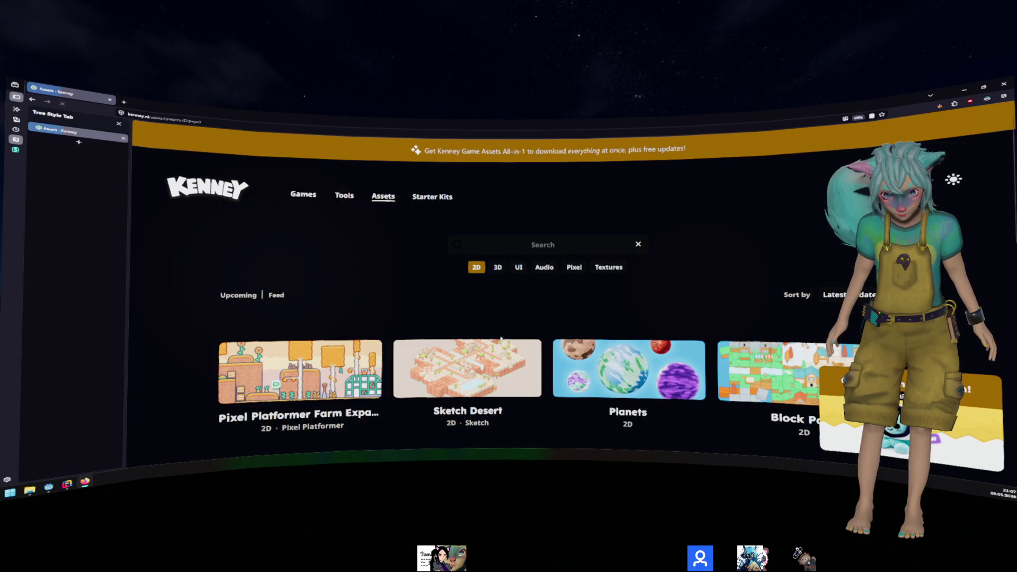
{"action": "scroll", "coordinate": [498, 331], "scroll_direction": "down", "scroll_amount": 5}
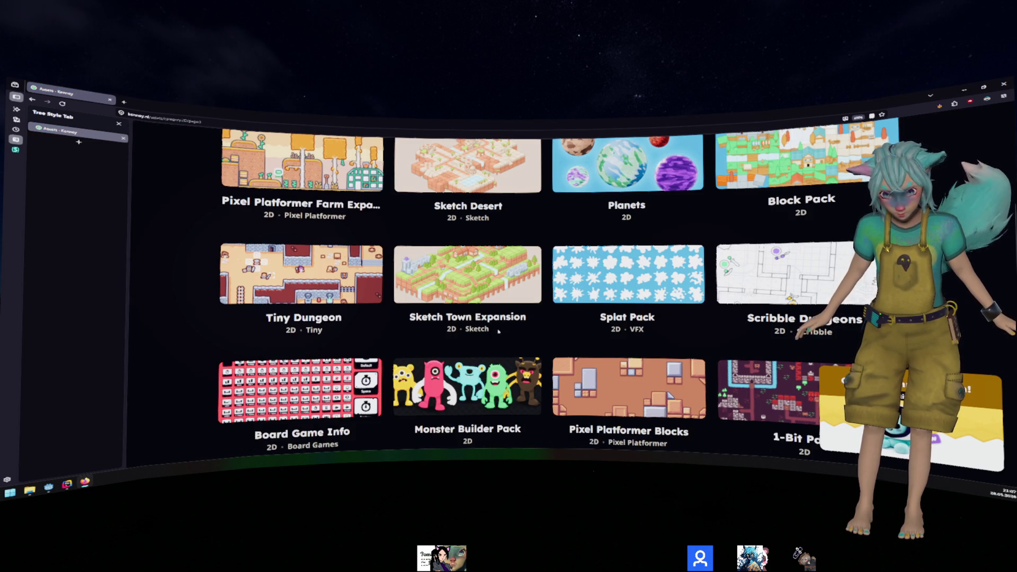
{"action": "scroll", "coordinate": [498, 331], "scroll_direction": "down", "scroll_amount": 2}
{"action": "scroll", "coordinate": [499, 331], "scroll_direction": "down", "scroll_amount": 2}
{"action": "scroll", "coordinate": [499, 331], "scroll_direction": "up", "scroll_amount": 2}
{"action": "left_click", "coordinate": [499, 327]}
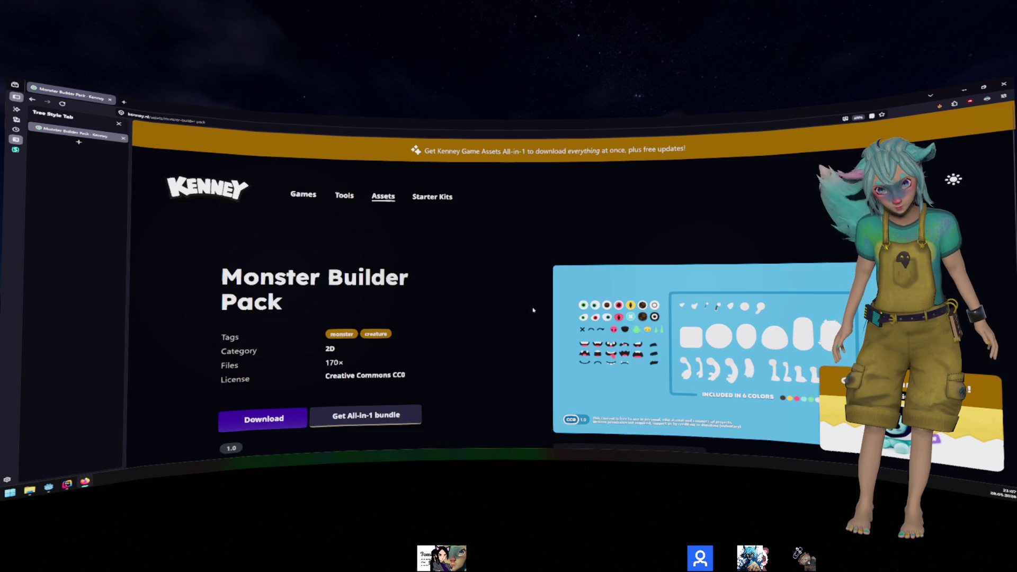
{"action": "key", "text": "alt+Left"}
{"action": "scroll", "coordinate": [579, 324], "scroll_direction": "down", "scroll_amount": 3}
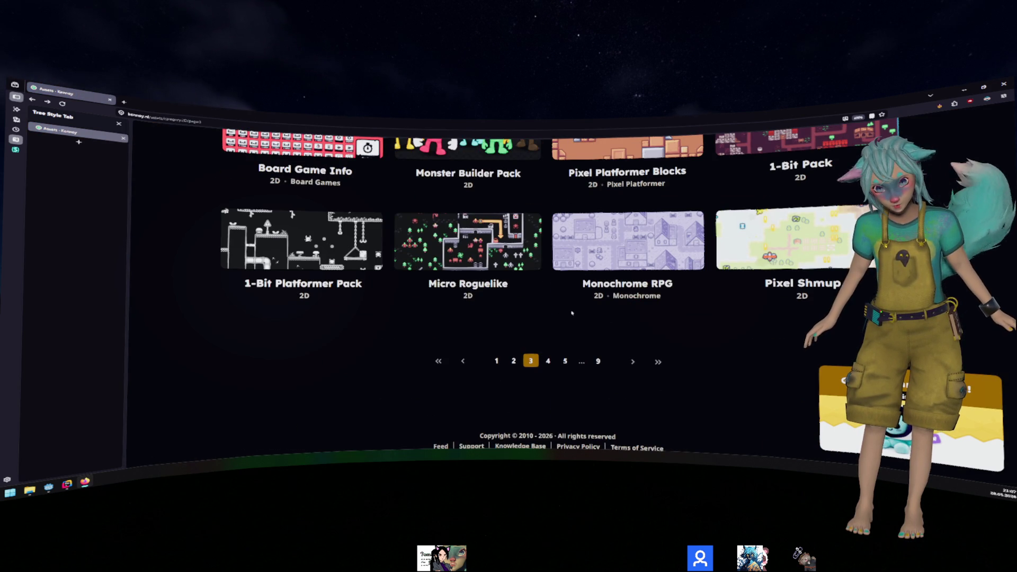
{"action": "left_click", "coordinate": [548, 361]}
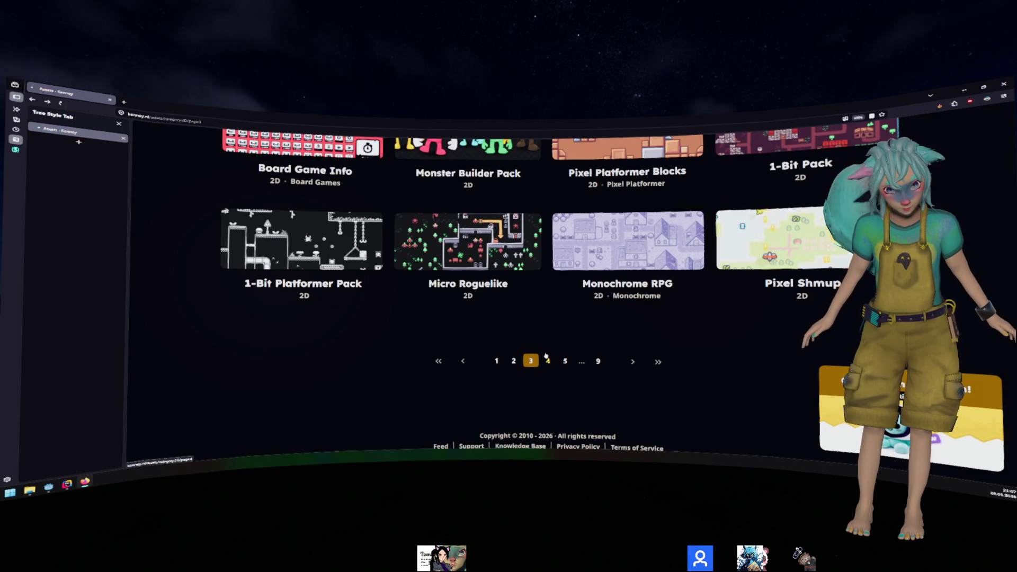
{"action": "scroll", "coordinate": [539, 304], "scroll_direction": "down", "scroll_amount": 10}
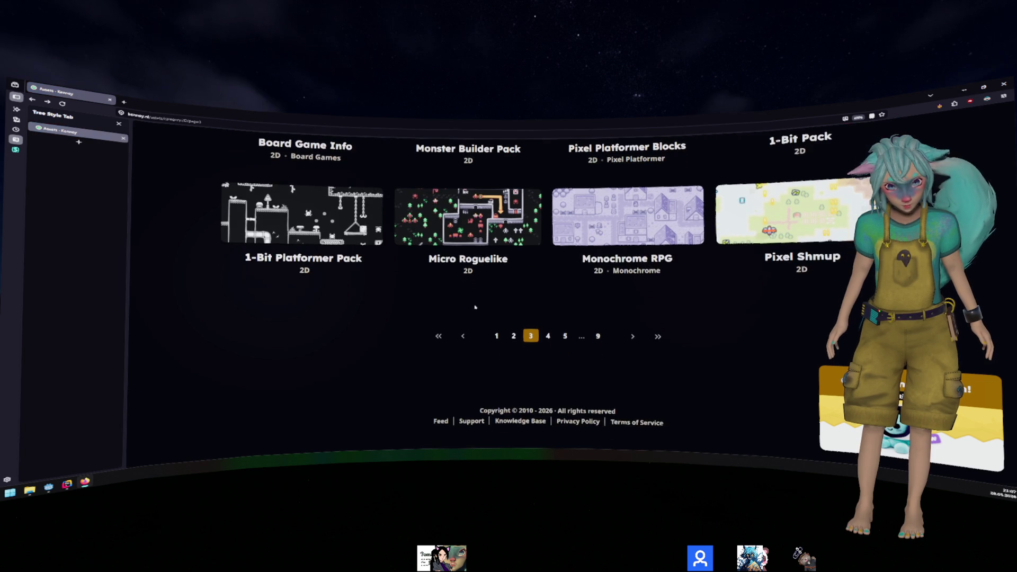
{"action": "left_click", "coordinate": [300, 217]}
{"action": "scroll", "coordinate": [467, 283], "scroll_direction": "down", "scroll_amount": 5}
{"action": "scroll", "coordinate": [477, 268], "scroll_direction": "up", "scroll_amount": 5}
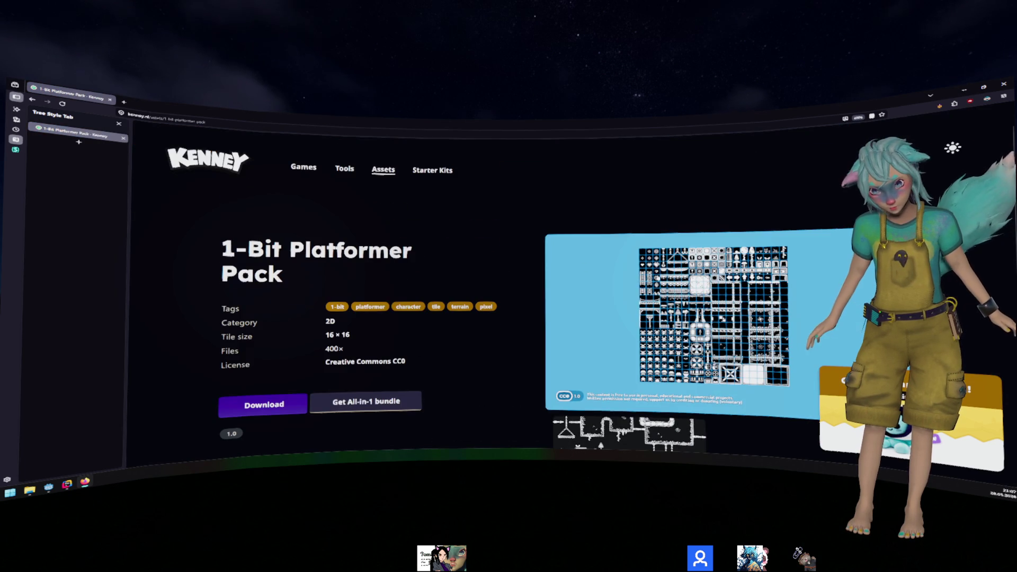
- Download the 1-Bit Platformer Pack via 'Continue without donating' and dismiss the thank-you message
{"action": "scroll", "coordinate": [582, 276], "scroll_direction": "down", "scroll_amount": 4}
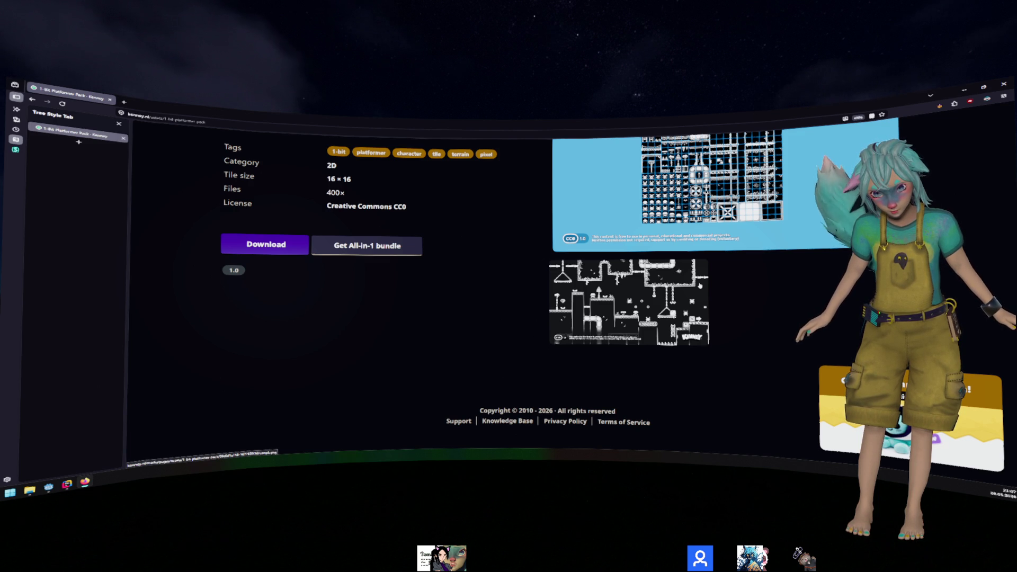
{"action": "key", "text": "alt+Left"}
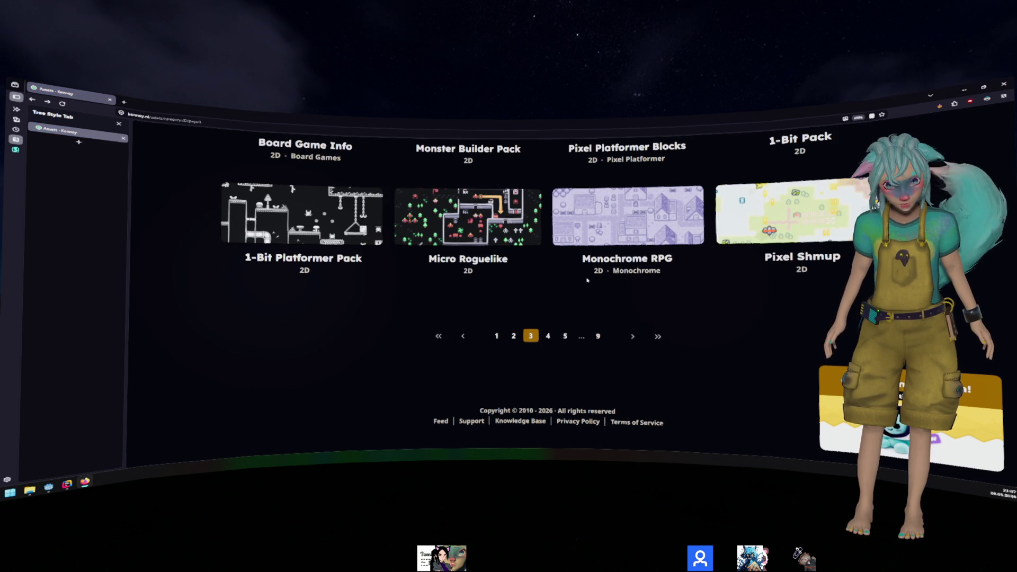
{"action": "key", "text": "alt+Right"}
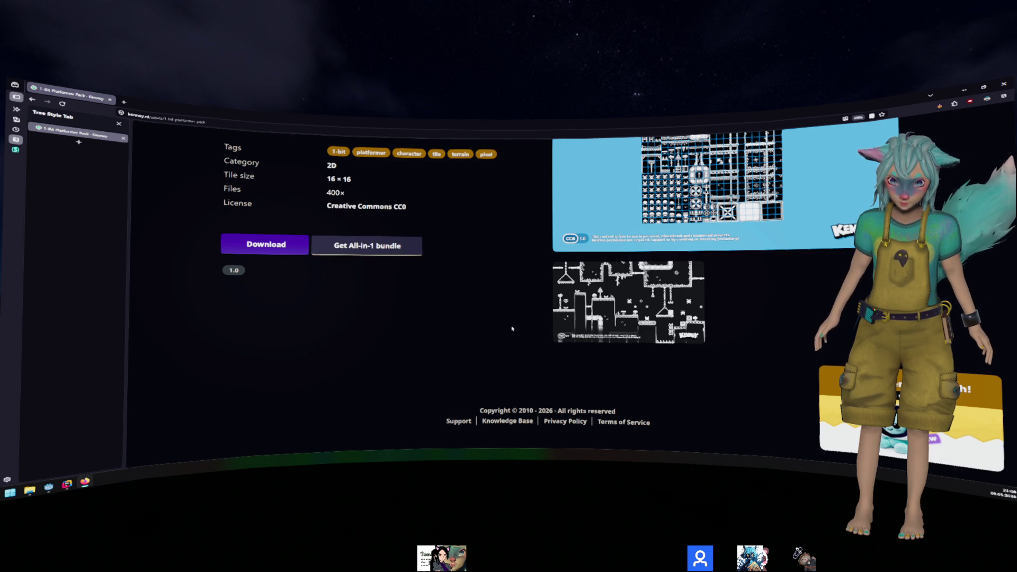
{"action": "left_click", "coordinate": [265, 244]}
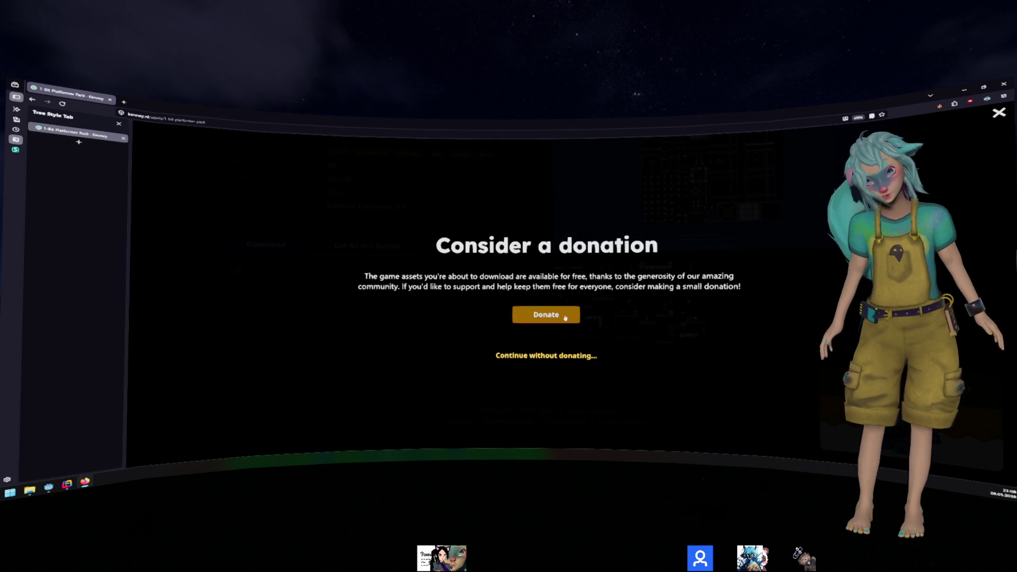
{"action": "left_click", "coordinate": [589, 355]}
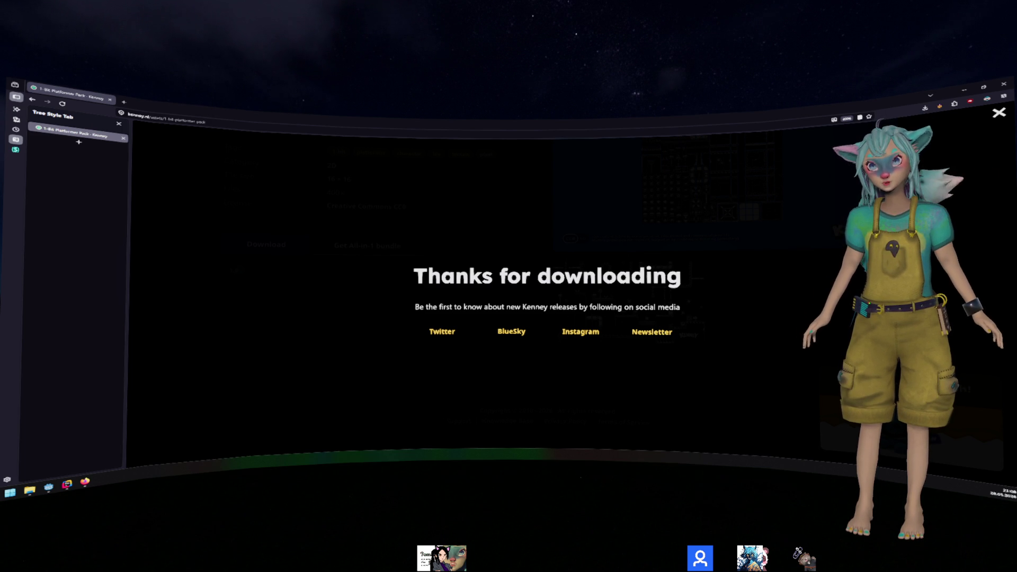
{"action": "left_click", "coordinate": [657, 206]}
- Back in Godot, cancel a new folder in assets and open the assets folder in File Explorer
{"action": "key", "text": "alt+Tab"}
{"action": "double_click", "coordinate": [672, 327]}
{"action": "right_click", "coordinate": [673, 326]}
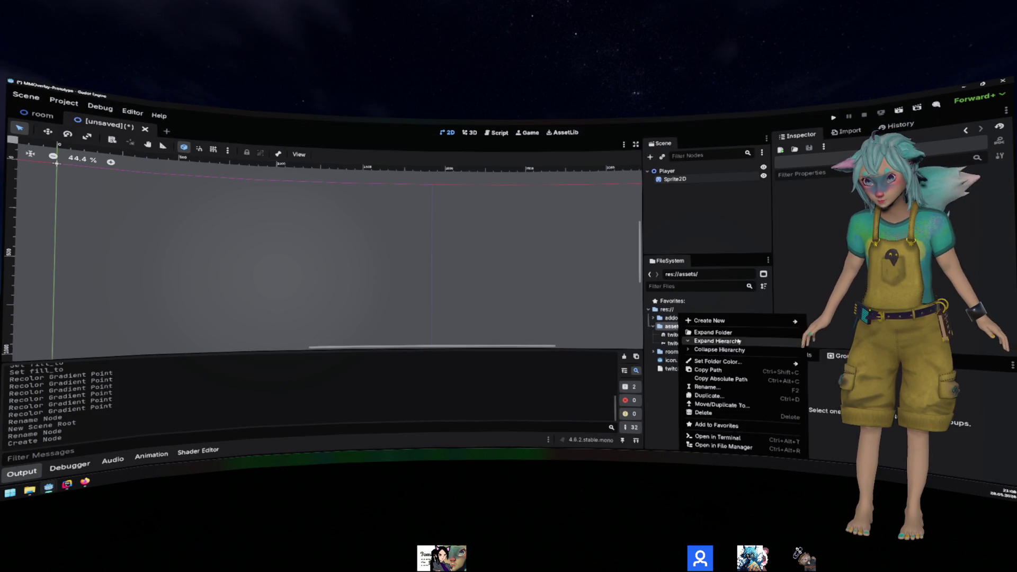
{"action": "mouse_move", "coordinate": [742, 321]}
{"action": "left_click", "coordinate": [834, 322]}
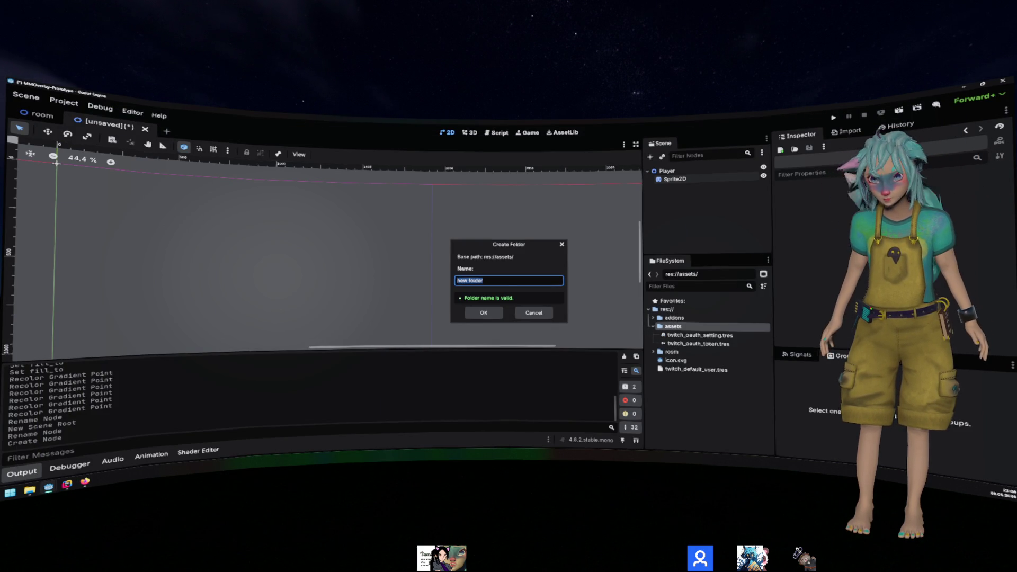
{"action": "key", "text": "Escape"}
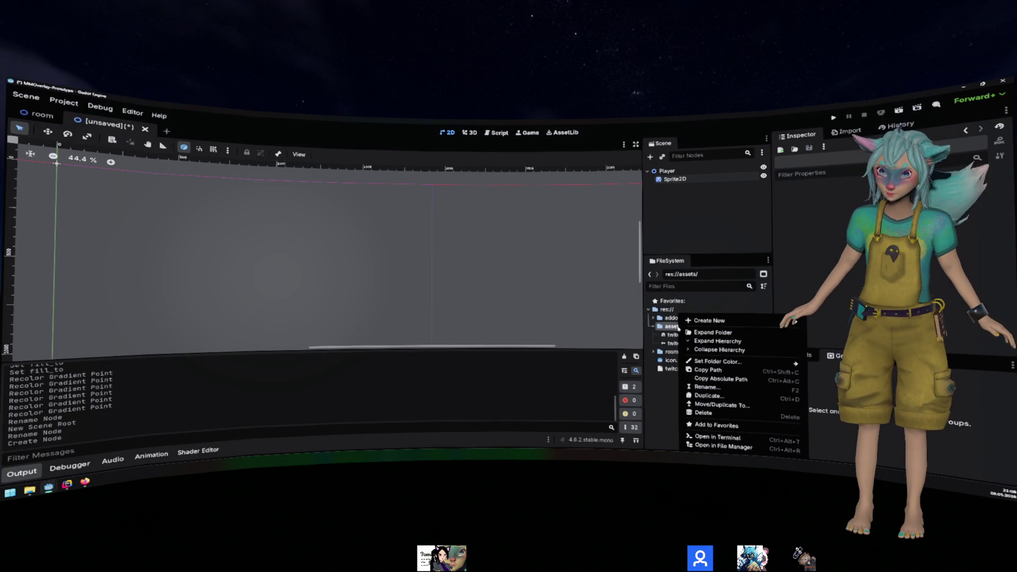
{"action": "right_click", "coordinate": [686, 406]}
{"action": "key", "text": "Escape"}
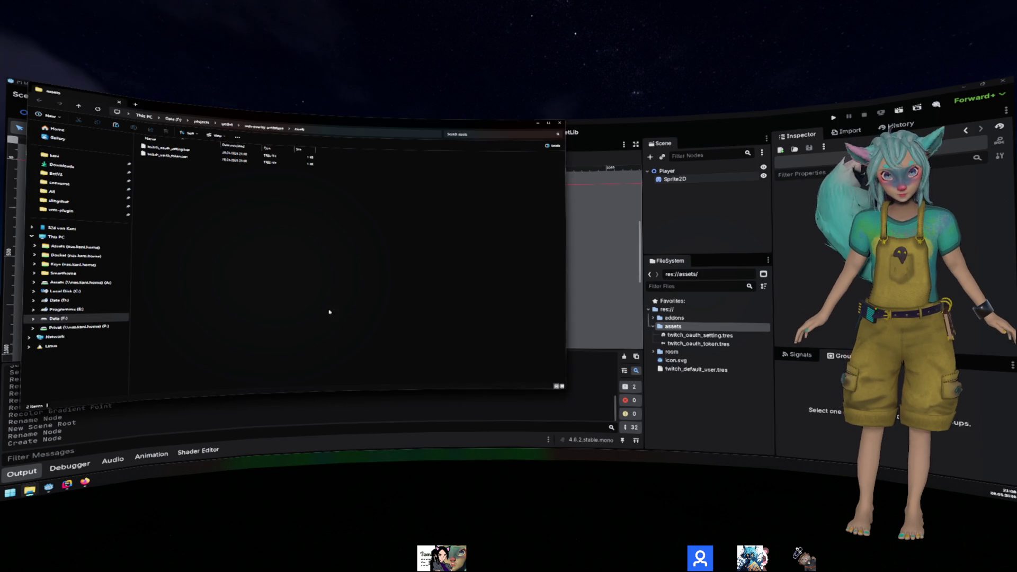
- Paste the Tilemap and Tiles folders into assets, close Explorer, and select Tilemap in Godot
{"action": "key", "text": "ctrl+v"}
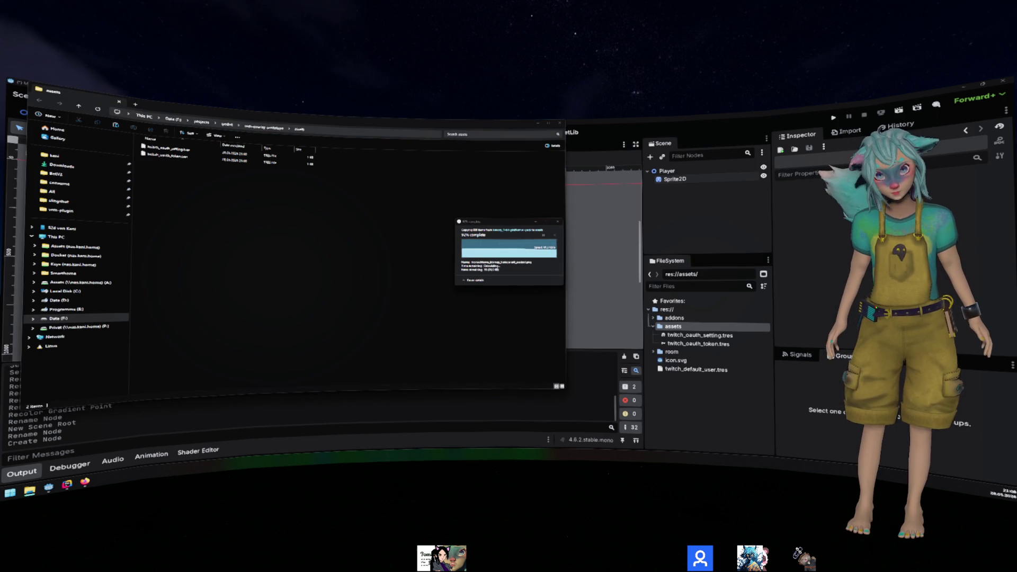
{"action": "left_click", "coordinate": [417, 196]}
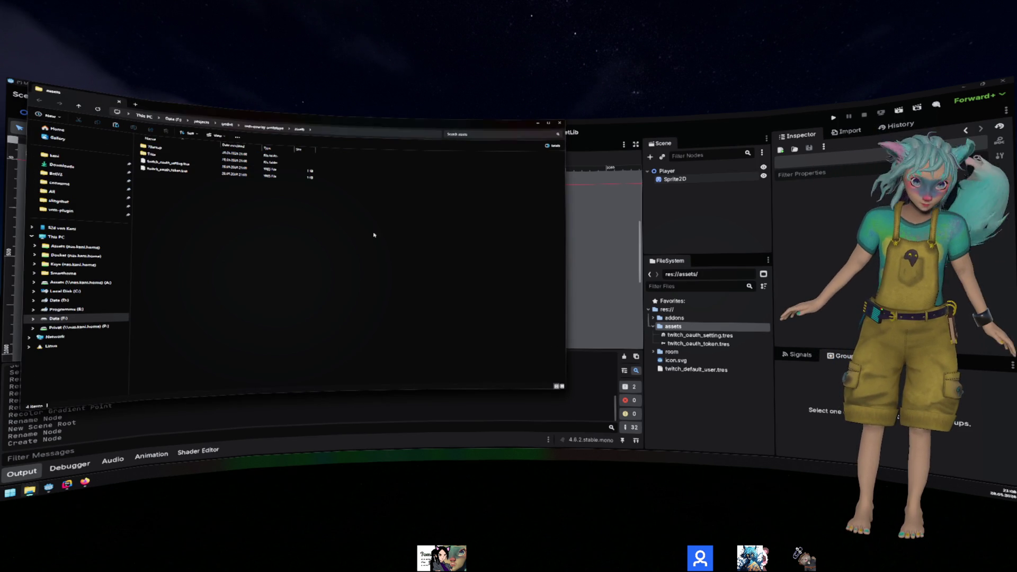
{"action": "left_click", "coordinate": [558, 124]}
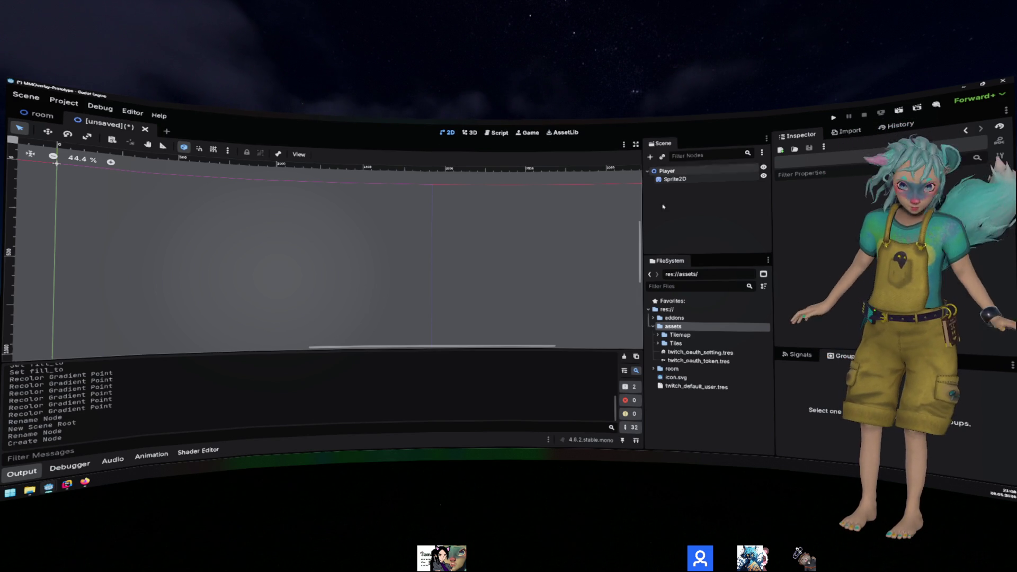
{"action": "left_click", "coordinate": [688, 335]}
- Rename the Tilemap and Tiles folders to lowercase tilemap and tiles
{"action": "key", "text": "F2"}
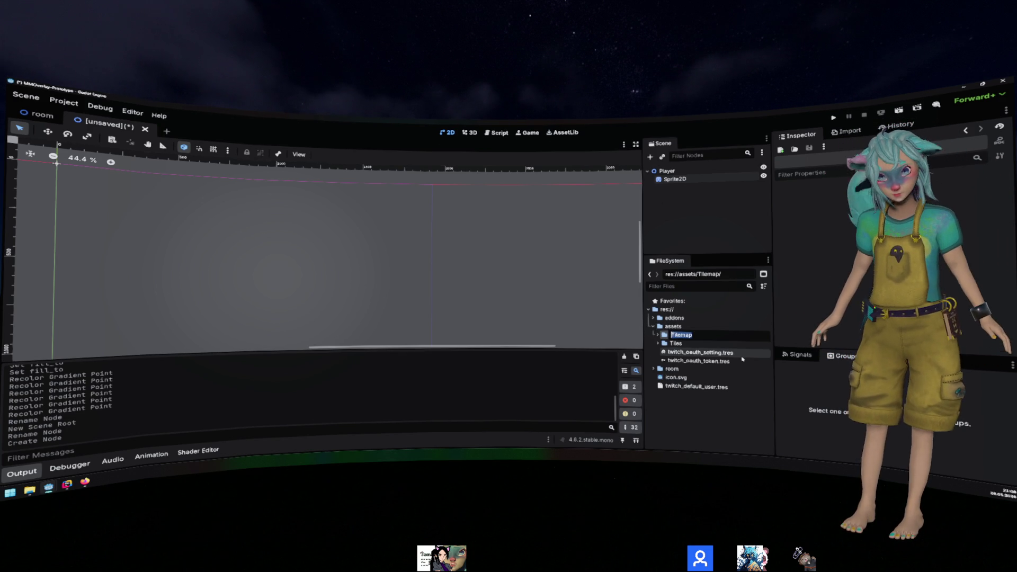
{"action": "type", "text": "t"}
{"action": "key", "text": "Return"}
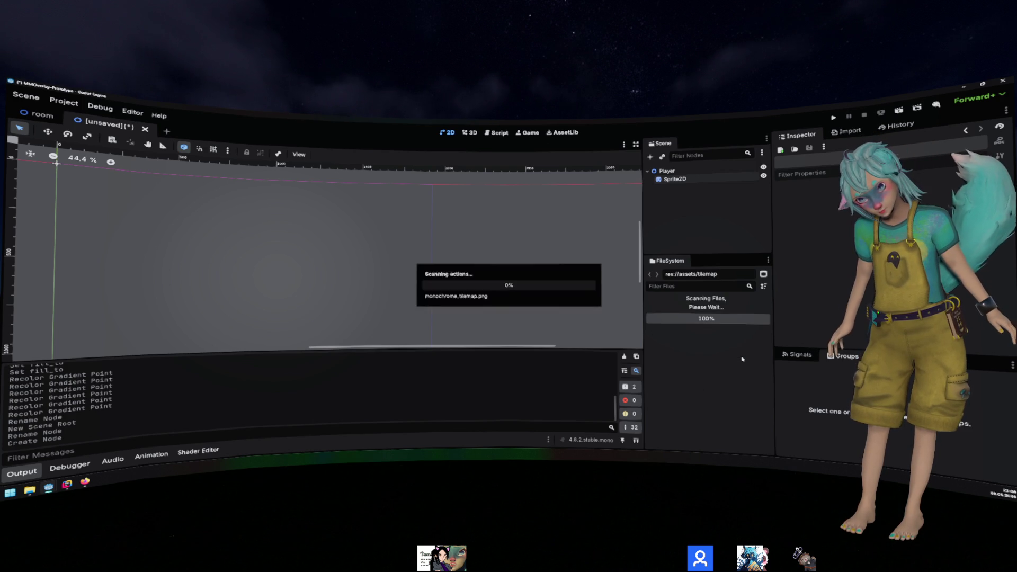
{"action": "left_click", "coordinate": [715, 344]}
{"action": "key", "text": "F2"}
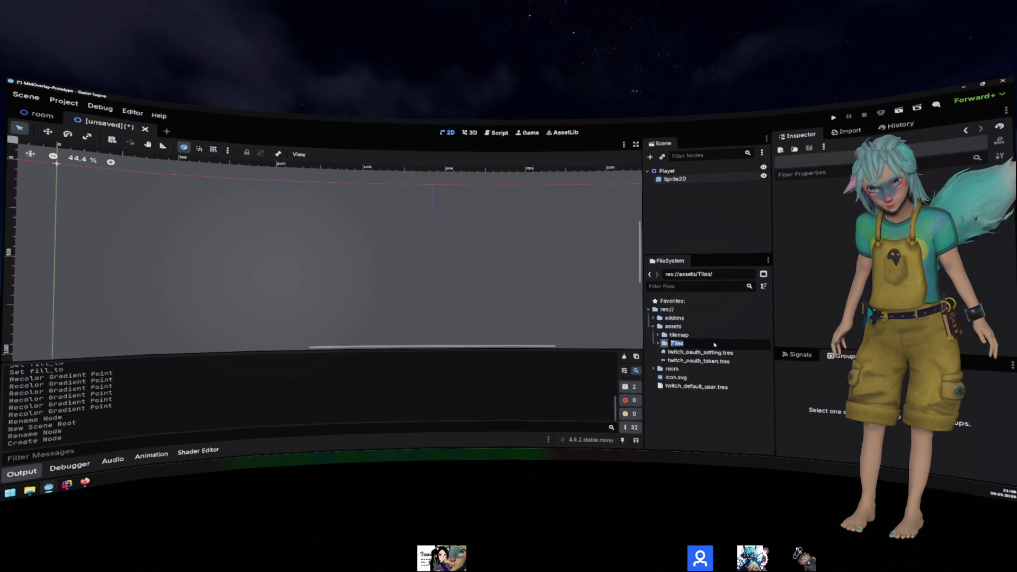
{"action": "key", "text": "Return"}
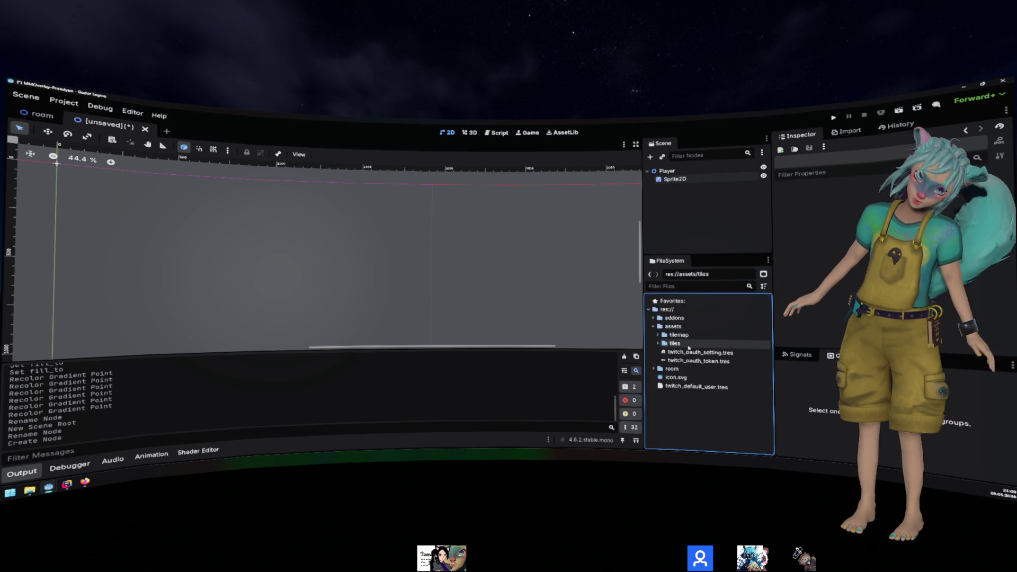
{"action": "double_click", "coordinate": [688, 344]}
- Rename the Default and Transparent folders inside tiles to lowercase default and transparent
{"action": "left_click", "coordinate": [684, 352]}
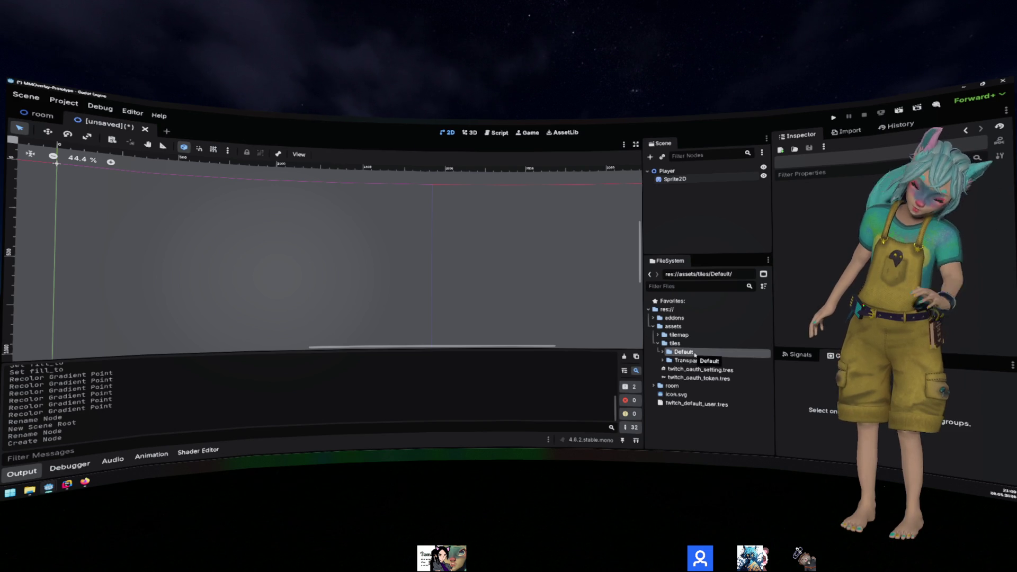
{"action": "key", "text": "F2"}
{"action": "type", "text": "default"}
{"action": "key", "text": "Return"}
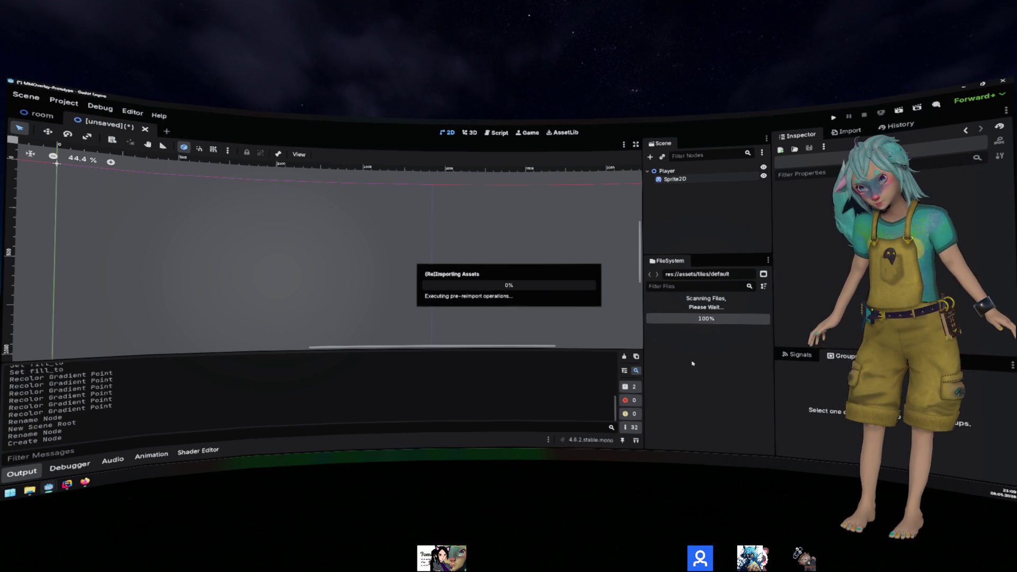
{"action": "left_click", "coordinate": [691, 361]}
{"action": "key", "text": "F2"}
{"action": "type", "text": "transparent"}
{"action": "key", "text": "Return"}
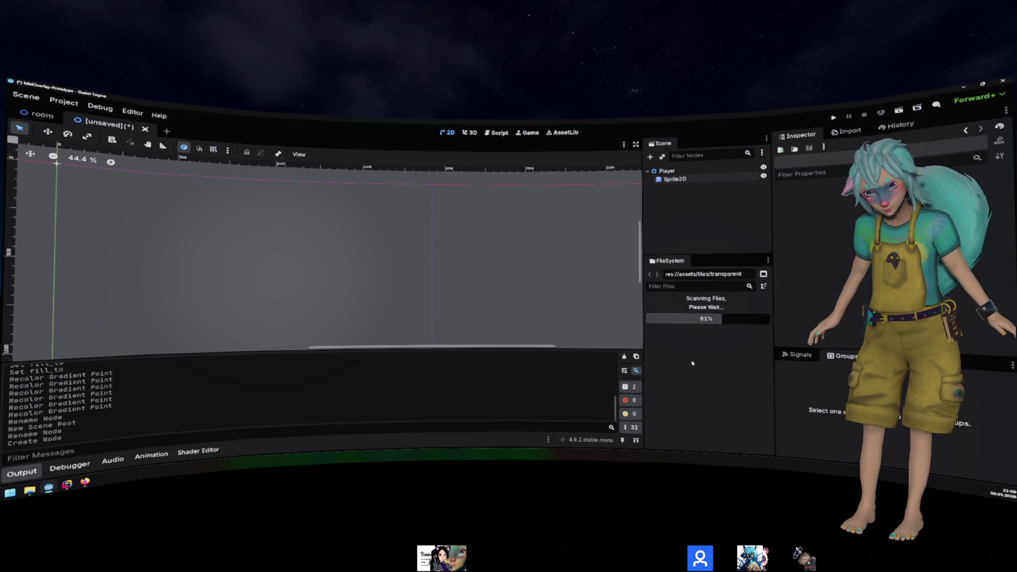
- Preview the monochrome_tilemap textures in the tilemap folder, including the transparent and packed versions
{"action": "left_click", "coordinate": [690, 335]}
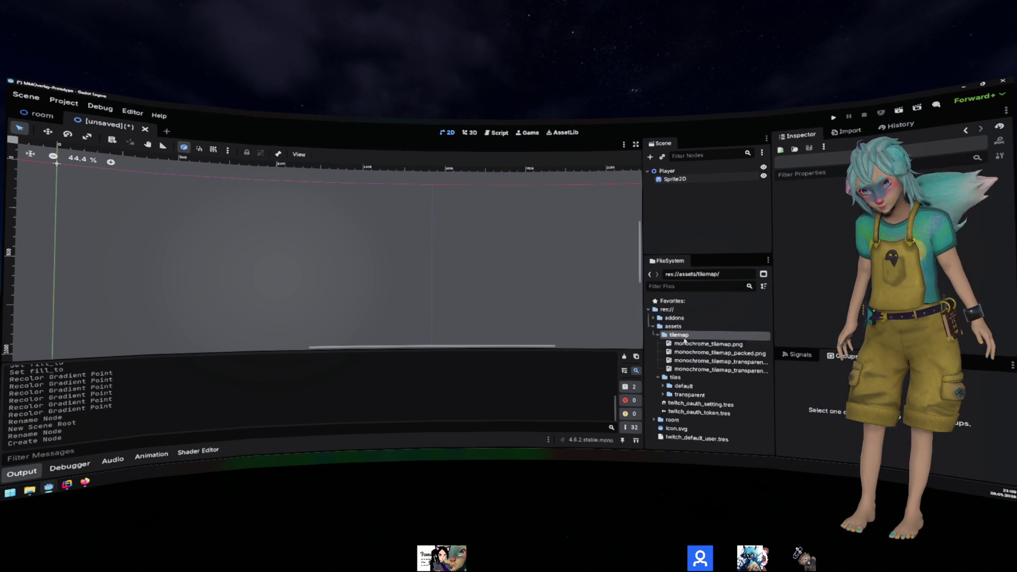
{"action": "left_click", "coordinate": [691, 344]}
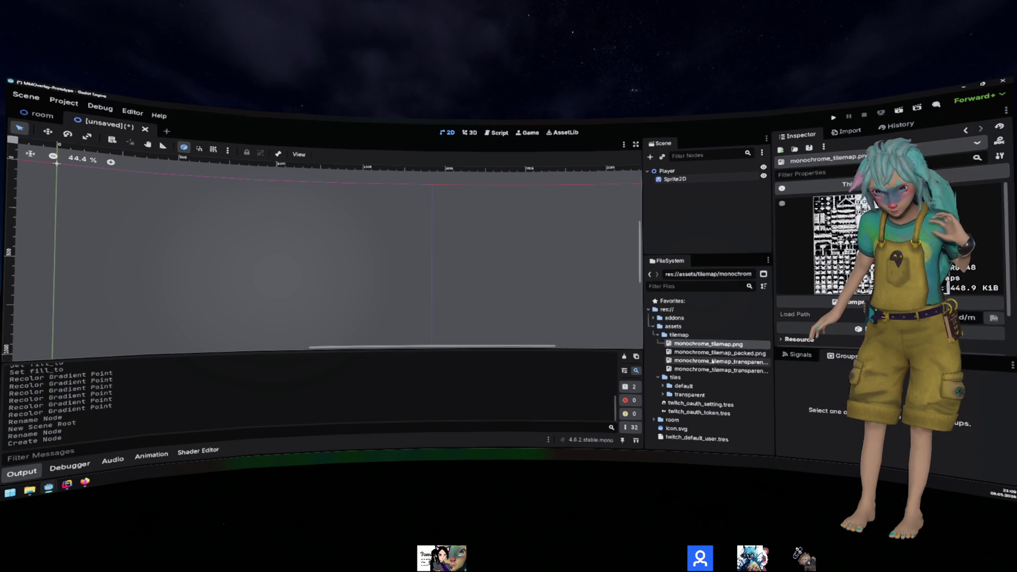
{"action": "left_click", "coordinate": [714, 347]}
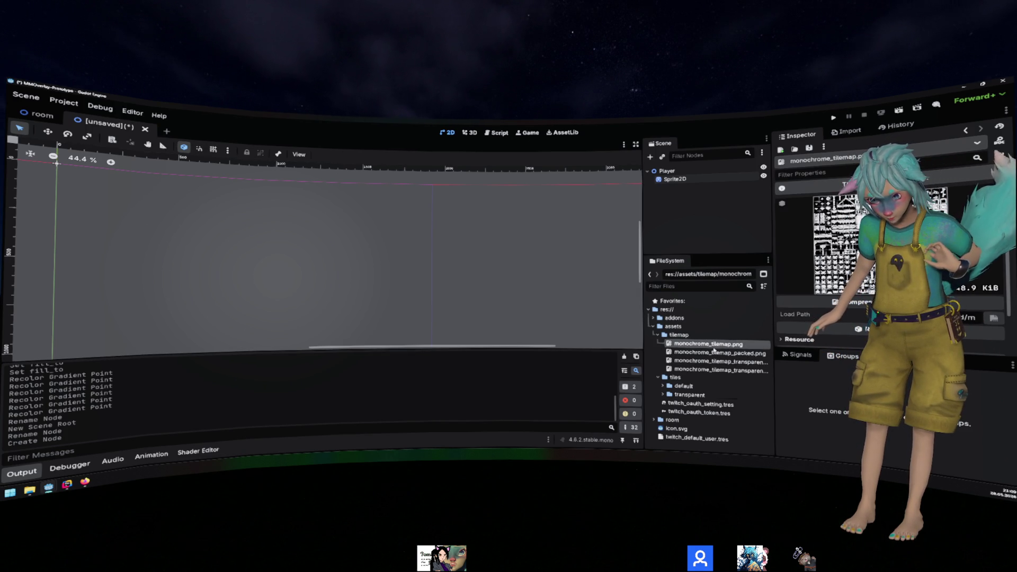
{"action": "left_click", "coordinate": [722, 361]}
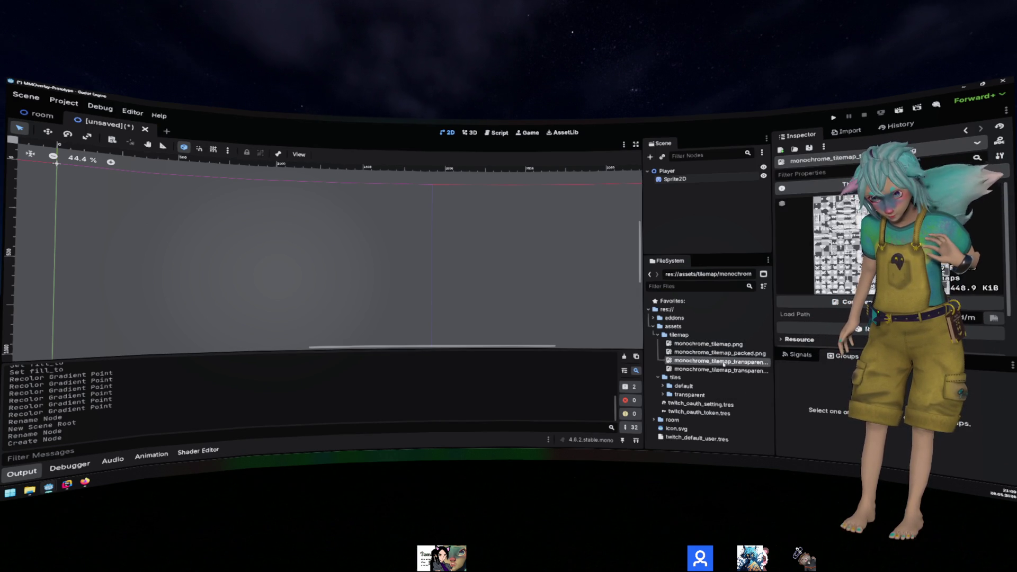
{"action": "mouse_move", "coordinate": [723, 364]}
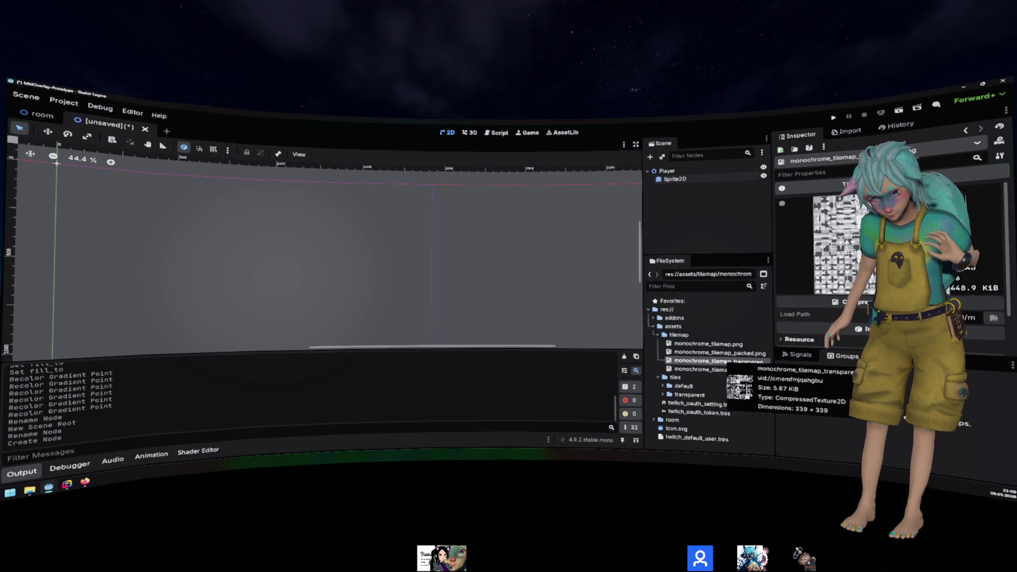
{"action": "left_click", "coordinate": [724, 362]}
{"action": "left_click", "coordinate": [723, 358]}
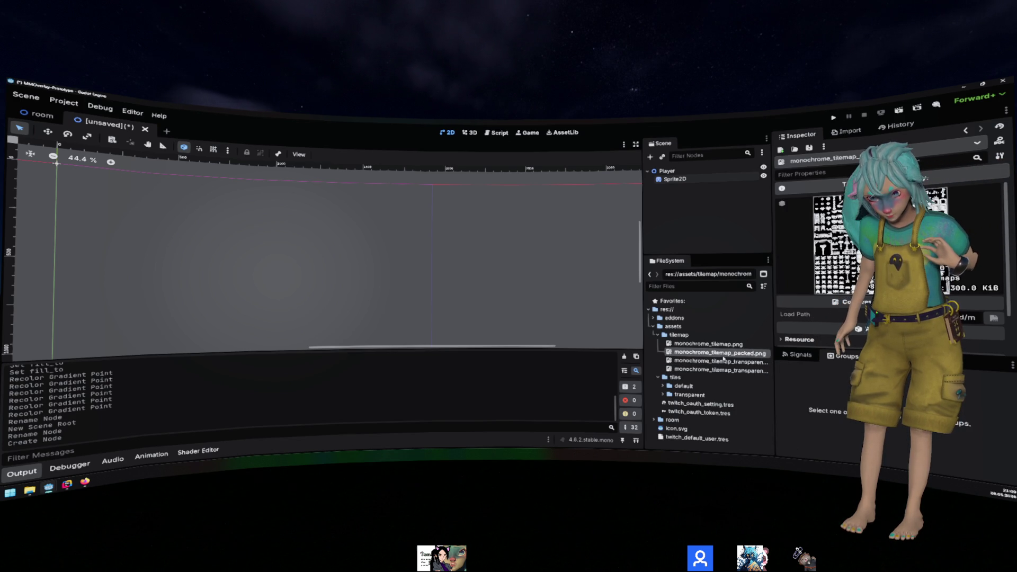
{"action": "mouse_move", "coordinate": [724, 359]}
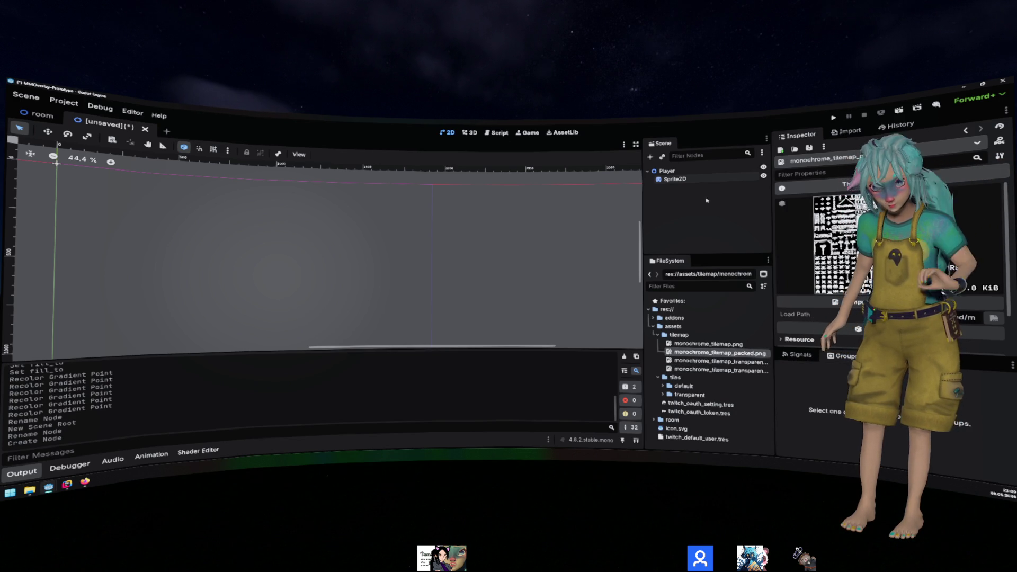
- In the room scene, delete the Background node and begin adding a child node to Room
{"action": "key", "text": "ctrl+Tab"}
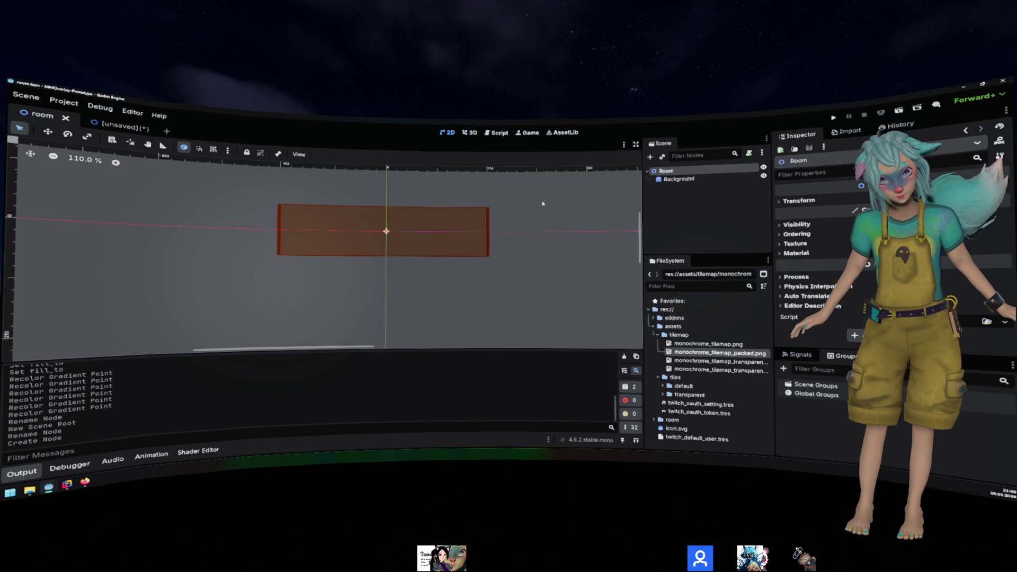
{"action": "left_click", "coordinate": [678, 179]}
{"action": "key", "text": "Delete"}
{"action": "key", "text": "Return"}
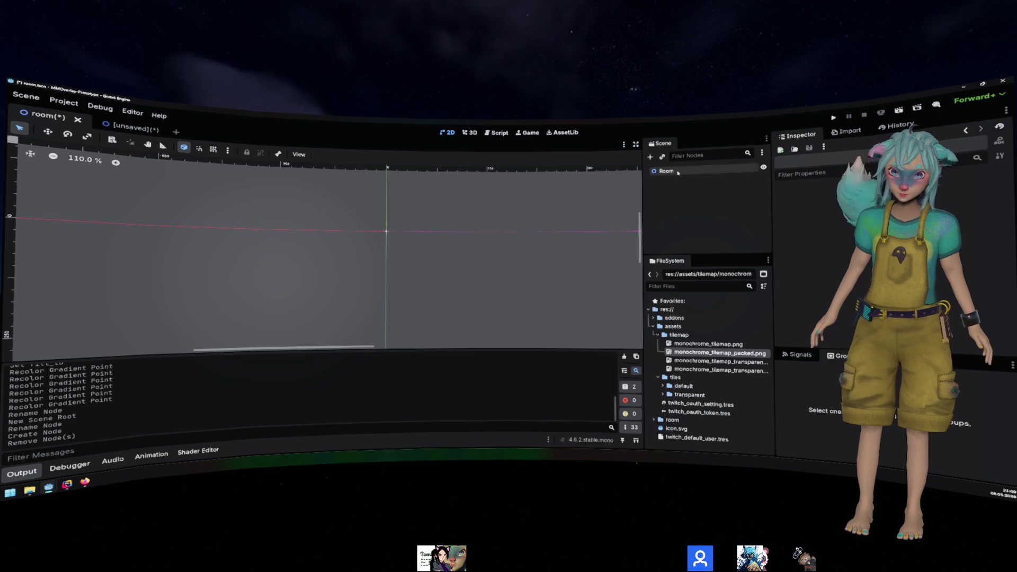
{"action": "right_click", "coordinate": [683, 171]}
{"action": "left_click", "coordinate": [711, 175]}
- Add a TileMap node under Room and give it a new TileSet
{"action": "type", "text": "tile"}
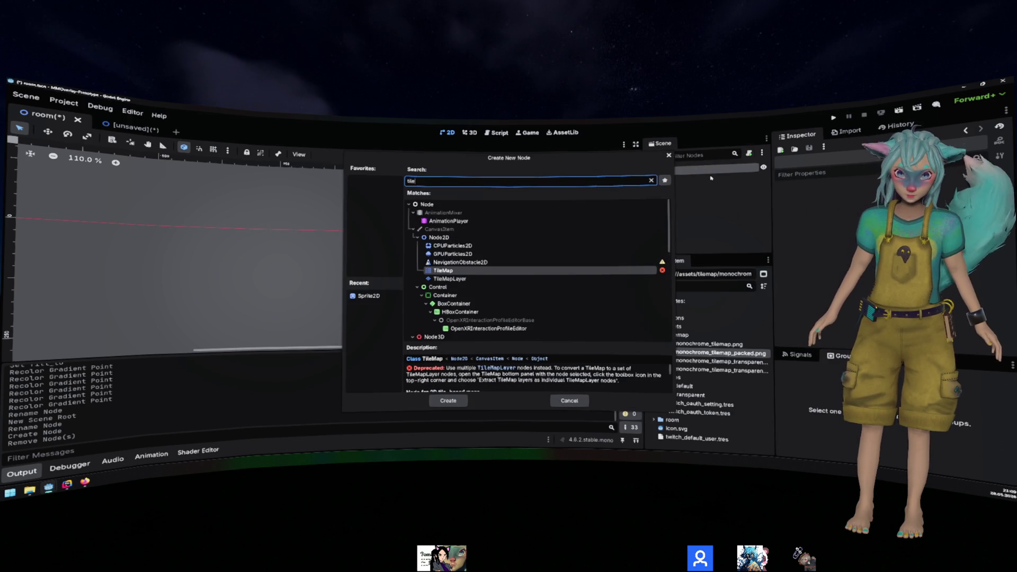
{"action": "key", "text": "Return"}
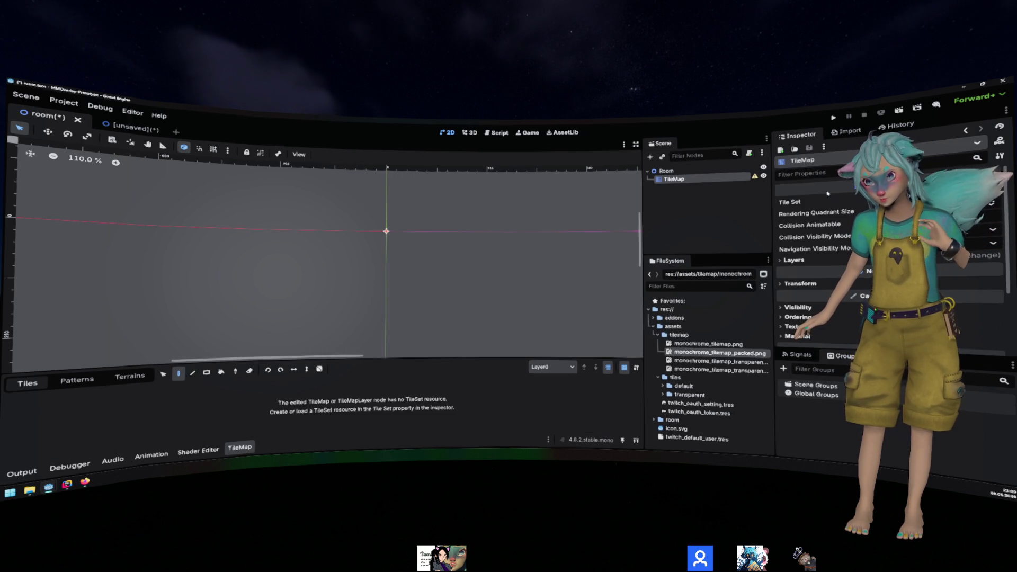
{"action": "left_click", "coordinate": [950, 206]}
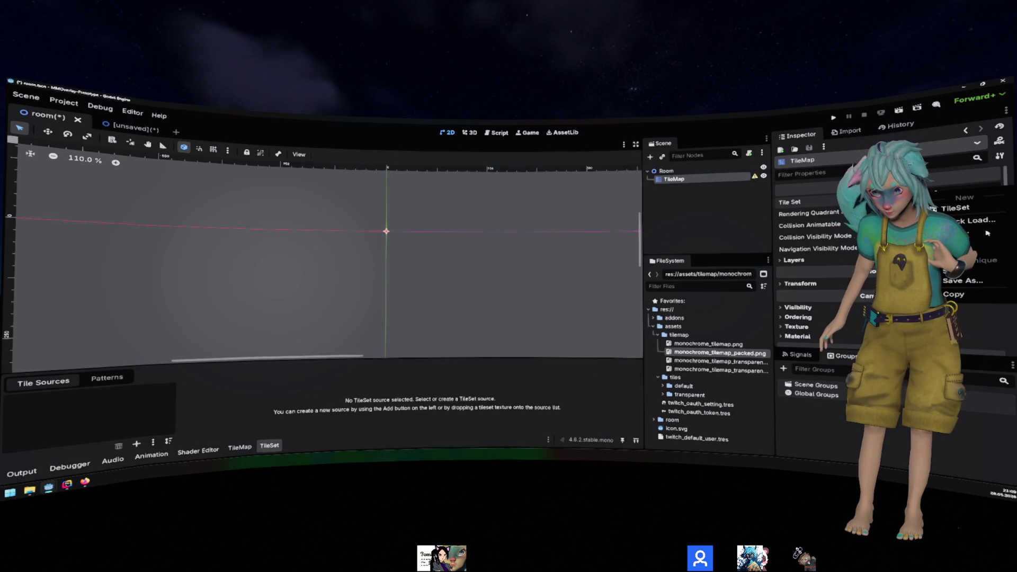
{"action": "left_click", "coordinate": [987, 283]}
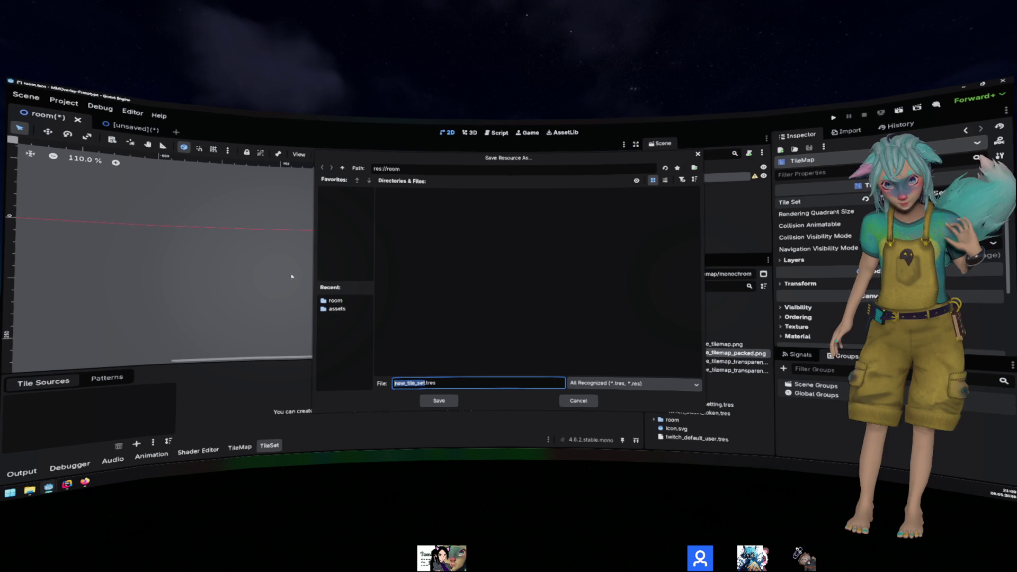
- Save the new tile set as room_1_tileset.tres in the res://room folder
{"action": "left_click", "coordinate": [342, 168]}
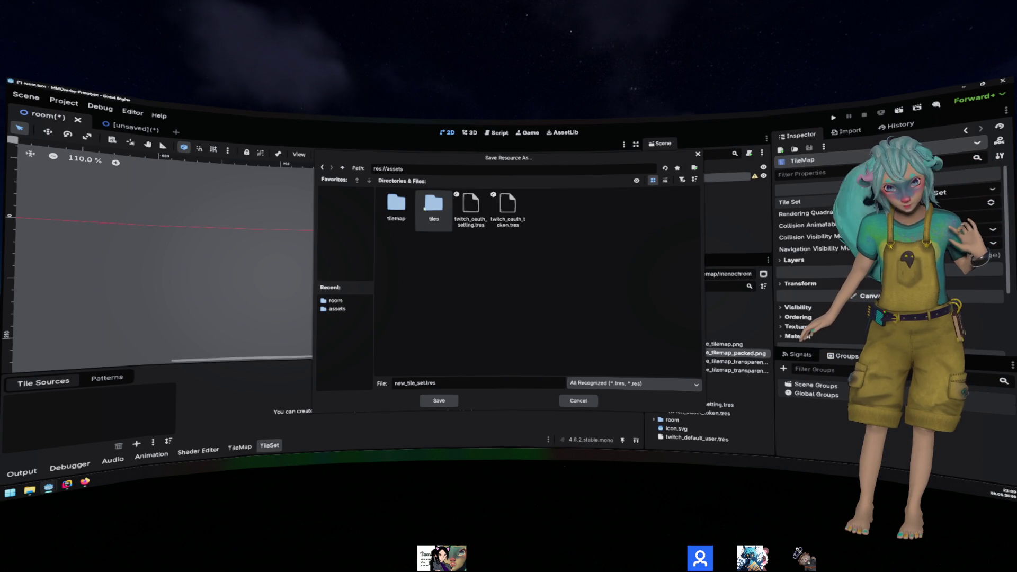
{"action": "left_click", "coordinate": [342, 167]}
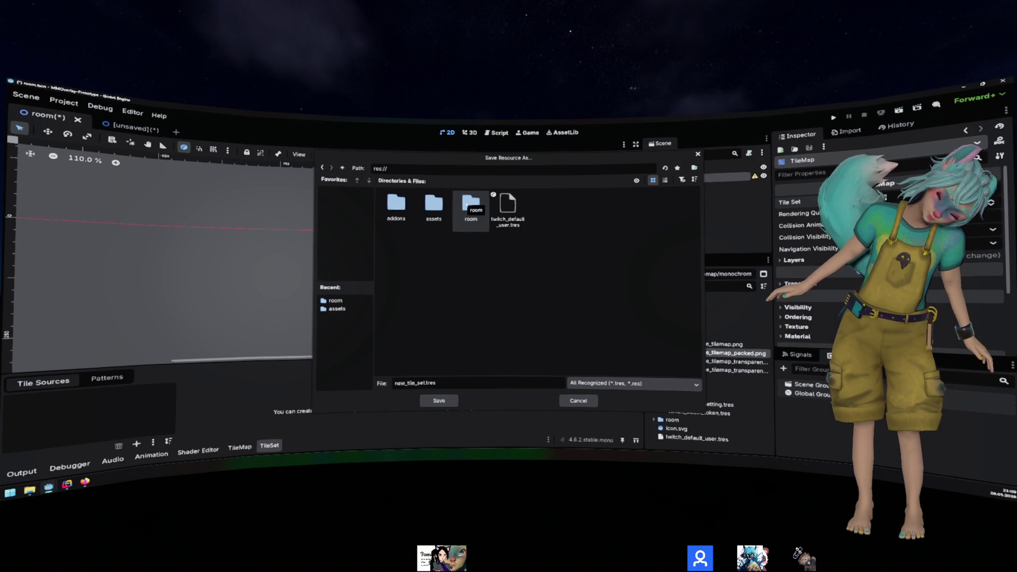
{"action": "double_click", "coordinate": [470, 204]}
{"action": "double_click", "coordinate": [411, 383]}
{"action": "type", "text": "room_1"}
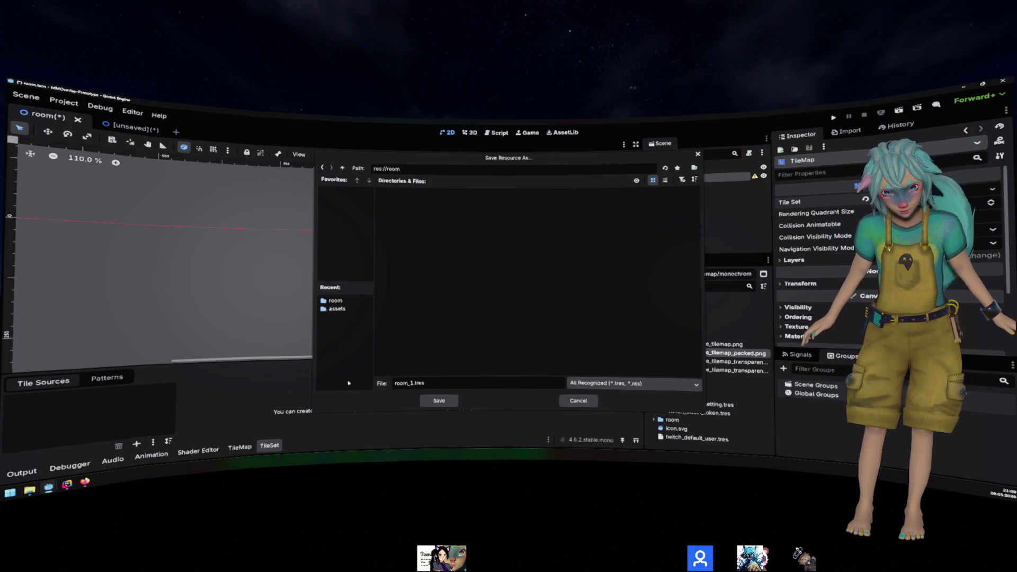
{"action": "type", "text": "_tilesset"}
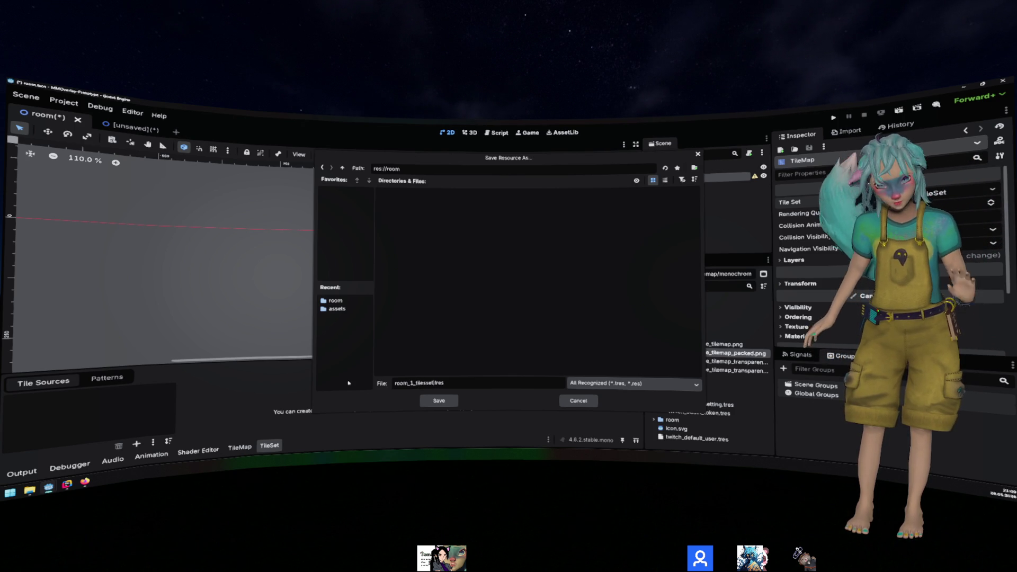
{"action": "key", "text": "Return"}
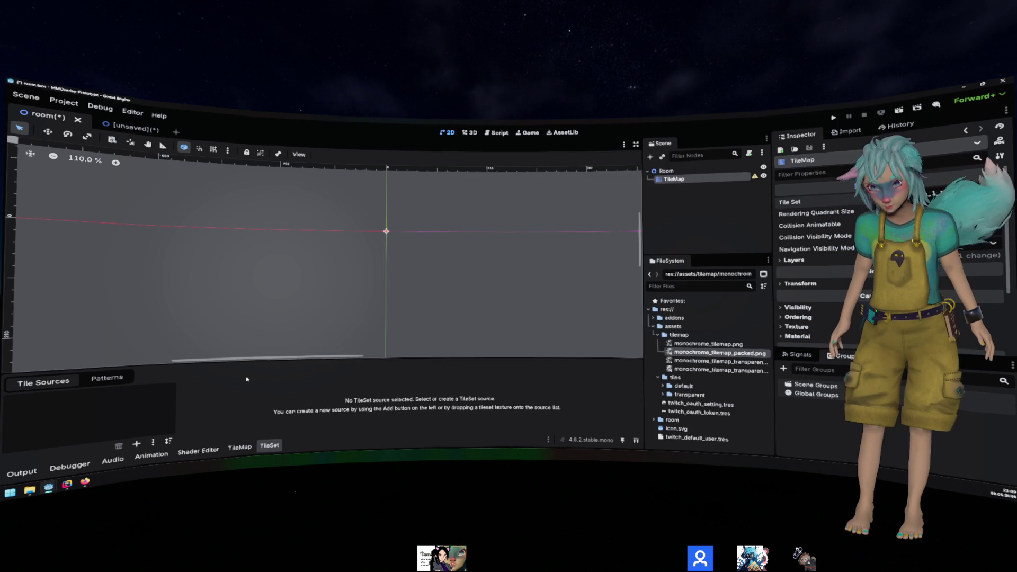
{"action": "left_click", "coordinate": [136, 444]}
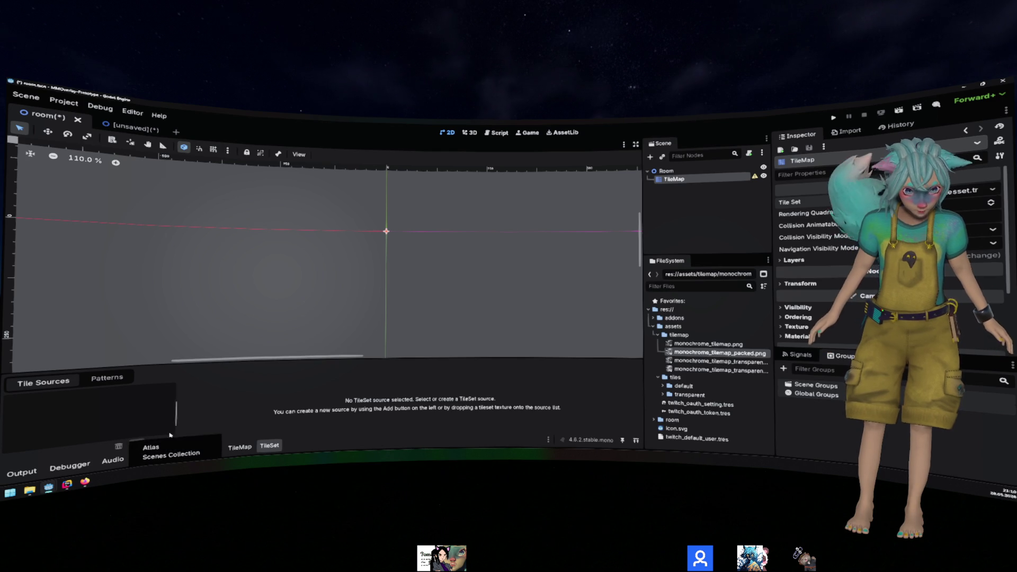
- Add assets/tilemap/monochrome_tilemap_packed.png as an atlas source, letting Godot auto-create its tiles
{"action": "left_click", "coordinate": [177, 446]}
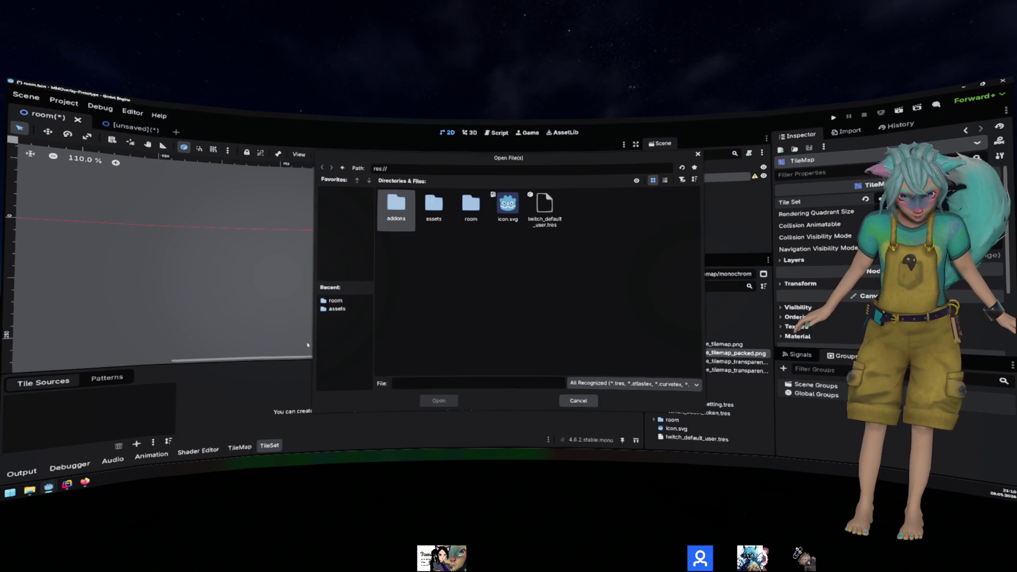
{"action": "double_click", "coordinate": [433, 206]}
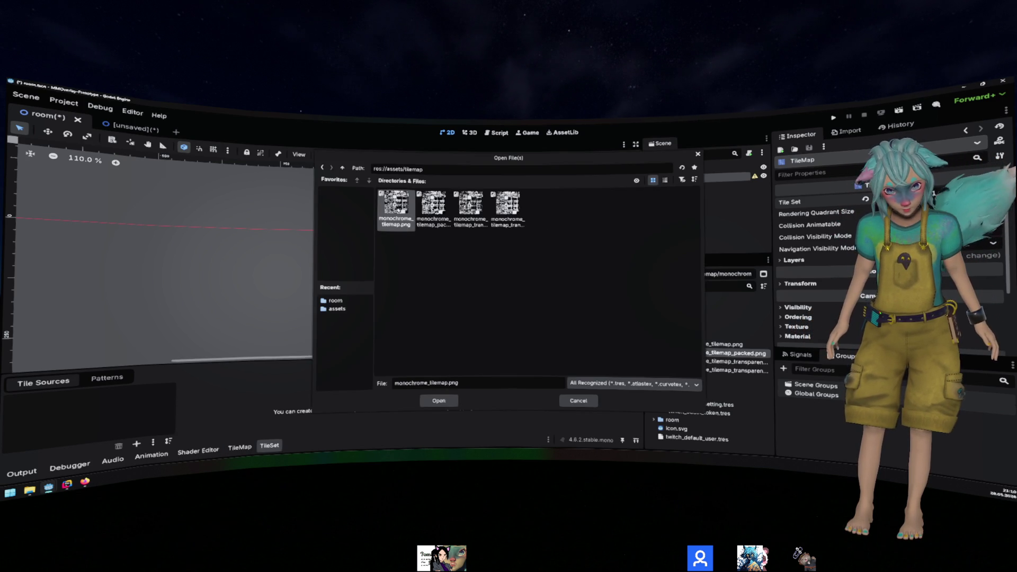
{"action": "double_click", "coordinate": [397, 207]}
{"action": "left_click", "coordinate": [428, 210]}
{"action": "double_click", "coordinate": [429, 210]}
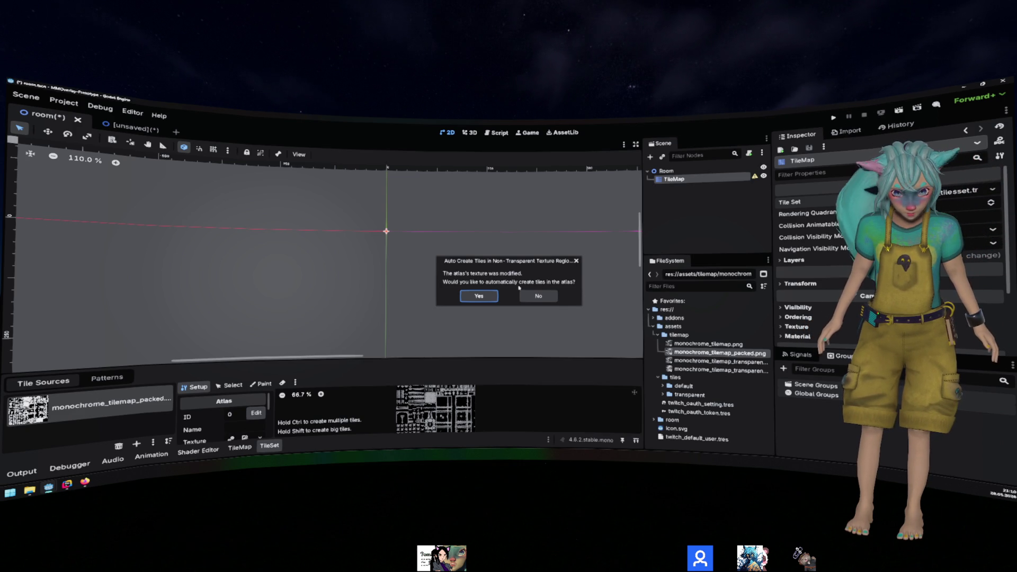
{"action": "left_click", "coordinate": [478, 296]}
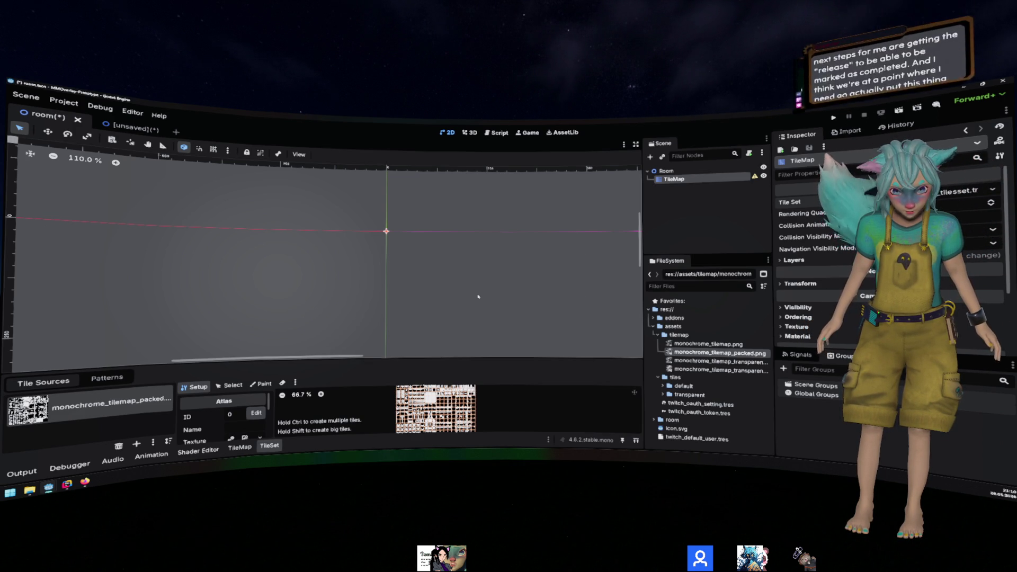
{"action": "left_click_drag", "start_coordinate": [453, 353], "coordinate": [453, 269]}
{"action": "scroll", "coordinate": [466, 366], "scroll_direction": "up", "scroll_amount": 5}
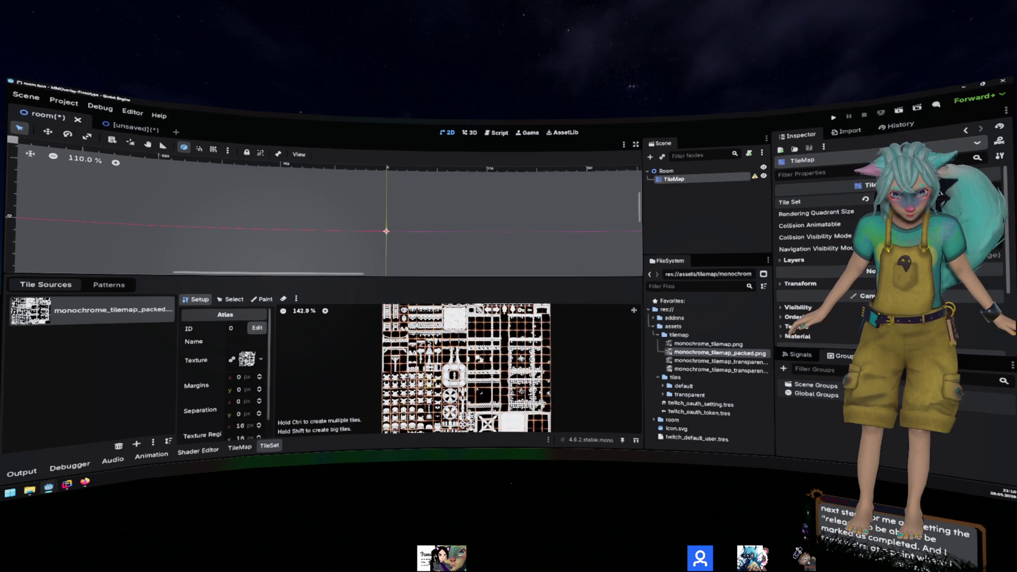
{"action": "scroll", "coordinate": [445, 344], "scroll_direction": "up", "scroll_amount": 3}
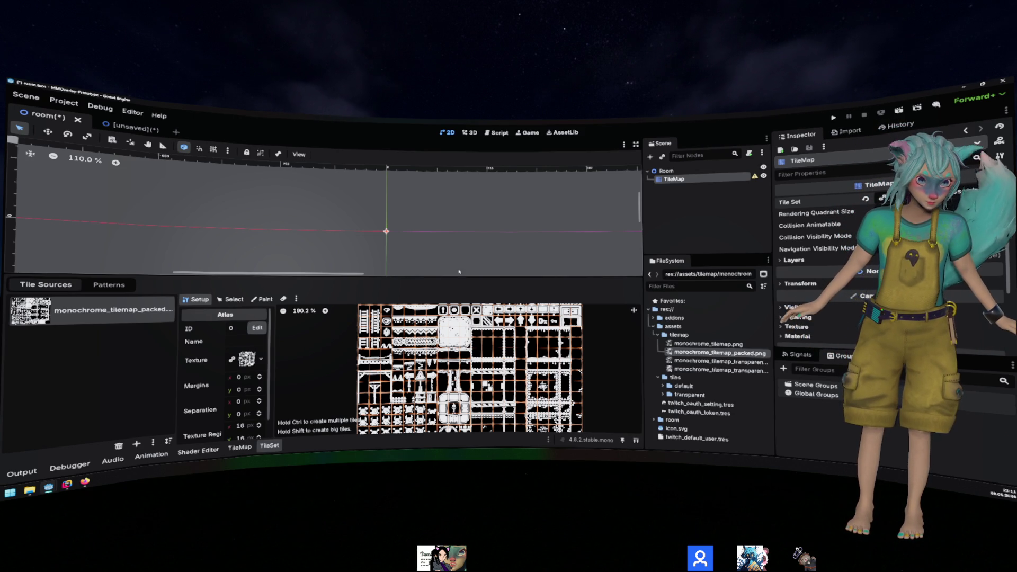
{"action": "left_click_drag", "start_coordinate": [469, 278], "coordinate": [466, 232]}
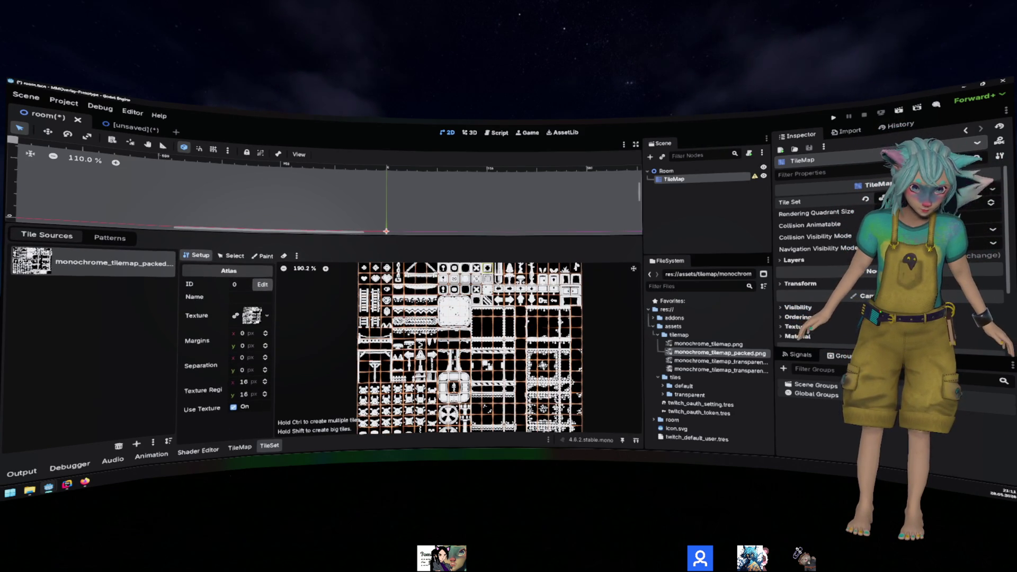
{"action": "scroll", "coordinate": [472, 344], "scroll_direction": "down", "scroll_amount": 2}
{"action": "scroll", "coordinate": [562, 319], "scroll_direction": "up", "scroll_amount": 4}
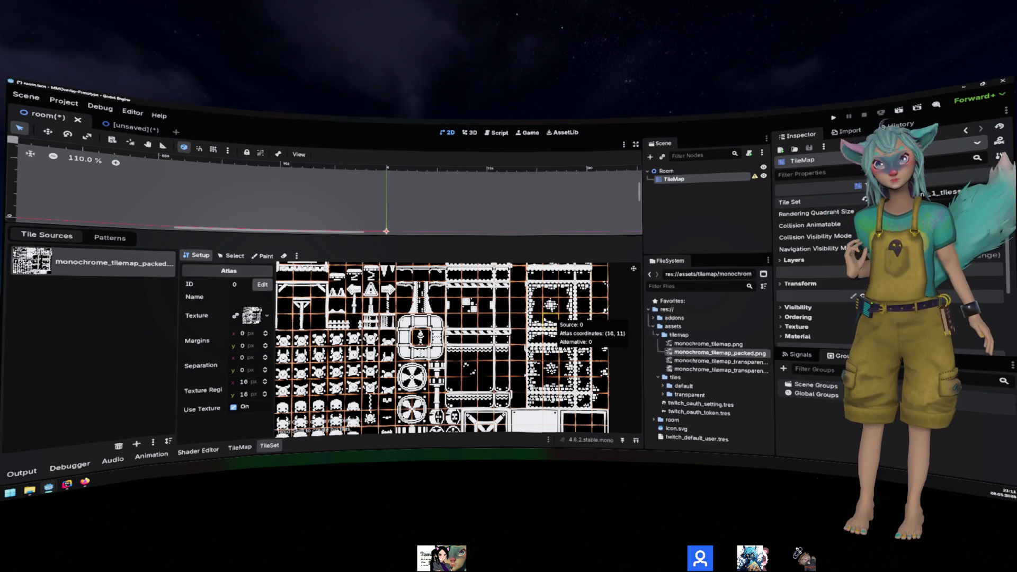
{"action": "scroll", "coordinate": [358, 213], "scroll_direction": "down", "scroll_amount": 4}
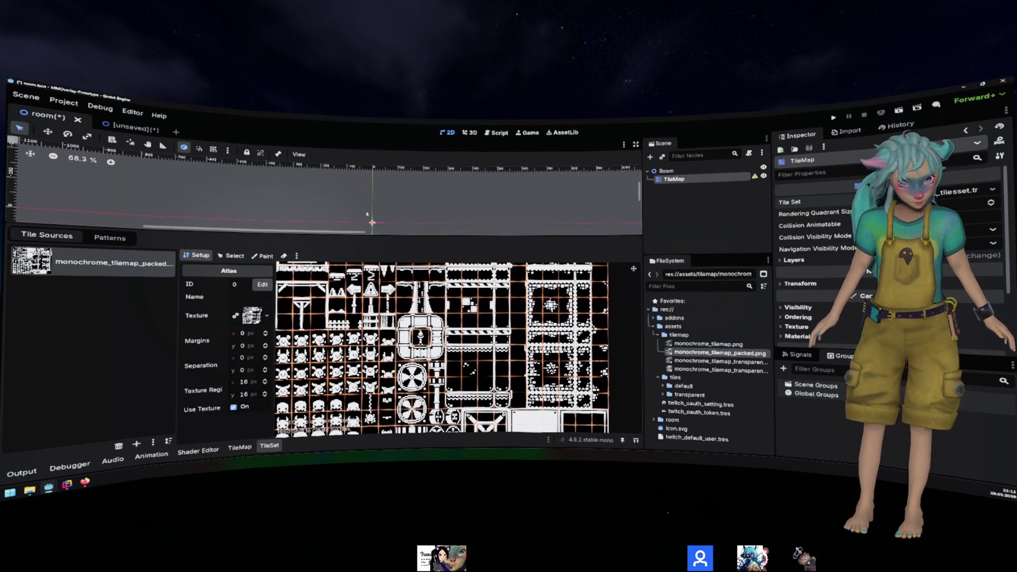
{"action": "scroll", "coordinate": [357, 213], "scroll_direction": "down", "scroll_amount": 1}
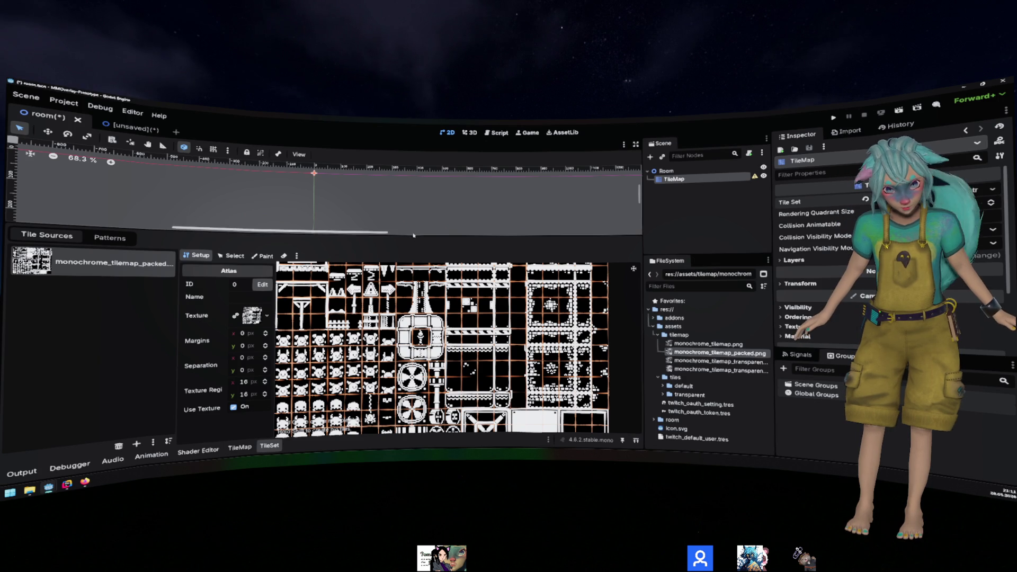
{"action": "left_click_drag", "start_coordinate": [414, 235], "coordinate": [415, 306]}
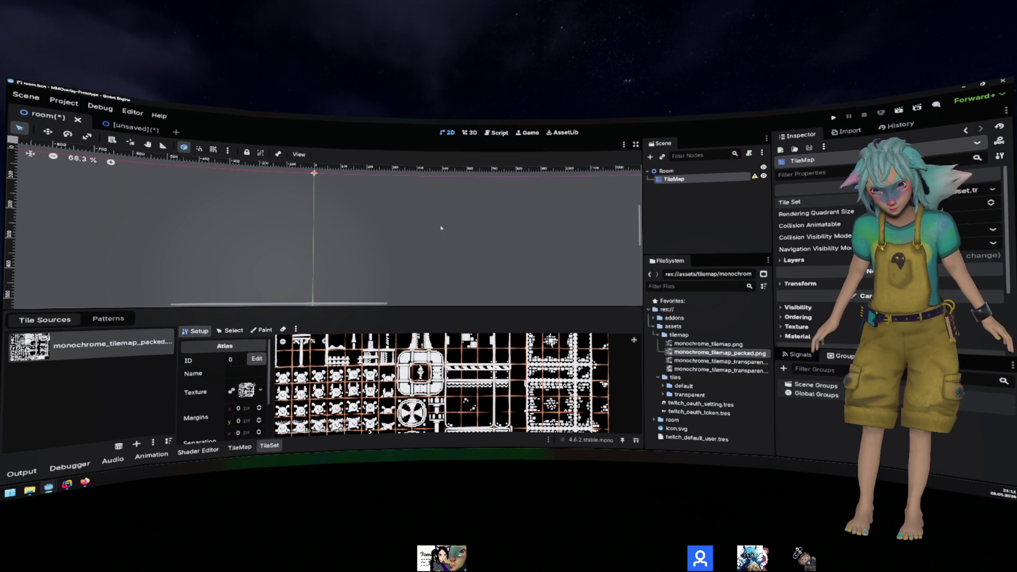
{"action": "left_click_drag", "start_coordinate": [433, 223], "coordinate": [424, 255]}
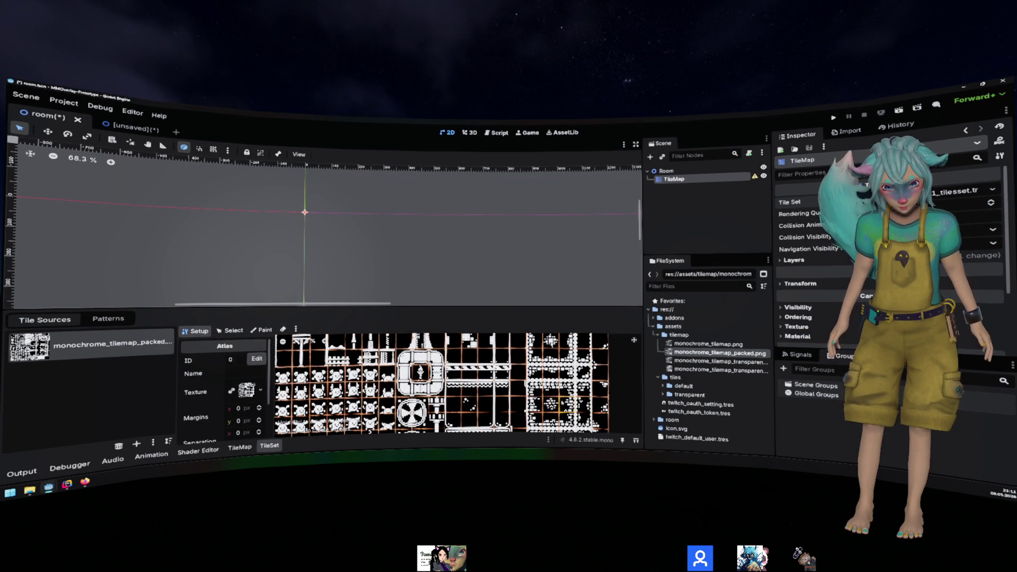
{"action": "scroll", "coordinate": [530, 387], "scroll_direction": "down", "scroll_amount": 3}
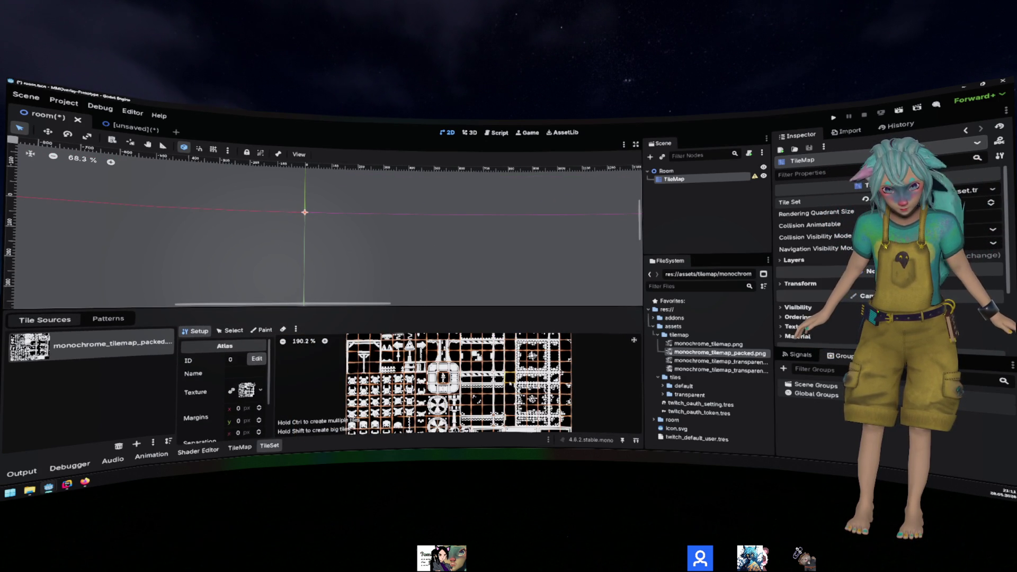
{"action": "scroll", "coordinate": [419, 384], "scroll_direction": "up", "scroll_amount": 5}
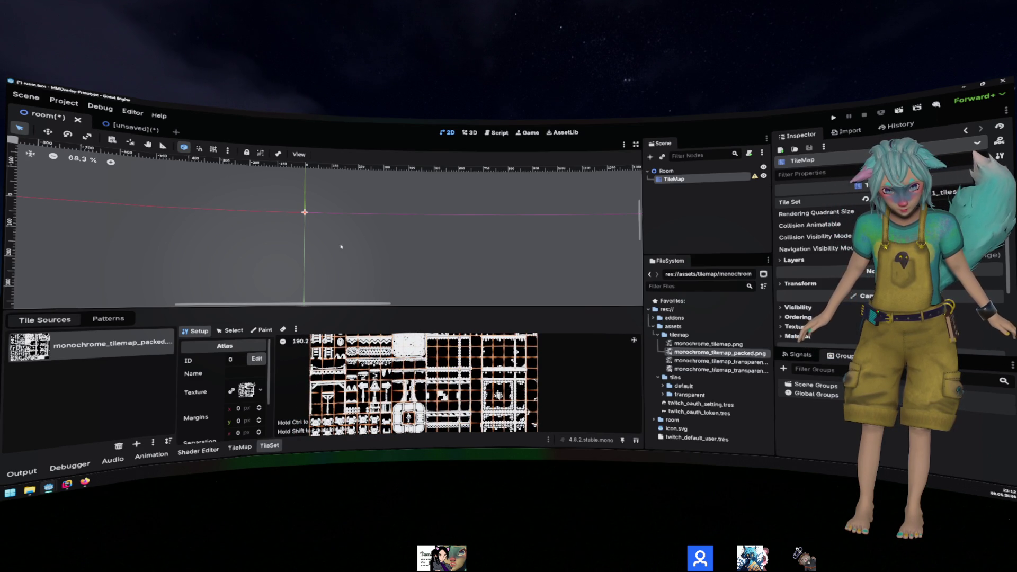
- Dismiss the deprecation warning and delete the old TileMap node from Room
{"action": "left_click", "coordinate": [310, 219]}
{"action": "left_click", "coordinate": [742, 179]}
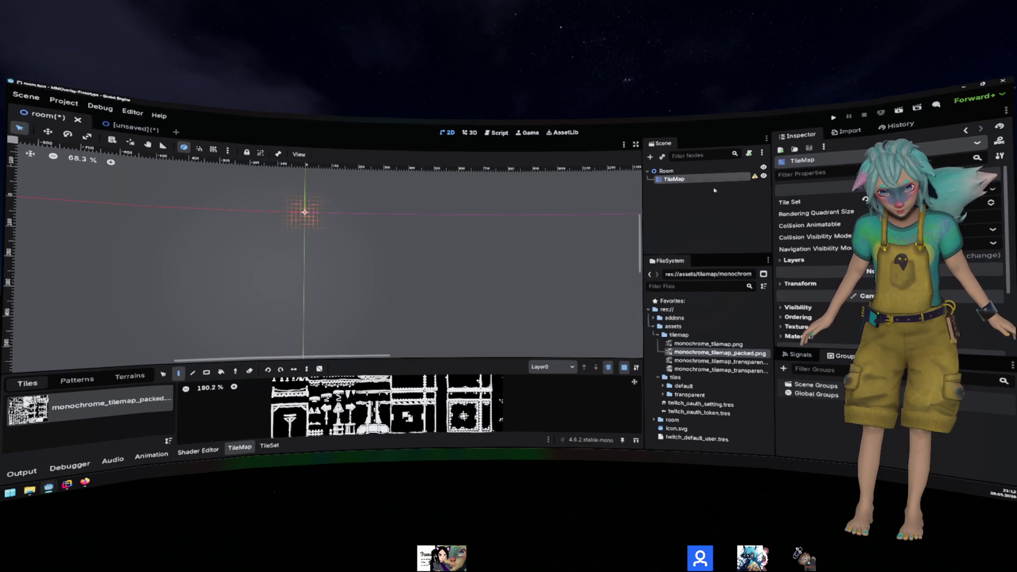
{"action": "left_click", "coordinate": [754, 176]}
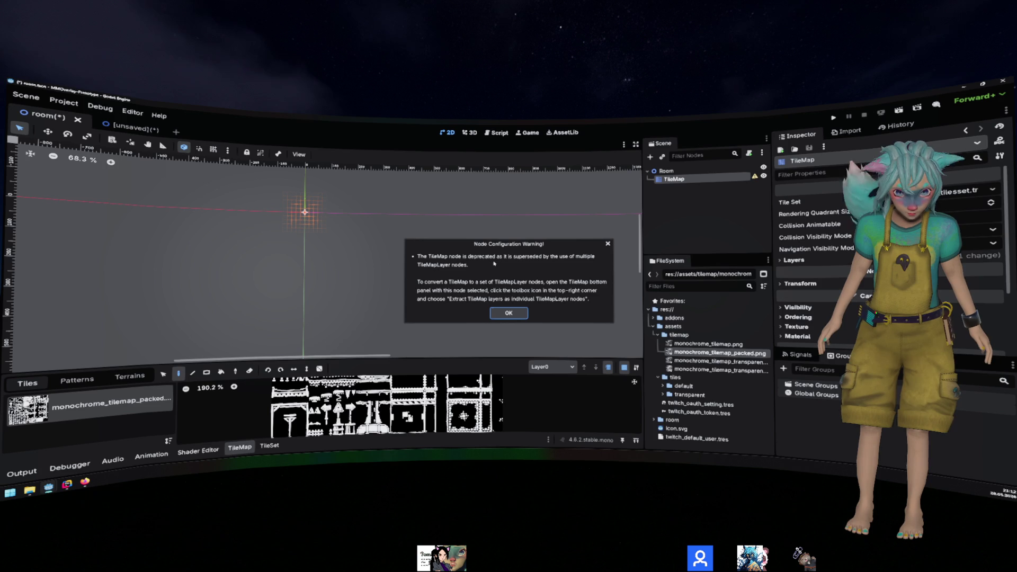
{"action": "left_click", "coordinate": [509, 312]}
{"action": "left_click", "coordinate": [659, 186]}
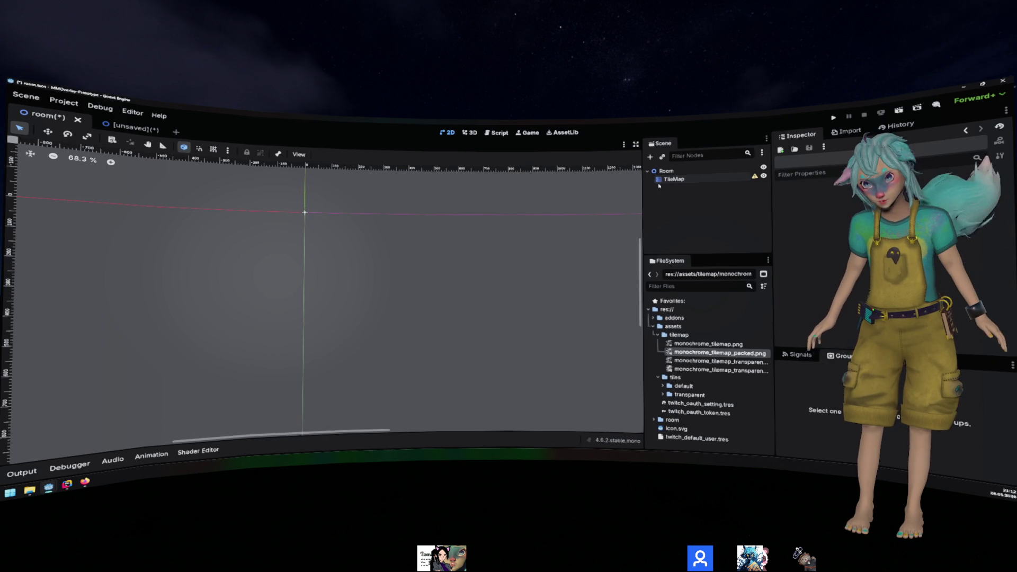
{"action": "left_click", "coordinate": [669, 180]}
{"action": "right_click", "coordinate": [662, 183]}
{"action": "left_click", "coordinate": [661, 185]}
- Add a TileMapLayer child under Room and load room_1_tileset.tres as its Tile Set
{"action": "right_click", "coordinate": [663, 178]}
{"action": "right_click", "coordinate": [665, 171]}
{"action": "left_click", "coordinate": [689, 177]}
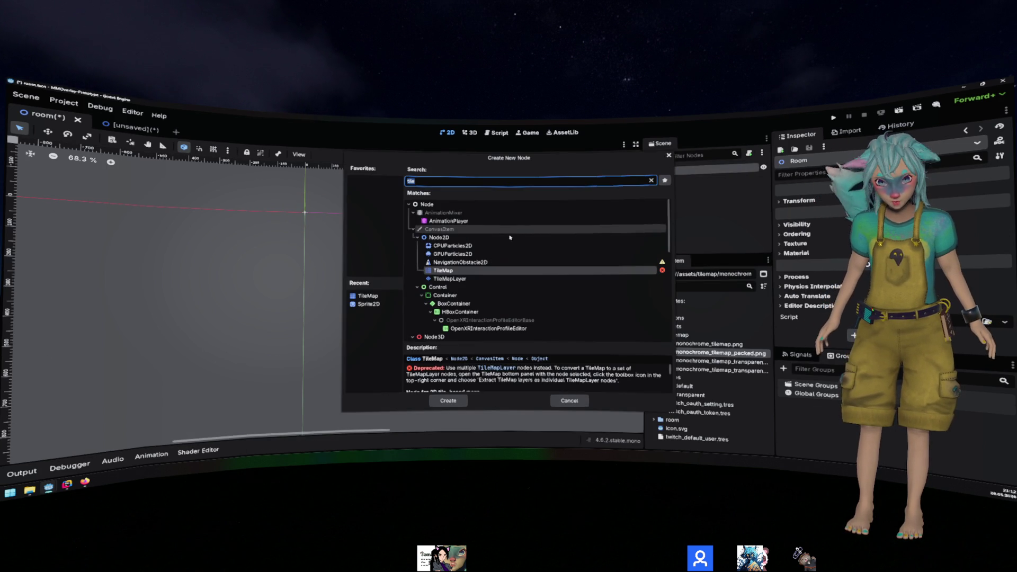
{"action": "left_click", "coordinate": [481, 280]}
{"action": "double_click", "coordinate": [481, 280]}
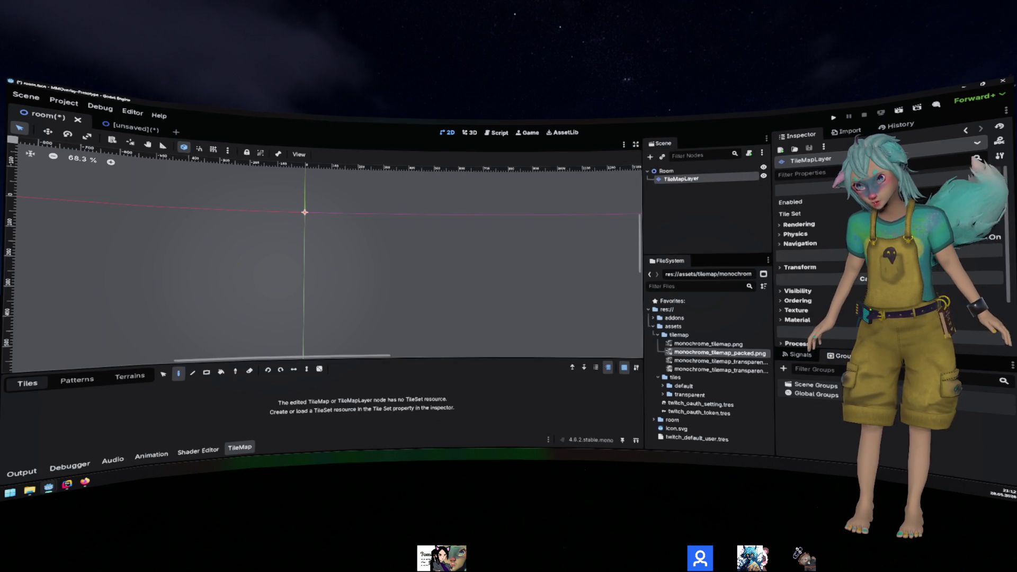
{"action": "left_click", "coordinate": [992, 204]}
{"action": "left_click", "coordinate": [968, 243]}
{"action": "double_click", "coordinate": [462, 202]}
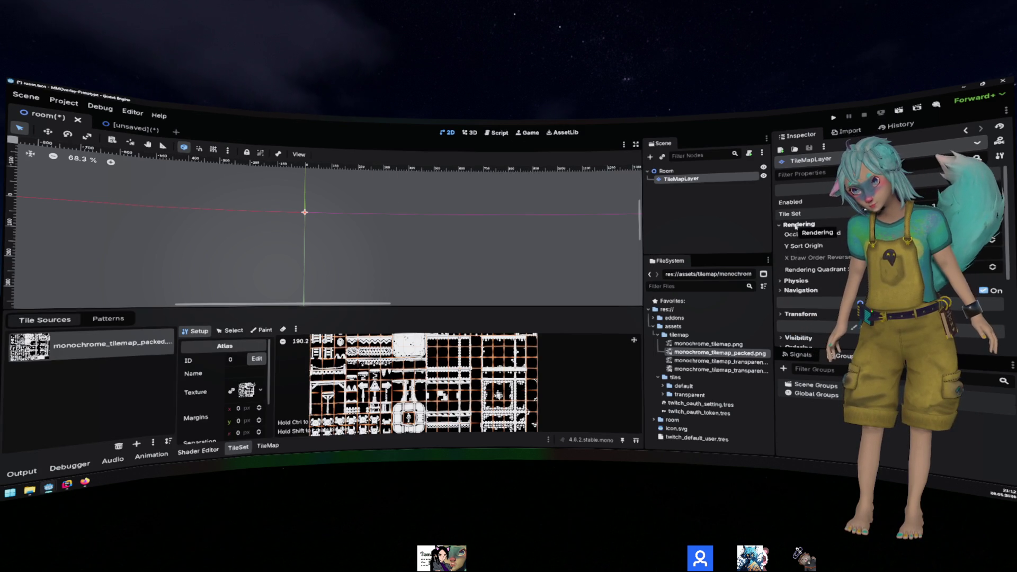
- Zoom into the monochrome atlas and switch the TileSet editor to Paint mode
{"action": "scroll", "coordinate": [443, 399], "scroll_direction": "up", "scroll_amount": 5}
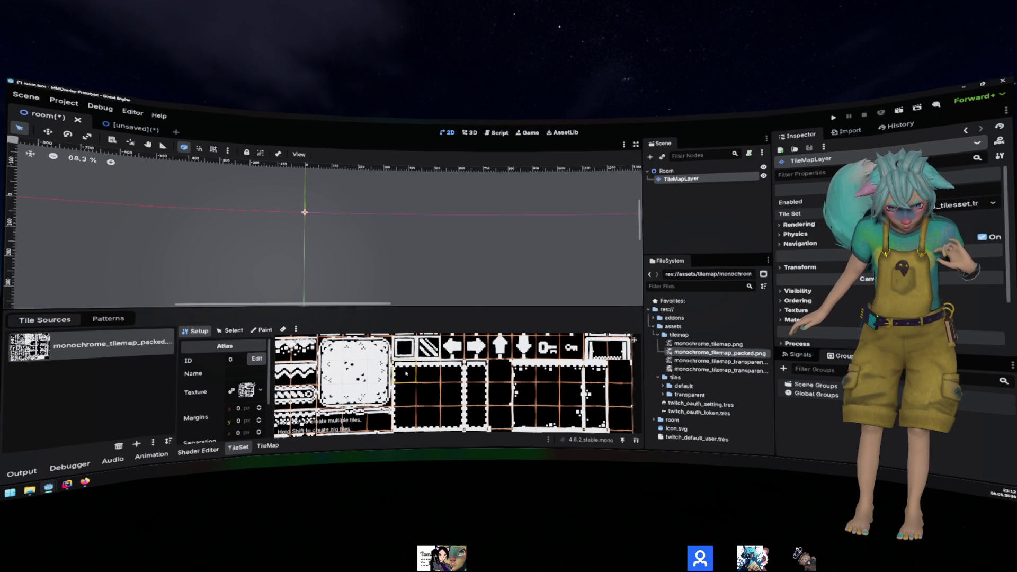
{"action": "scroll", "coordinate": [421, 396], "scroll_direction": "down", "scroll_amount": 3}
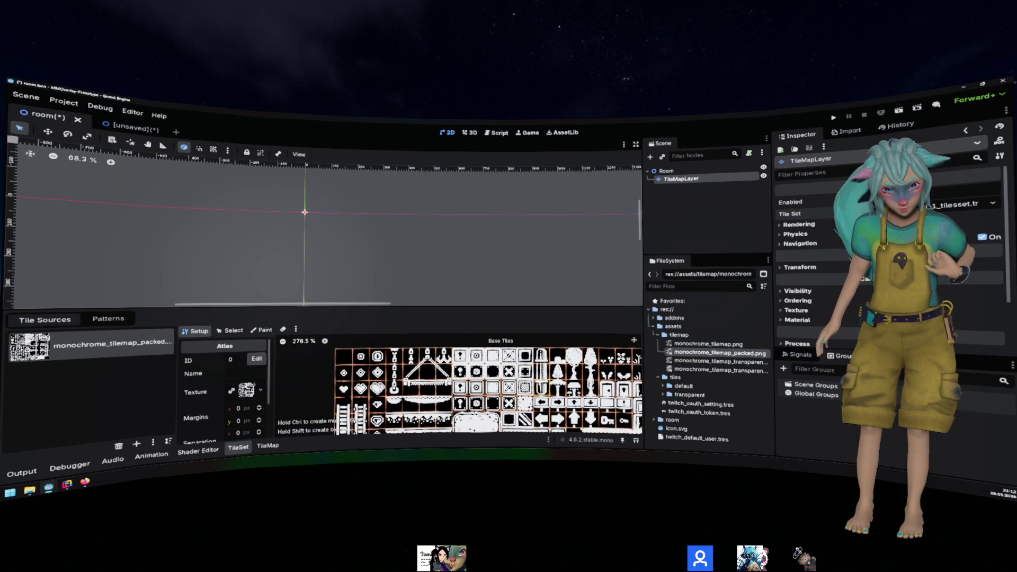
{"action": "scroll", "coordinate": [610, 343], "scroll_direction": "up", "scroll_amount": 4}
{"action": "scroll", "coordinate": [387, 355], "scroll_direction": "up", "scroll_amount": 5}
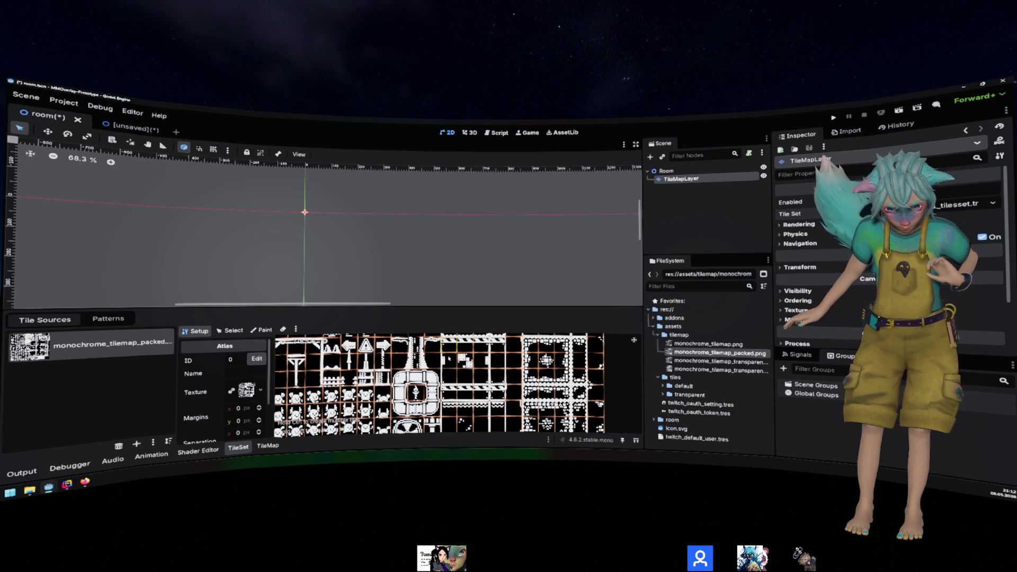
{"action": "scroll", "coordinate": [513, 387], "scroll_direction": "down", "scroll_amount": 5}
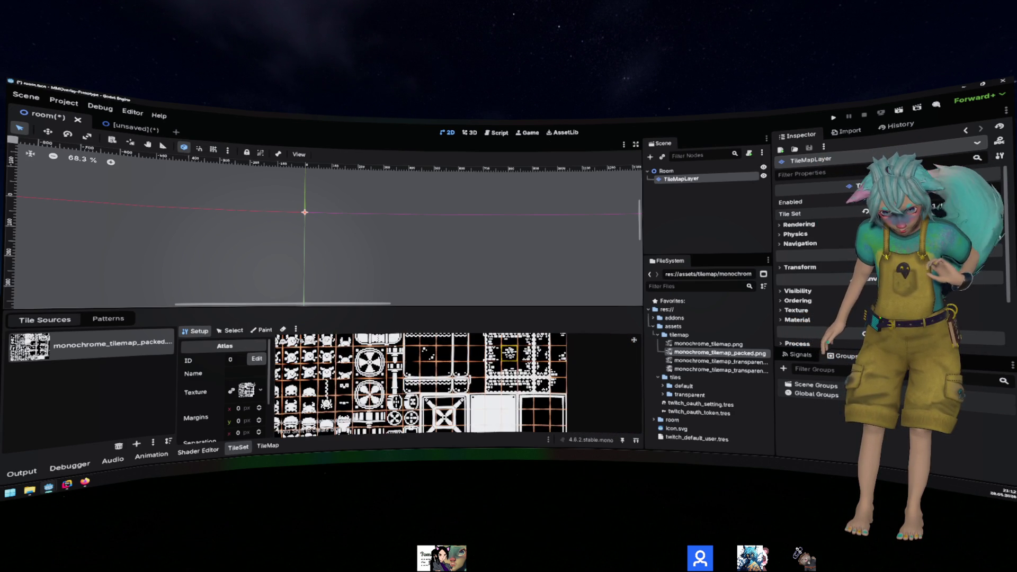
{"action": "scroll", "coordinate": [510, 427], "scroll_direction": "down", "scroll_amount": 3}
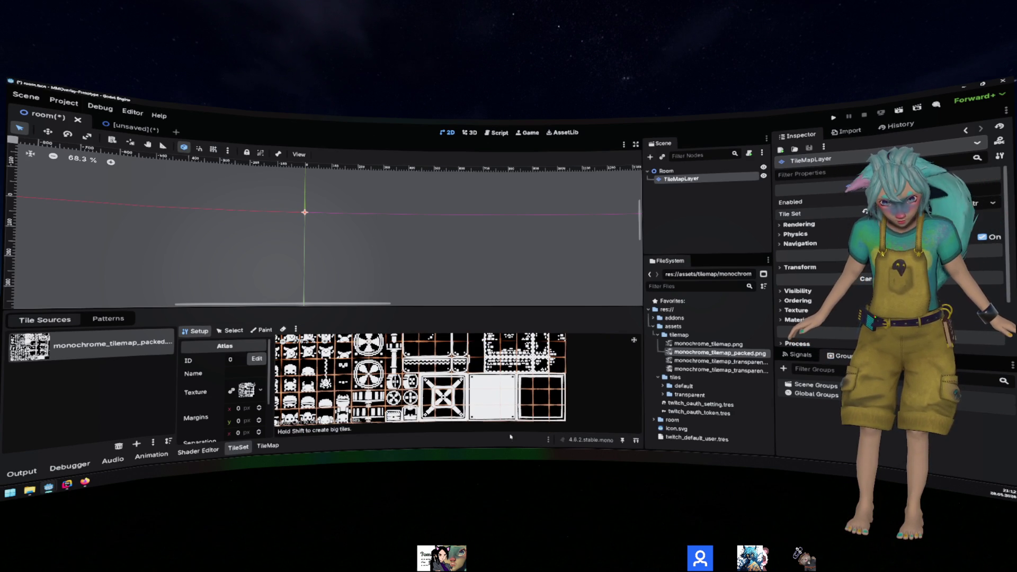
{"action": "scroll", "coordinate": [525, 384], "scroll_direction": "up", "scroll_amount": 1}
{"action": "scroll", "coordinate": [466, 371], "scroll_direction": "up", "scroll_amount": 3}
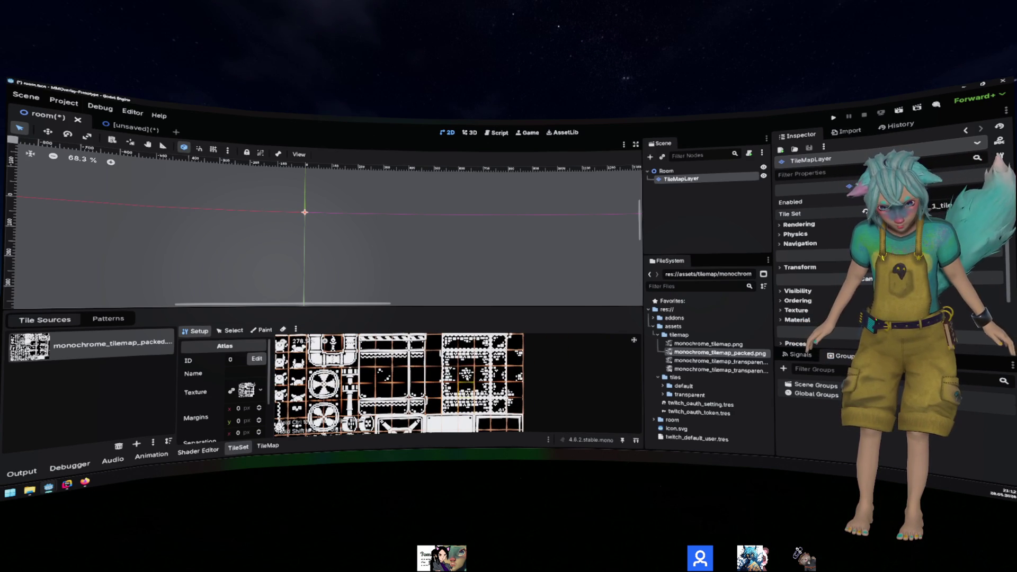
{"action": "scroll", "coordinate": [397, 381], "scroll_direction": "up", "scroll_amount": 3}
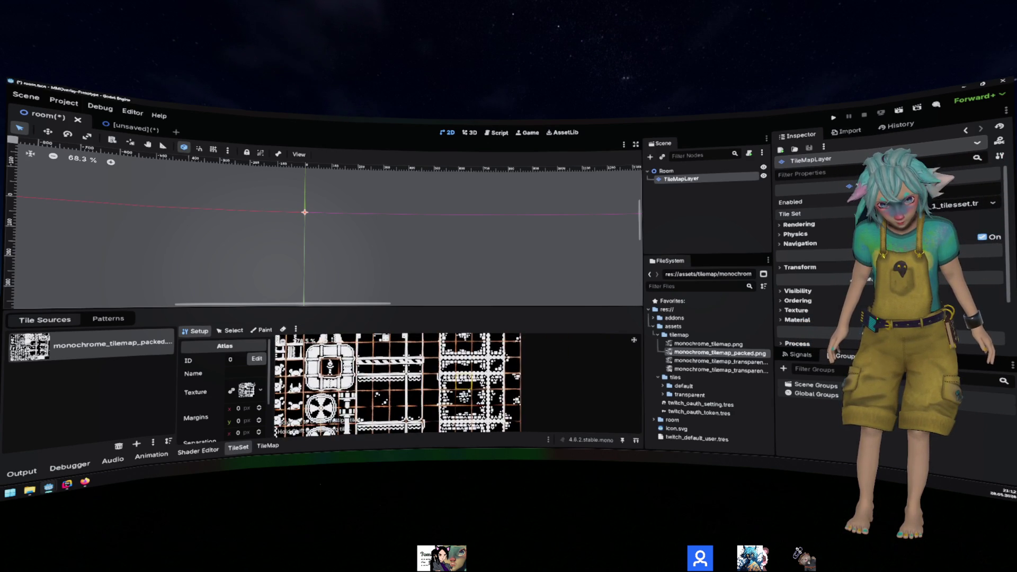
{"action": "scroll", "coordinate": [460, 380], "scroll_direction": "up", "scroll_amount": 3}
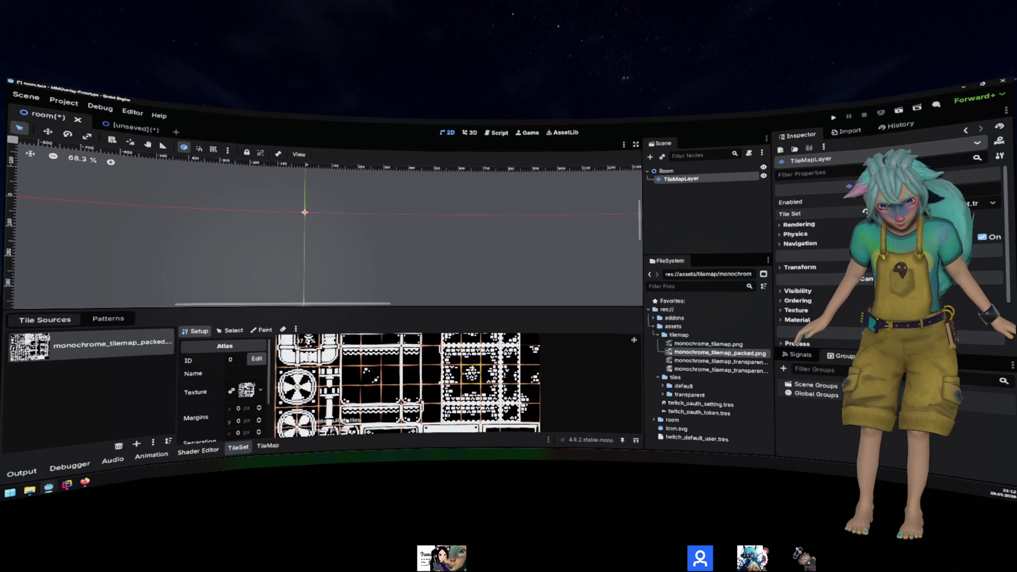
{"action": "scroll", "coordinate": [473, 374], "scroll_direction": "up", "scroll_amount": 1}
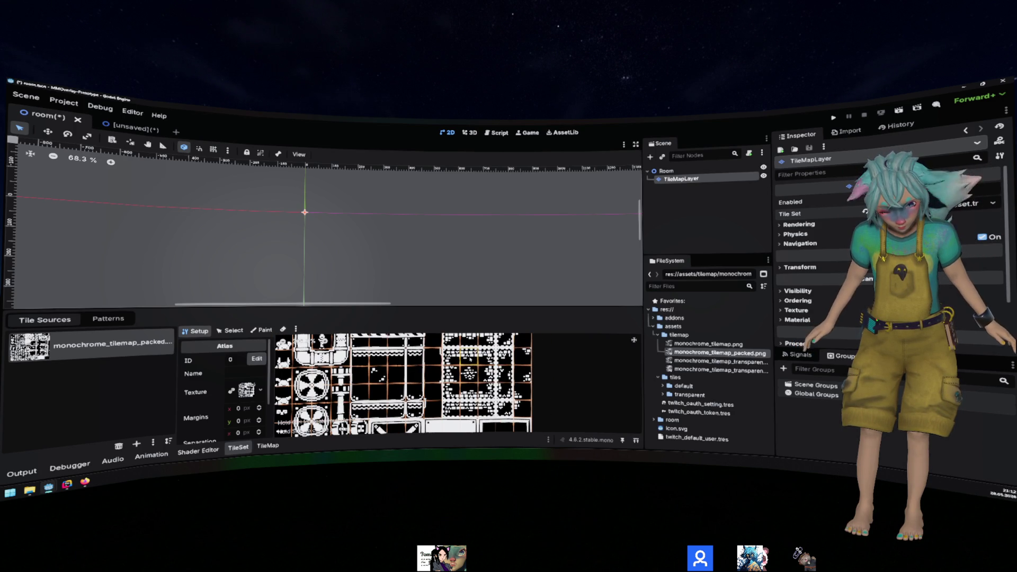
{"action": "scroll", "coordinate": [451, 414], "scroll_direction": "up", "scroll_amount": 2}
{"action": "scroll", "coordinate": [450, 413], "scroll_direction": "up", "scroll_amount": 1}
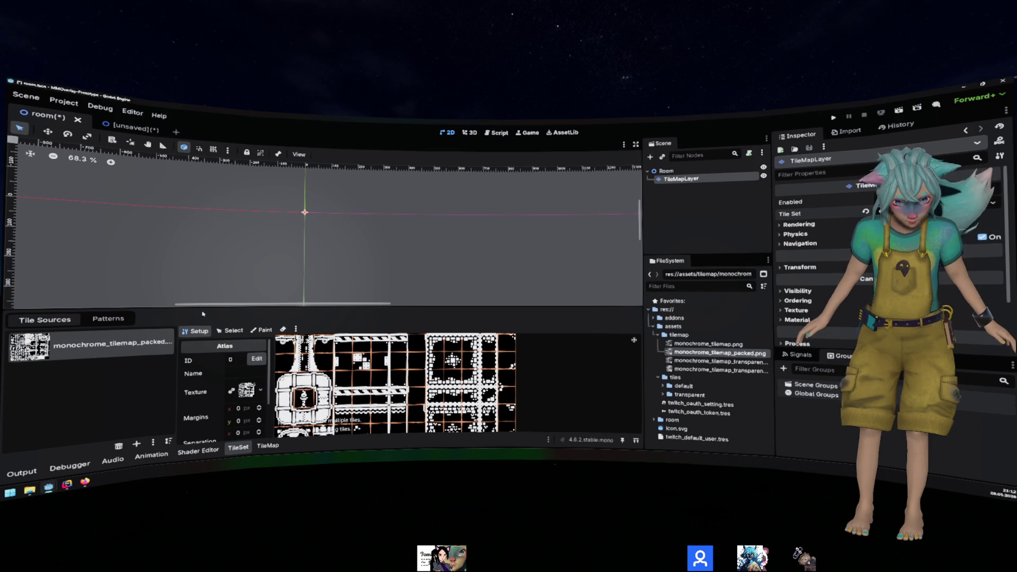
{"action": "left_click", "coordinate": [261, 330]}
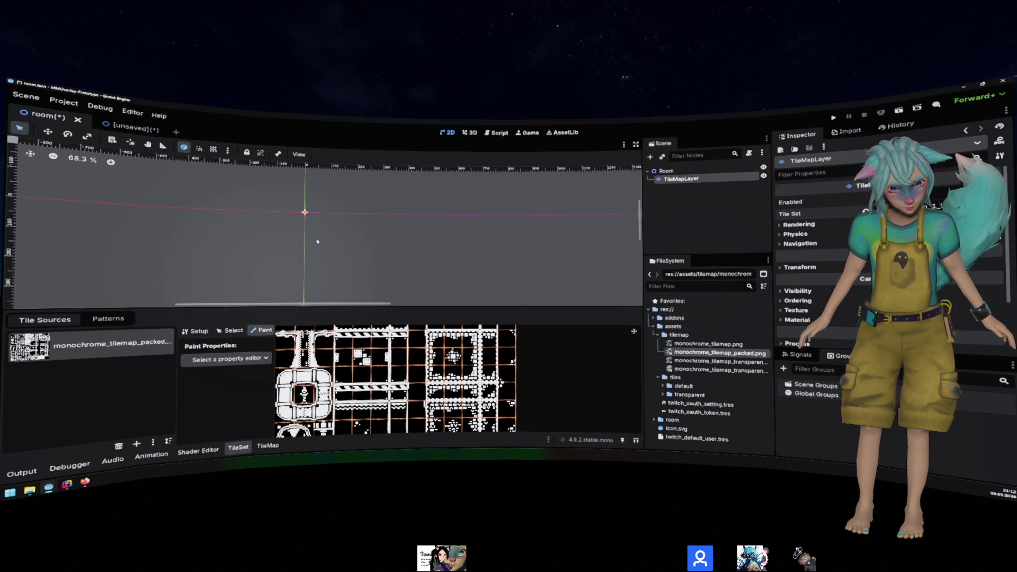
- In the TileMap panel, pick the top-wall tile and paint a row along the top
{"action": "left_click", "coordinate": [267, 445]}
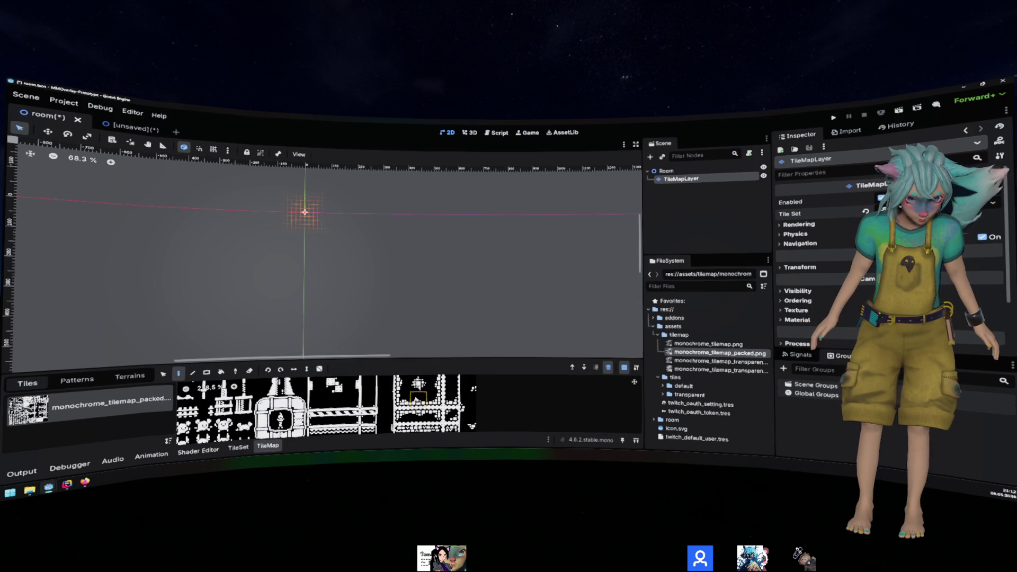
{"action": "scroll", "coordinate": [418, 421], "scroll_direction": "down", "scroll_amount": 3}
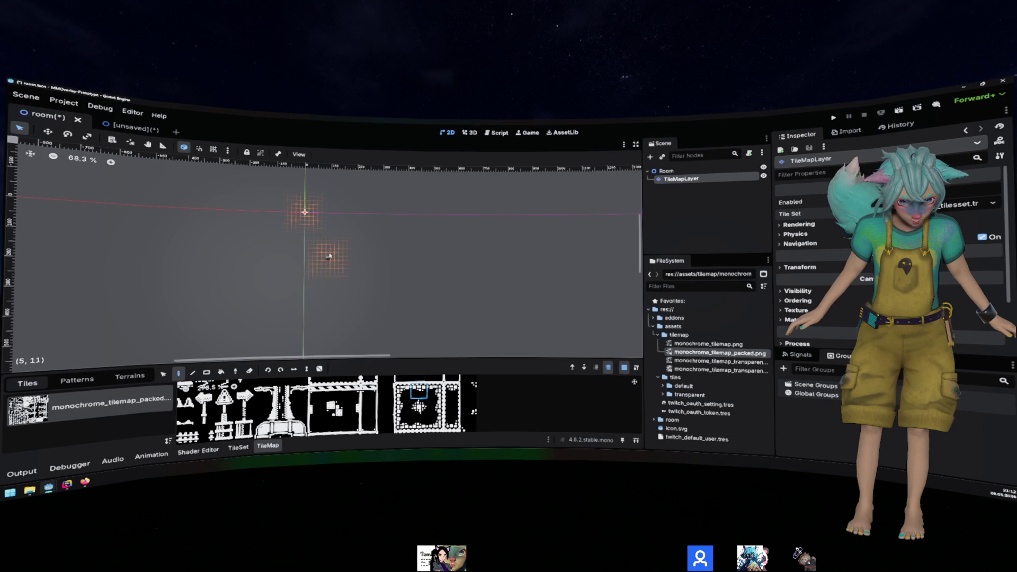
{"action": "scroll", "coordinate": [325, 246], "scroll_direction": "up", "scroll_amount": 4}
{"action": "left_click", "coordinate": [418, 421]}
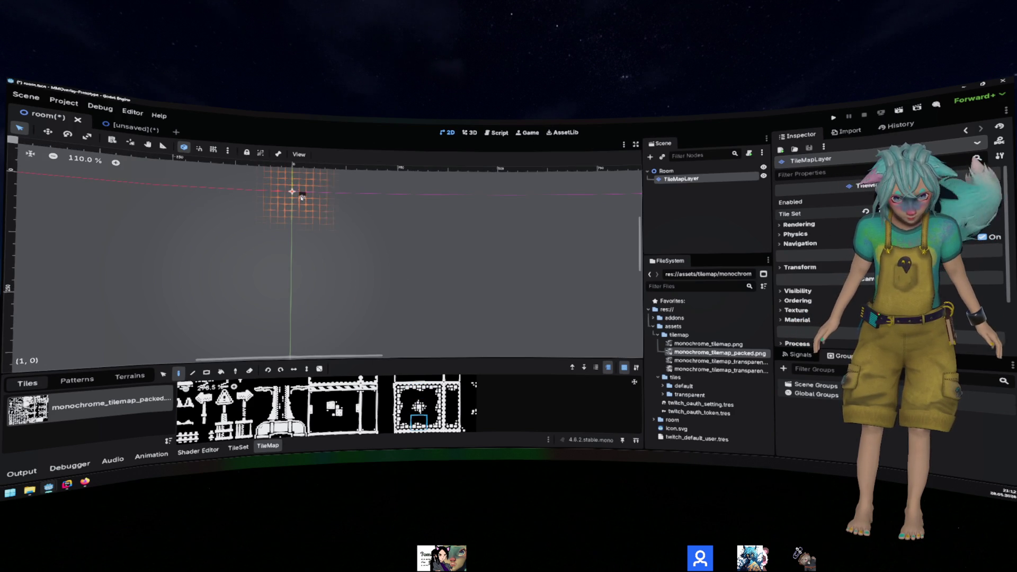
{"action": "left_click_drag", "start_coordinate": [294, 194], "coordinate": [336, 200]}
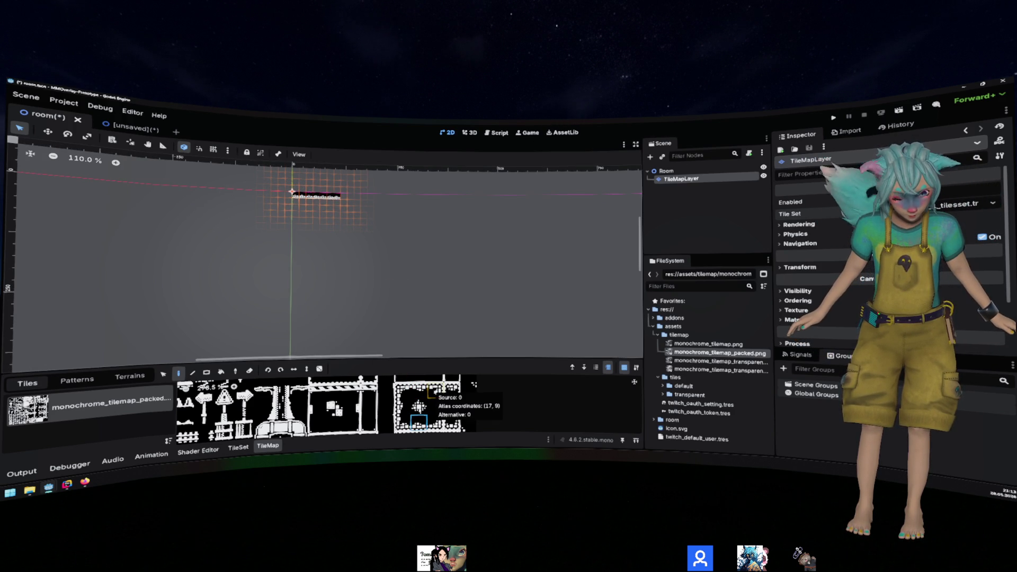
- Make the tile panel slightly taller, then go to the Kenney pack web page
{"action": "scroll", "coordinate": [333, 202], "scroll_direction": "up", "scroll_amount": 4}
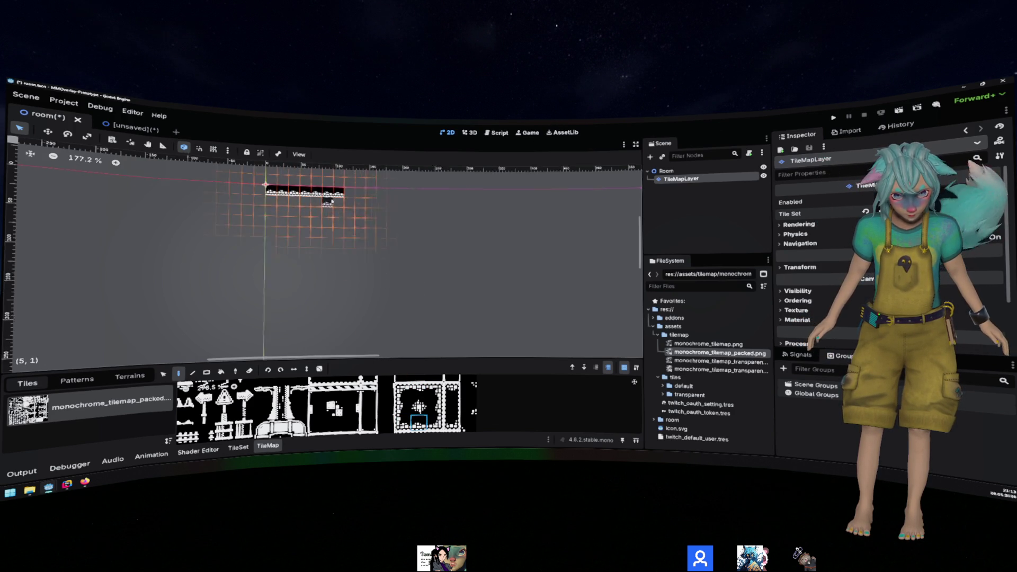
{"action": "scroll", "coordinate": [332, 202], "scroll_direction": "up", "scroll_amount": 7}
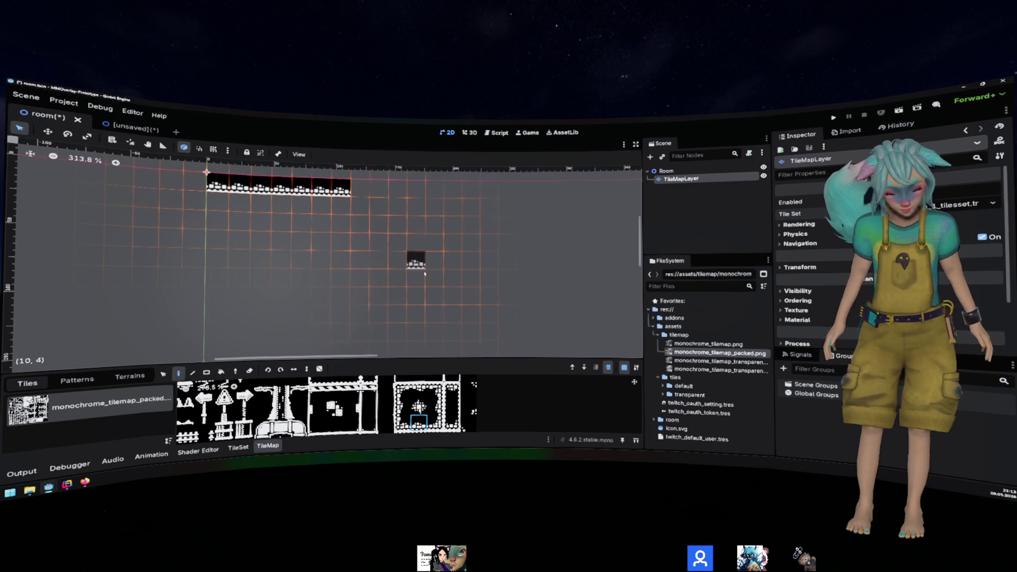
{"action": "scroll", "coordinate": [451, 392], "scroll_direction": "up", "scroll_amount": 2}
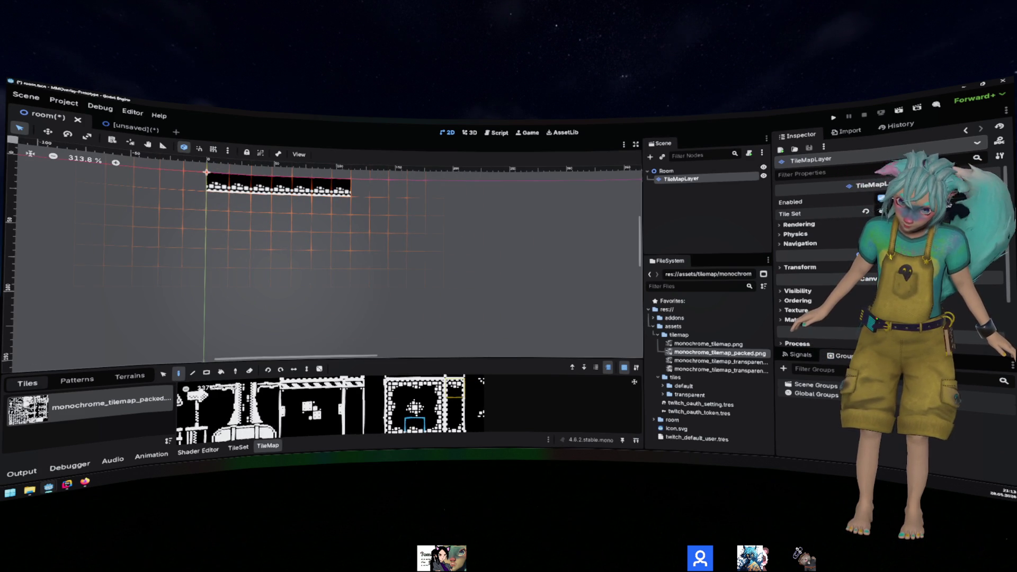
{"action": "scroll", "coordinate": [451, 392], "scroll_direction": "down", "scroll_amount": 1}
{"action": "scroll", "coordinate": [450, 392], "scroll_direction": "down", "scroll_amount": 2}
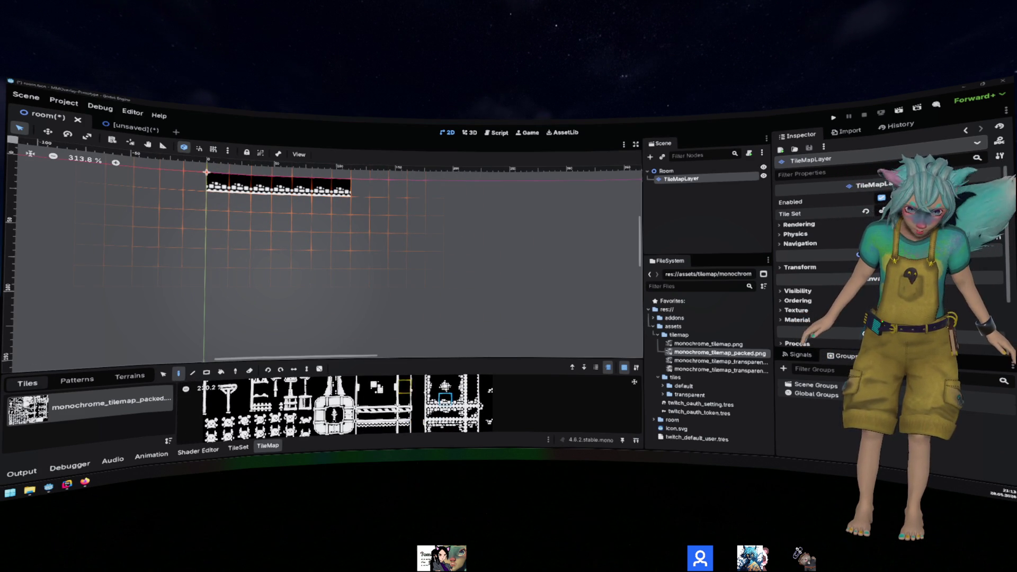
{"action": "left_click_drag", "start_coordinate": [413, 360], "coordinate": [412, 357]}
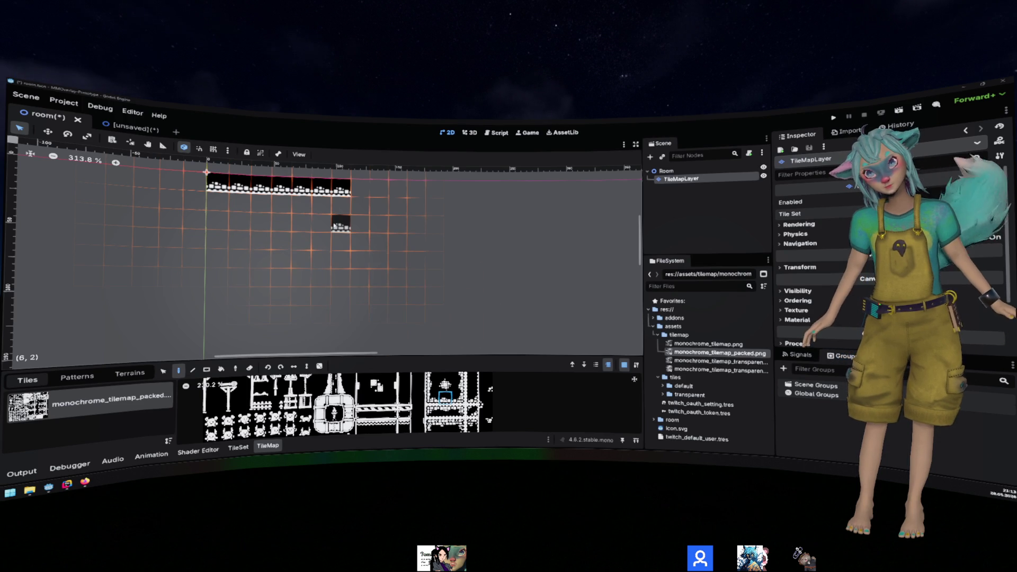
{"action": "key", "text": "alt+Tab"}
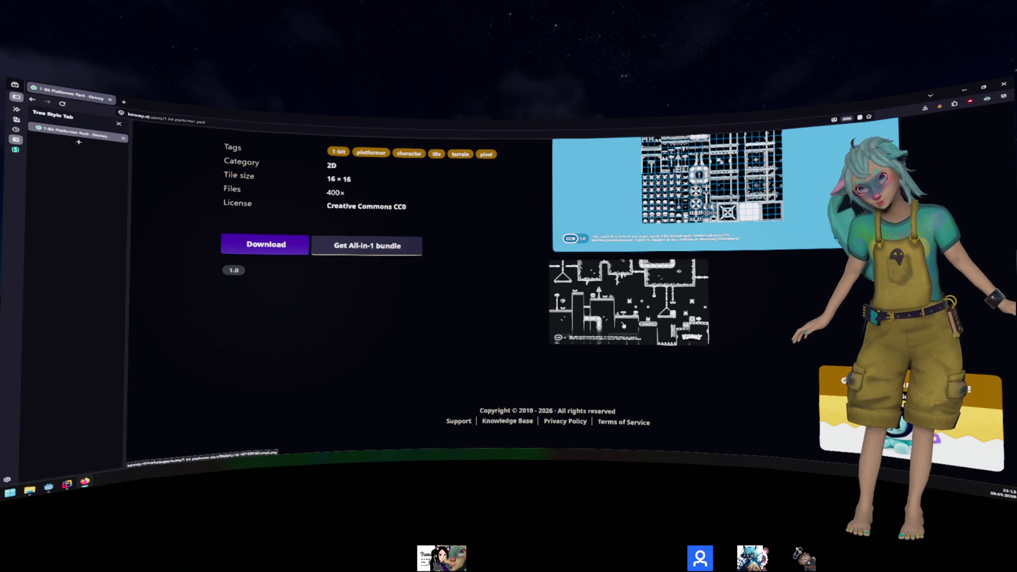
- Enlarge the 1-Bit Platformer Pack level preview image
{"action": "left_click", "coordinate": [594, 309]}
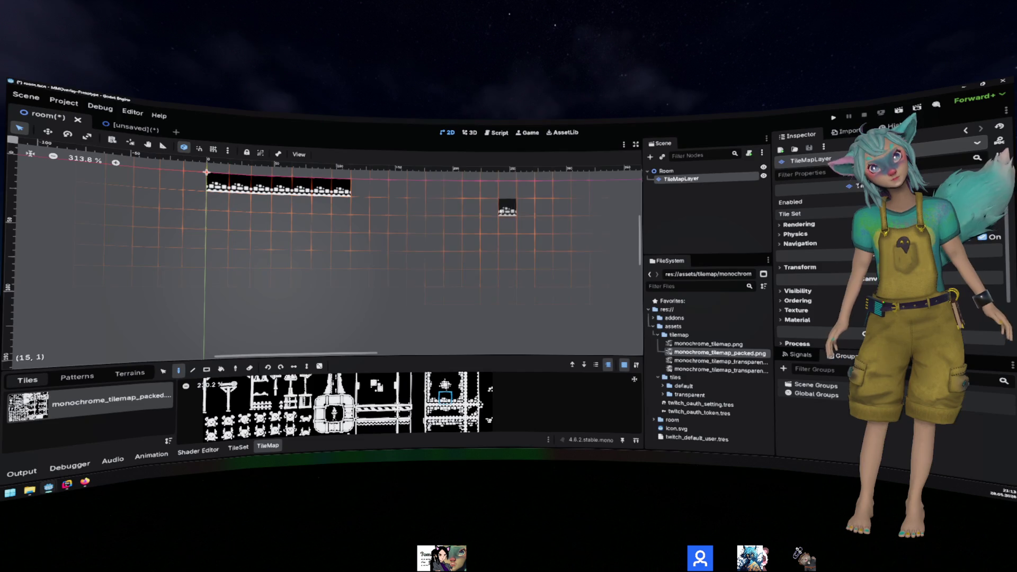
- Back in Godot, enlarge the tile palette and extend the top wall, erasing stray tiles
{"action": "key", "text": "alt+Tab"}
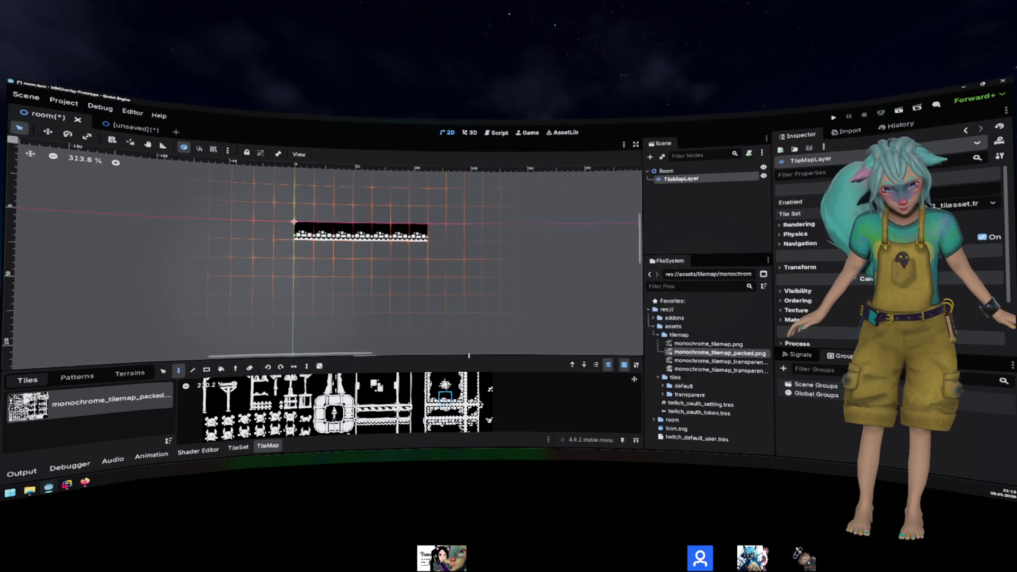
{"action": "left_click_drag", "start_coordinate": [469, 356], "coordinate": [469, 255]}
{"action": "scroll", "coordinate": [498, 315], "scroll_direction": "up", "scroll_amount": 3}
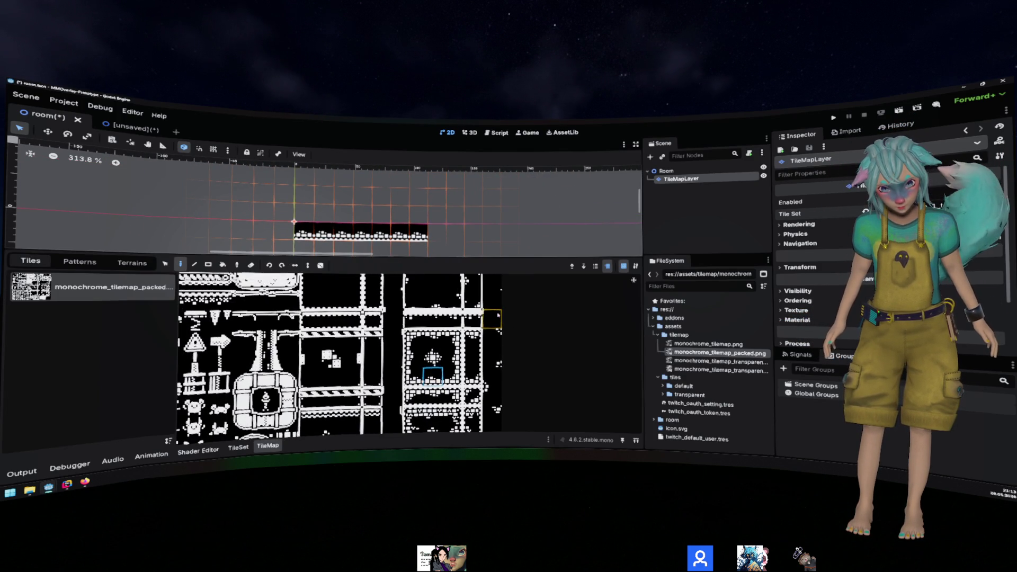
{"action": "scroll", "coordinate": [498, 314], "scroll_direction": "down", "scroll_amount": 2}
{"action": "scroll", "coordinate": [498, 314], "scroll_direction": "down", "scroll_amount": 1}
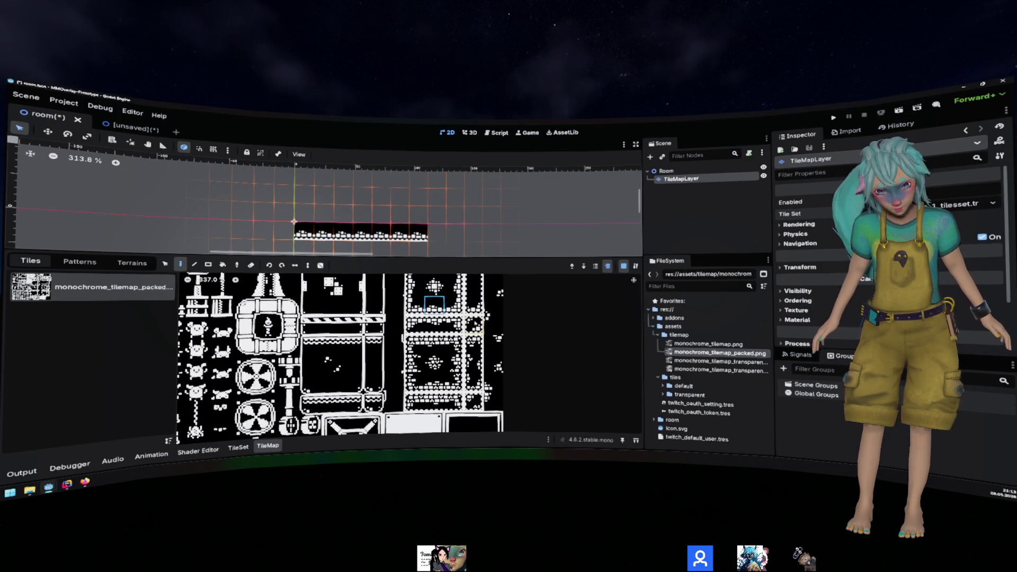
{"action": "scroll", "coordinate": [481, 304], "scroll_direction": "up", "scroll_amount": 1}
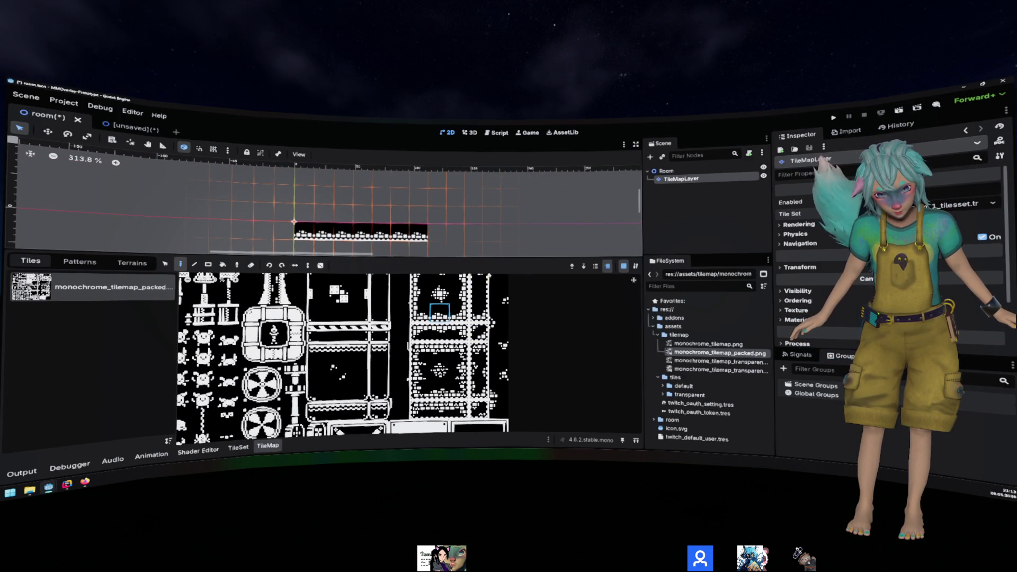
{"action": "left_click", "coordinate": [498, 351]}
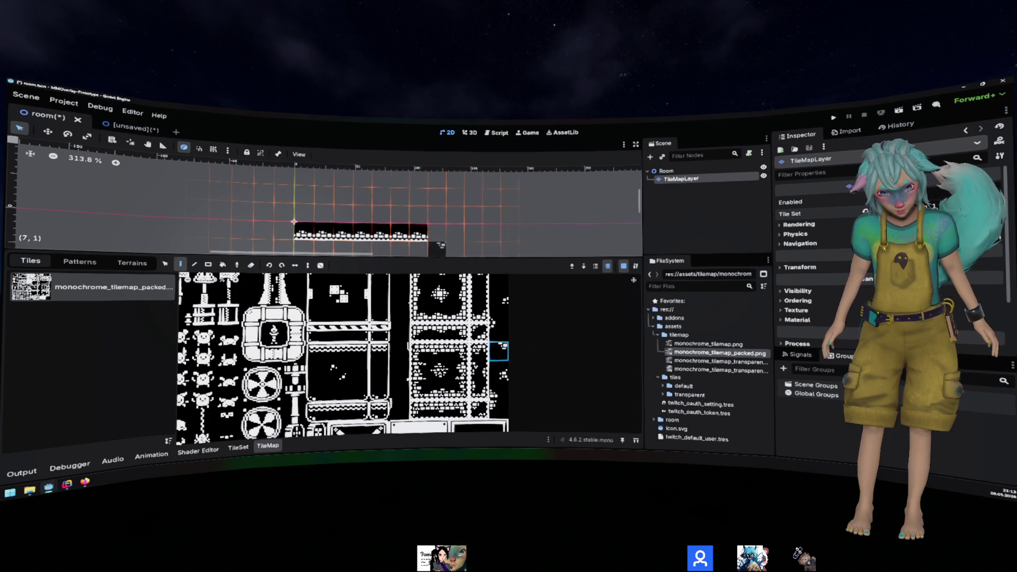
{"action": "left_click", "coordinate": [499, 312]}
{"action": "left_click", "coordinate": [436, 233]}
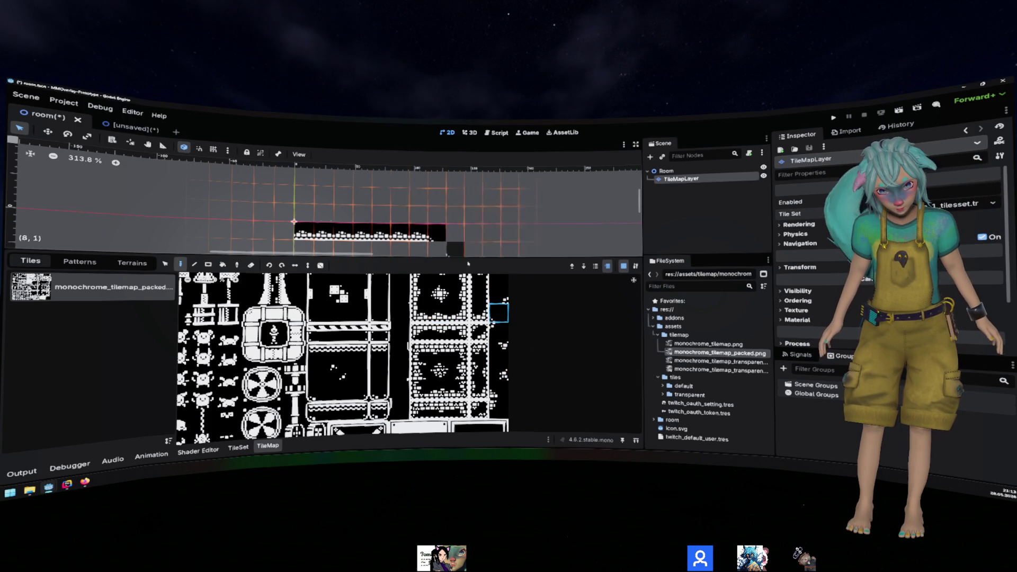
{"action": "left_click", "coordinate": [473, 215]}
{"action": "right_click", "coordinate": [468, 220]}
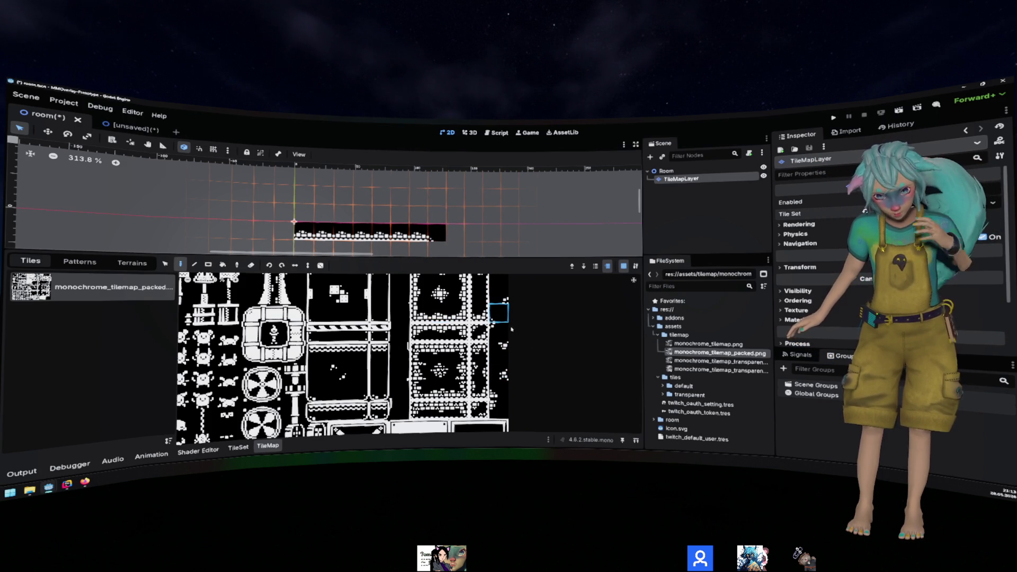
{"action": "left_click", "coordinate": [476, 237]}
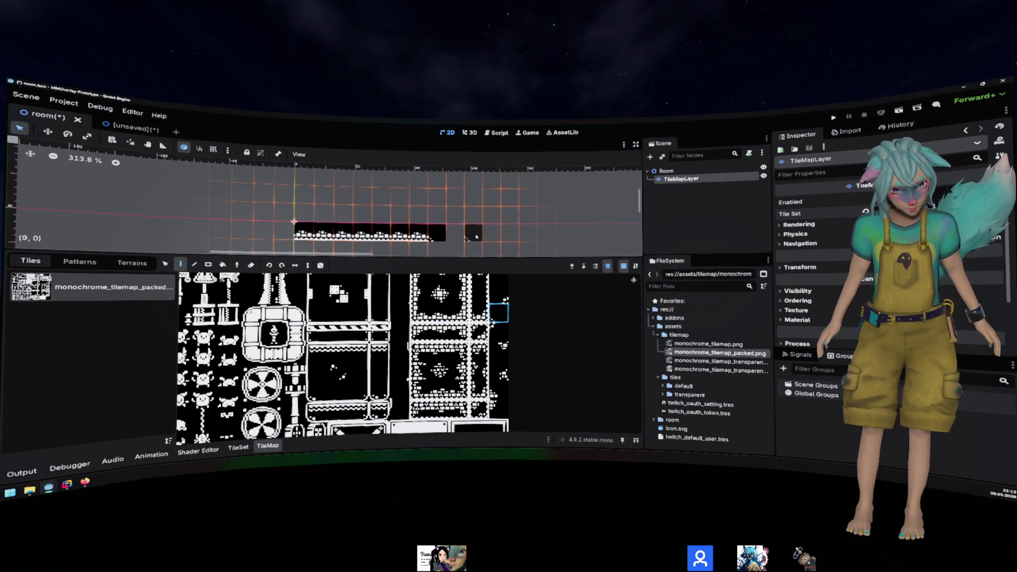
{"action": "scroll", "coordinate": [476, 237], "scroll_direction": "down", "scroll_amount": 2}
{"action": "key", "text": "ctrl+z"}
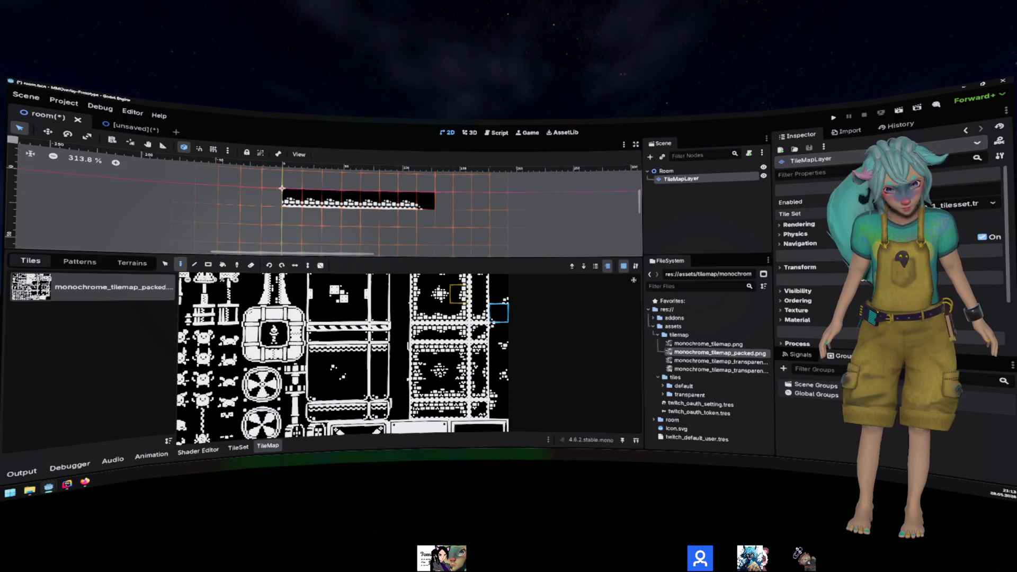
- Paint the top-right corner tile and a vertical wall running down the right side
{"action": "left_click", "coordinate": [421, 294]}
{"action": "left_click_drag", "start_coordinate": [420, 241], "coordinate": [421, 211]}
{"action": "scroll", "coordinate": [477, 222], "scroll_direction": "down", "scroll_amount": 1}
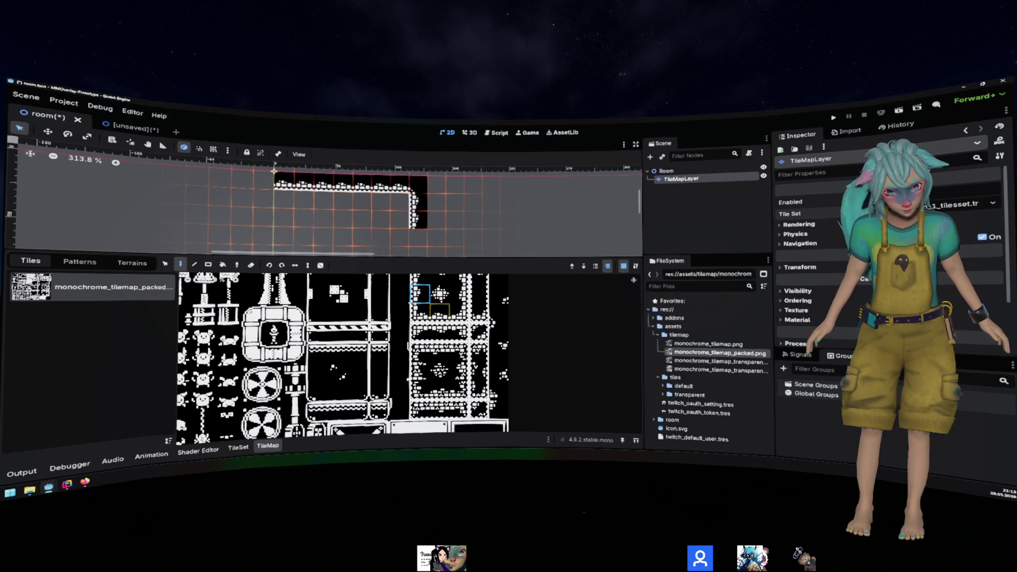
{"action": "left_click", "coordinate": [418, 371]}
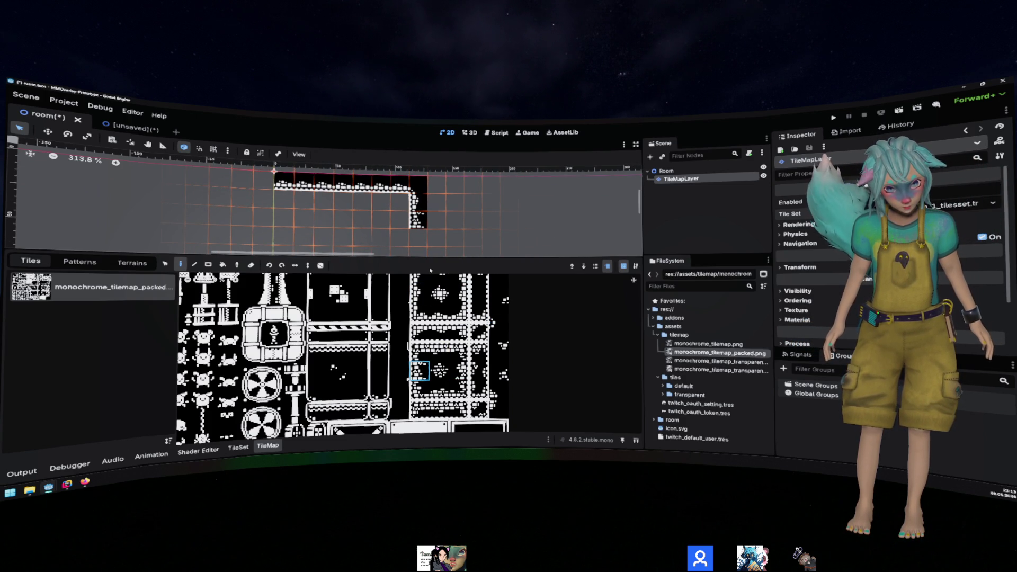
{"action": "mouse_move", "coordinate": [279, 253]}
{"action": "left_mouse_down"}
{"action": "mouse_move", "coordinate": [238, 253]}
{"action": "mouse_move", "coordinate": [279, 254]}
{"action": "left_mouse_up"}
{"action": "scroll", "coordinate": [421, 310], "scroll_direction": "up", "scroll_amount": 1}
{"action": "left_click", "coordinate": [420, 289]}
{"action": "left_click", "coordinate": [394, 237]}
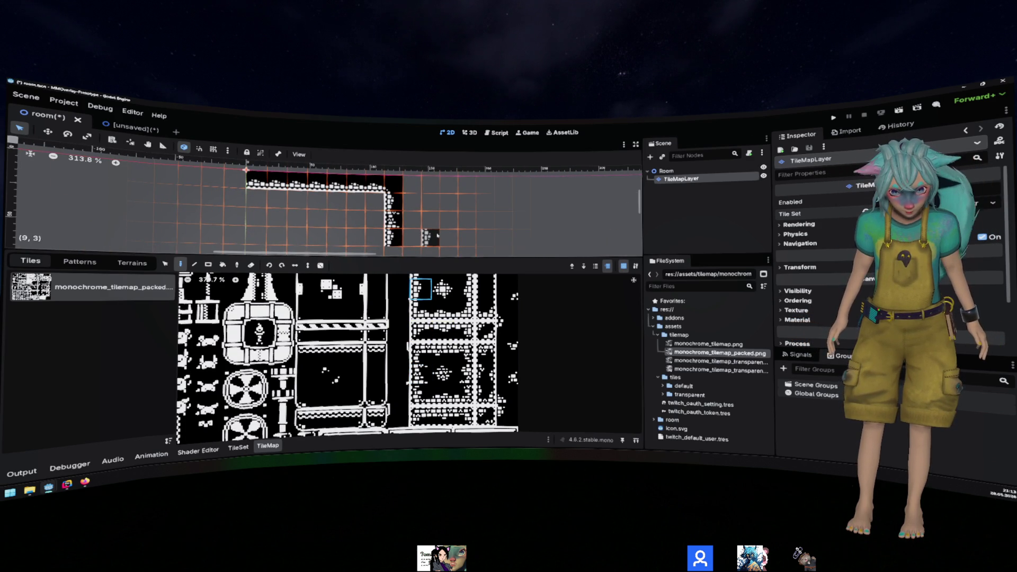
{"action": "scroll", "coordinate": [438, 235], "scroll_direction": "down", "scroll_amount": 2}
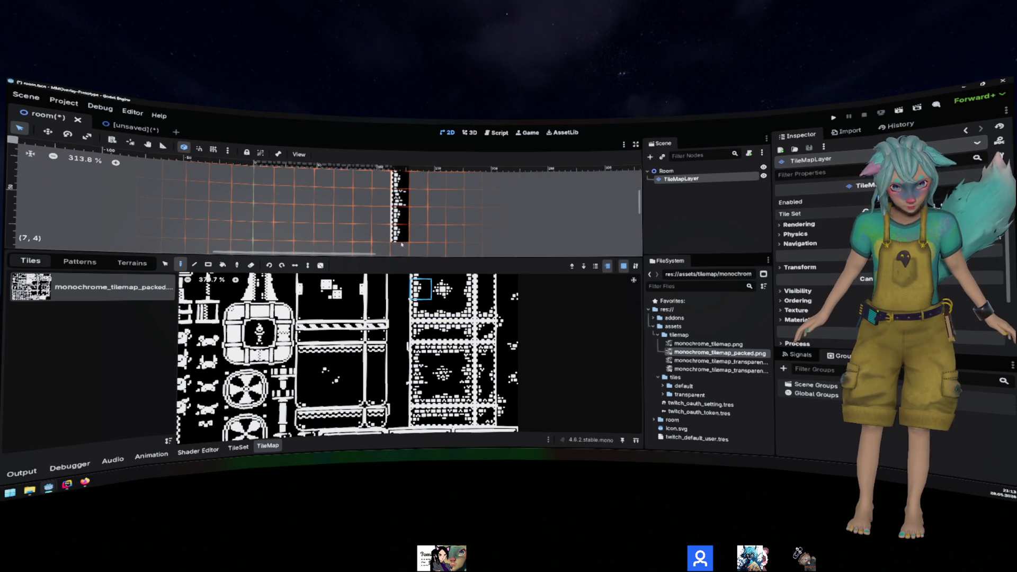
{"action": "left_click", "coordinate": [507, 310]}
{"action": "left_click", "coordinate": [507, 332]}
{"action": "scroll", "coordinate": [438, 249], "scroll_direction": "down", "scroll_amount": 2}
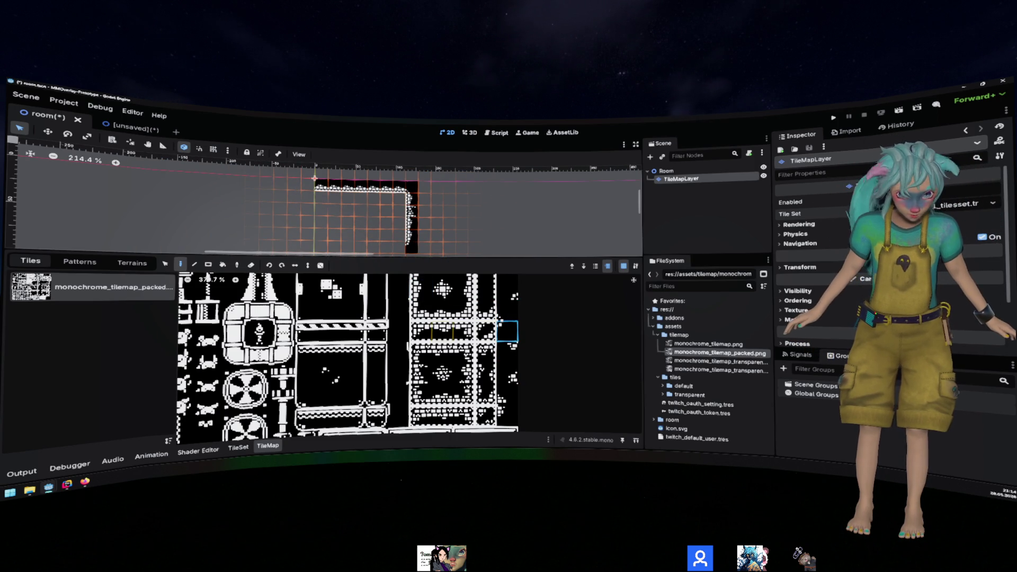
- Paint the bottom wall row and place a corner tile at the room's bottom-left
{"action": "left_click", "coordinate": [443, 331]}
{"action": "mouse_move", "coordinate": [390, 246]}
{"action": "left_mouse_down"}
{"action": "mouse_move", "coordinate": [405, 246]}
{"action": "mouse_move", "coordinate": [333, 246]}
{"action": "left_mouse_up"}
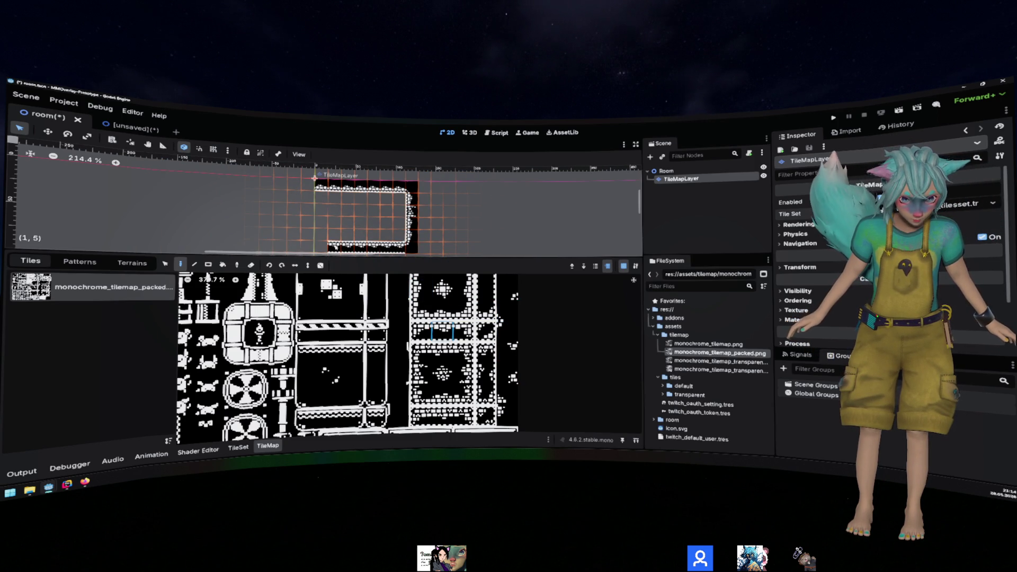
{"action": "left_click", "coordinate": [442, 353]}
{"action": "left_click_drag", "start_coordinate": [402, 248], "coordinate": [334, 248]}
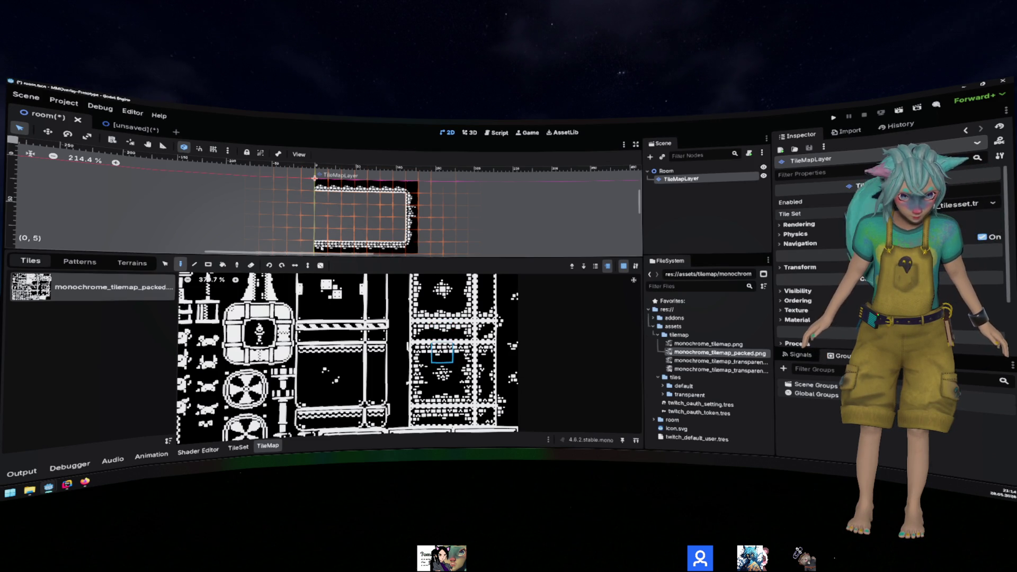
{"action": "scroll", "coordinate": [391, 226], "scroll_direction": "down", "scroll_amount": 4}
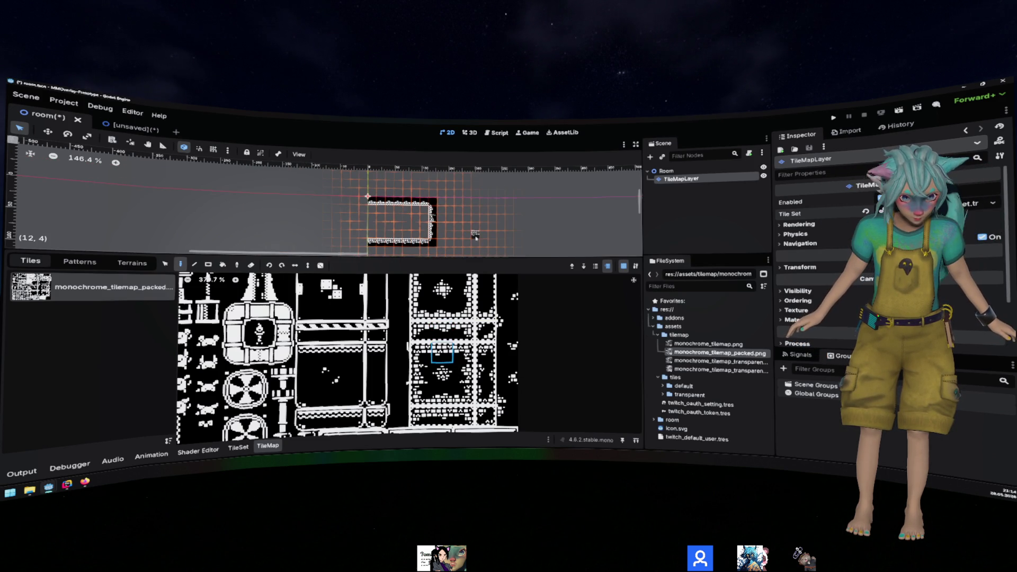
{"action": "left_click", "coordinate": [507, 352]}
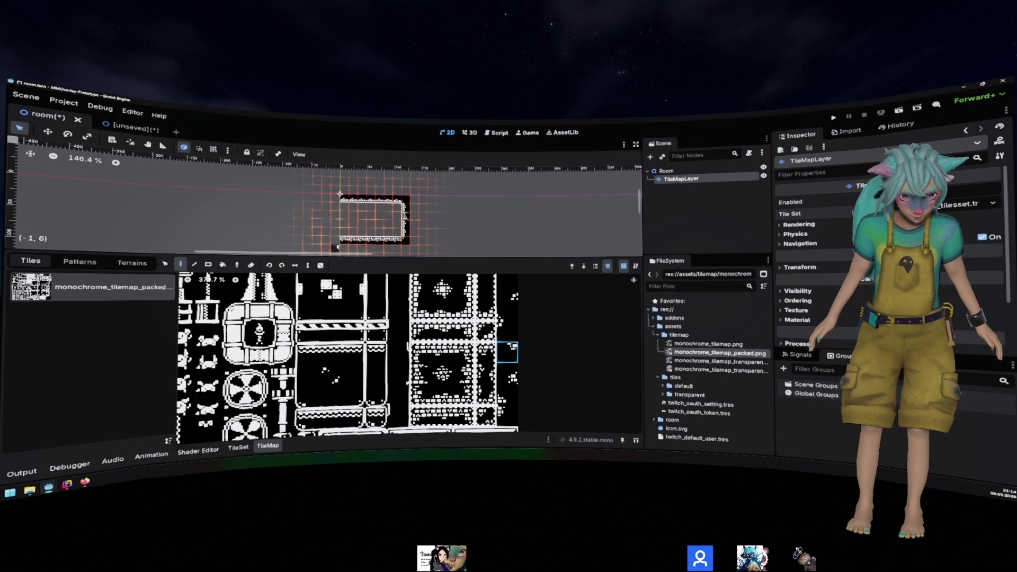
{"action": "left_click", "coordinate": [343, 238]}
- Paint the left wall column and fill the remaining gap in the top border
{"action": "left_click", "coordinate": [507, 289]}
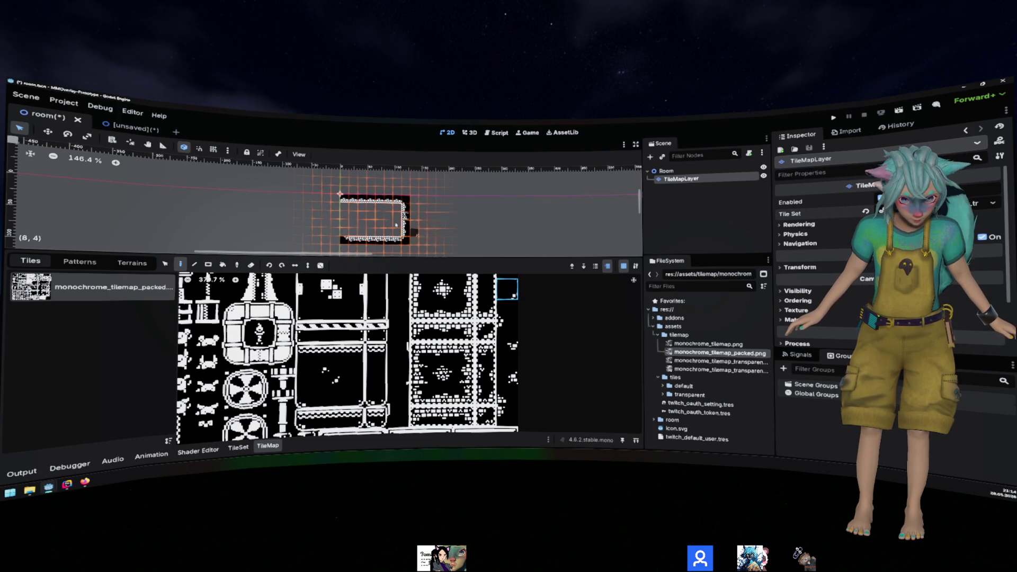
{"action": "left_click", "coordinate": [464, 289]}
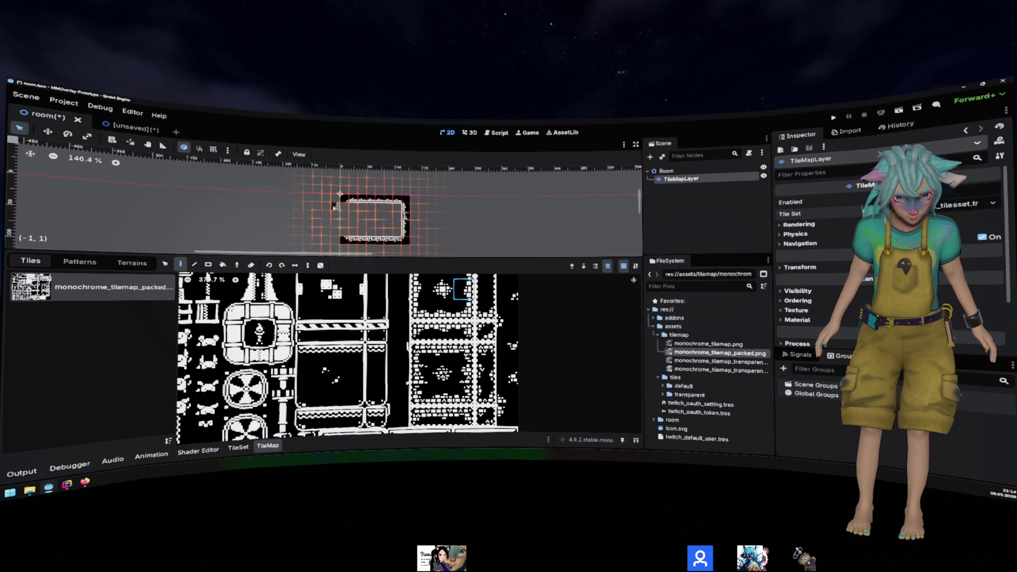
{"action": "left_click_drag", "start_coordinate": [344, 202], "coordinate": [345, 238]}
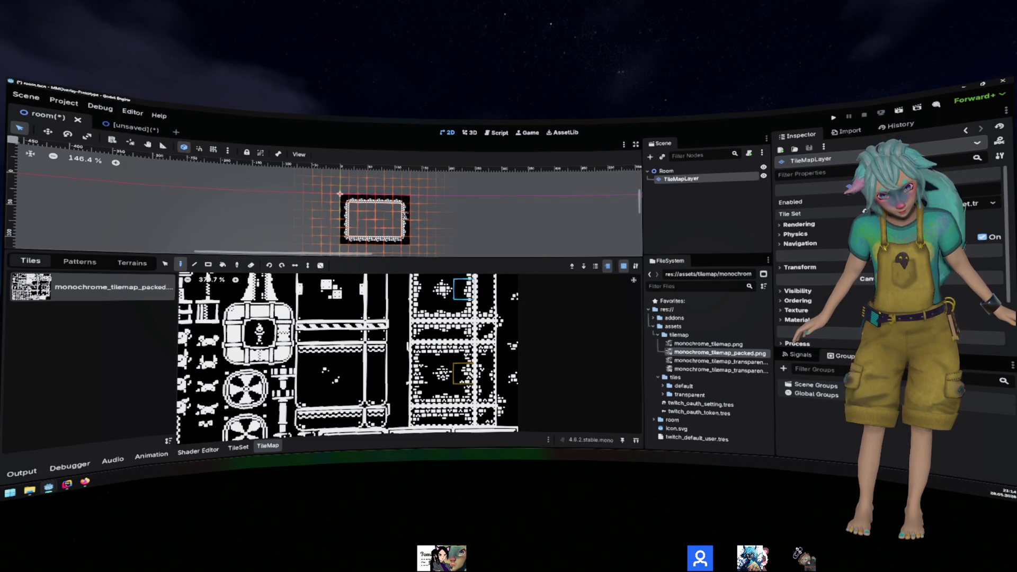
{"action": "left_click", "coordinate": [463, 374]}
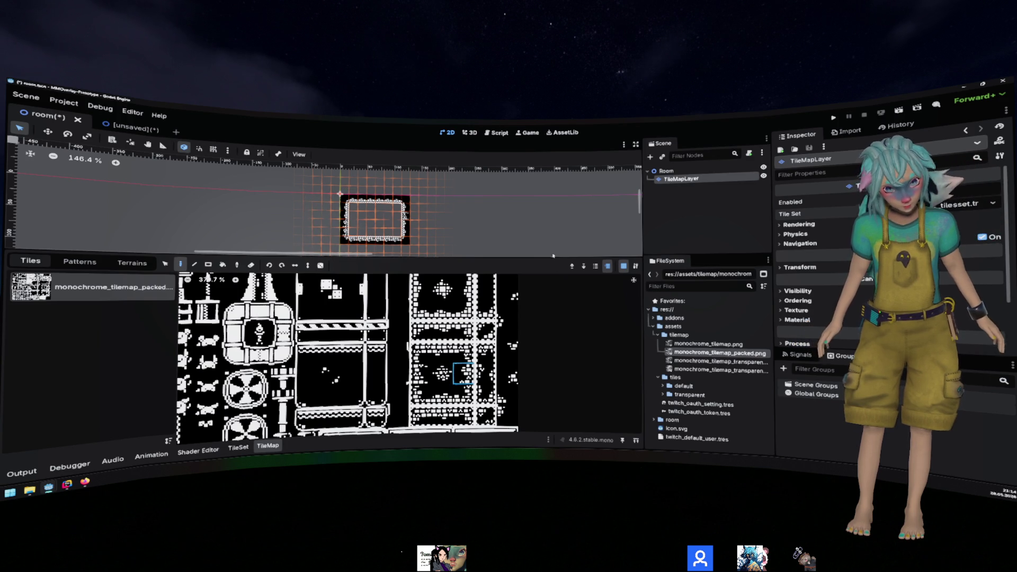
{"action": "scroll", "coordinate": [480, 212], "scroll_direction": "up", "scroll_amount": 3}
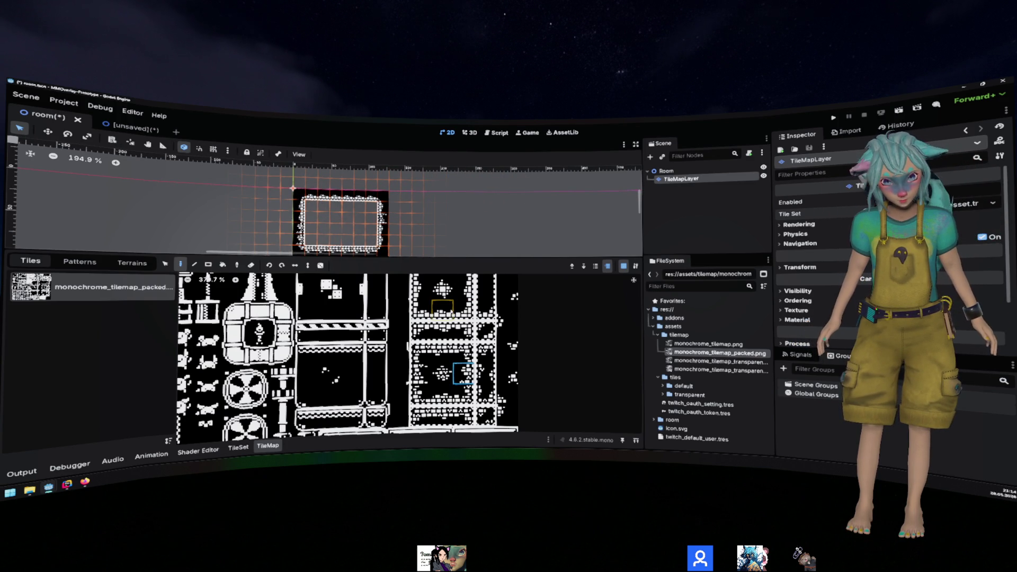
{"action": "left_click", "coordinate": [442, 395]}
{"action": "left_click", "coordinate": [336, 207]}
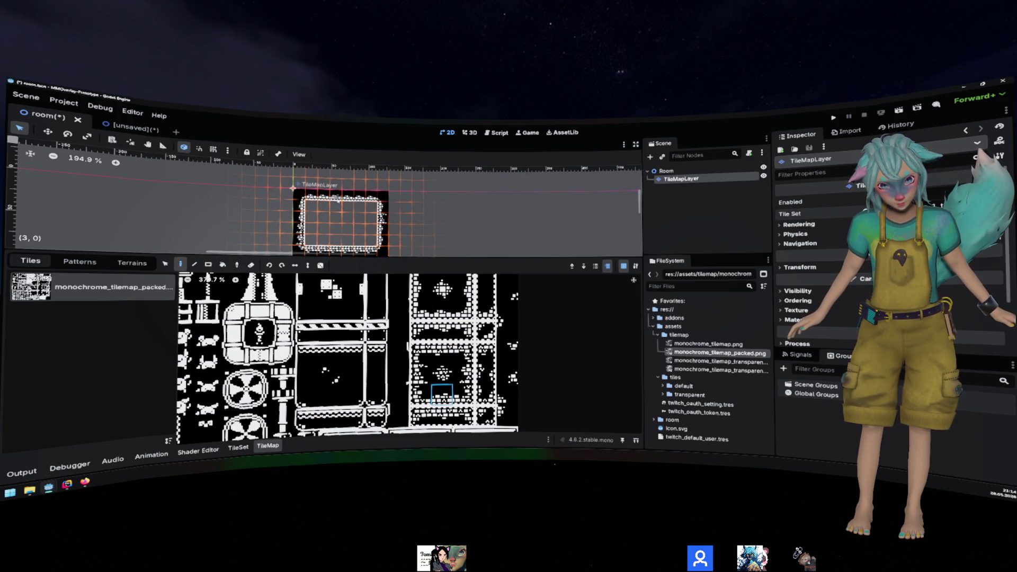
{"action": "scroll", "coordinate": [464, 314], "scroll_direction": "down", "scroll_amount": 1}
{"action": "scroll", "coordinate": [429, 312], "scroll_direction": "down", "scroll_amount": 2}
{"action": "scroll", "coordinate": [329, 189], "scroll_direction": "up", "scroll_amount": 3}
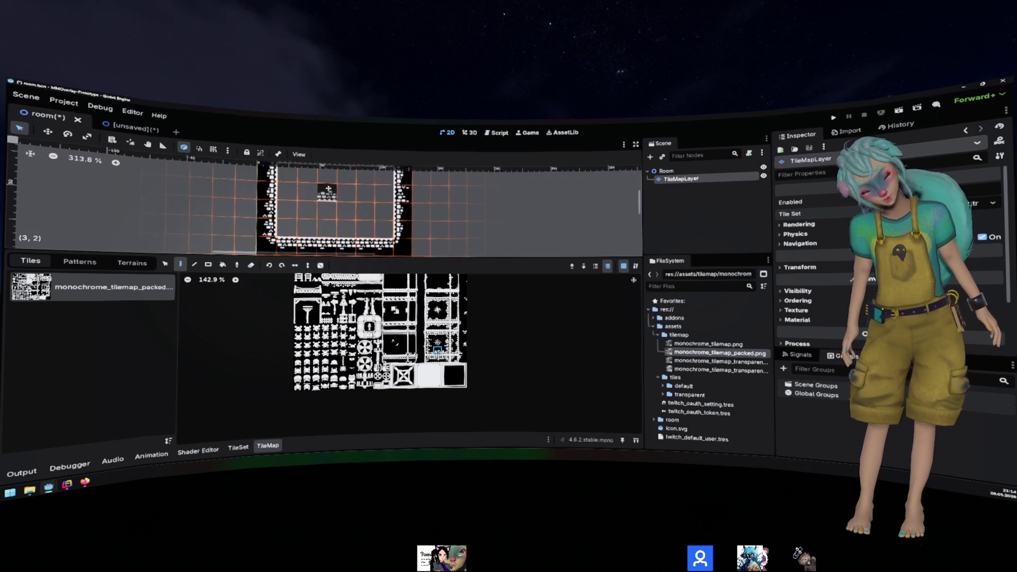
- Open the TileSet editor, enlarge its panel, and review the atlas Setup properties
{"action": "left_click", "coordinate": [239, 448]}
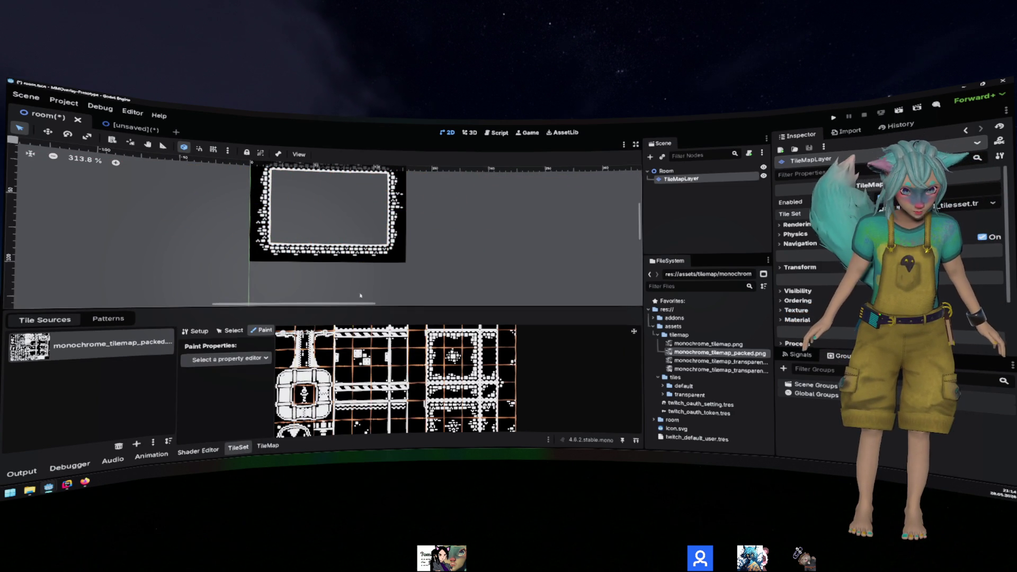
{"action": "left_click_drag", "start_coordinate": [366, 305], "coordinate": [364, 288]}
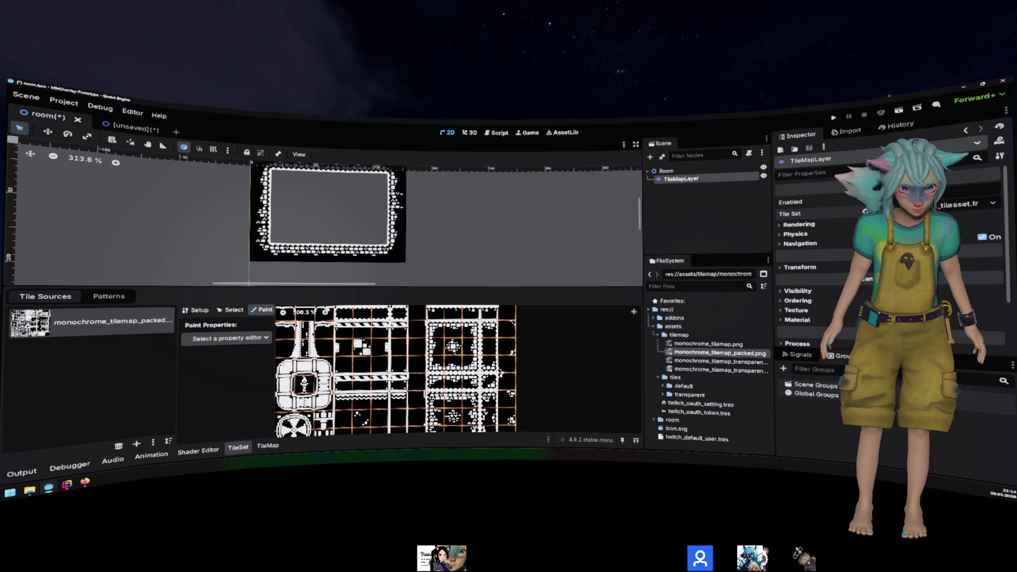
{"action": "left_click", "coordinate": [196, 310]}
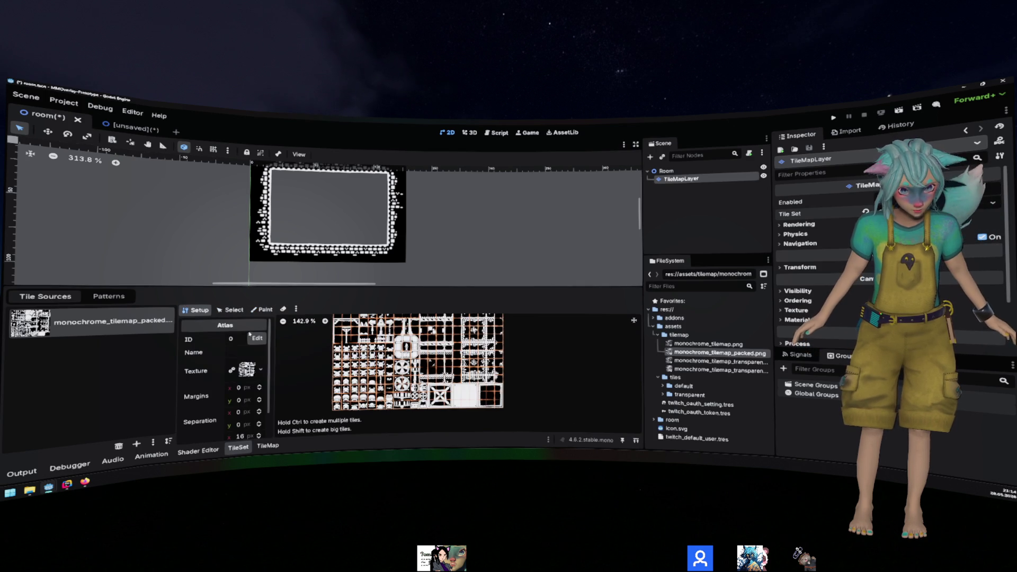
{"action": "scroll", "coordinate": [230, 359], "scroll_direction": "down", "scroll_amount": 2}
{"action": "scroll", "coordinate": [229, 361], "scroll_direction": "up", "scroll_amount": 2}
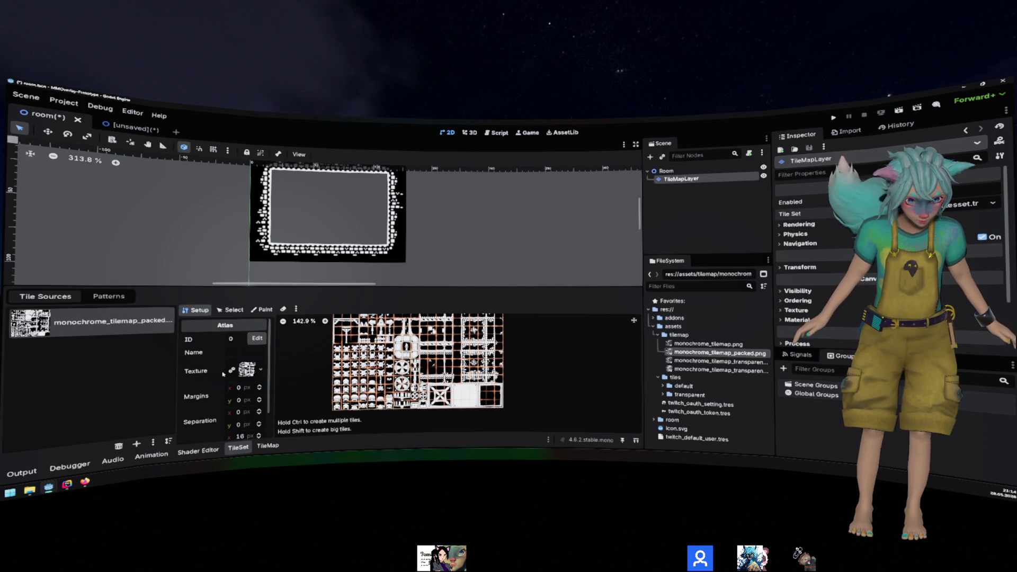
{"action": "left_click", "coordinate": [233, 310]}
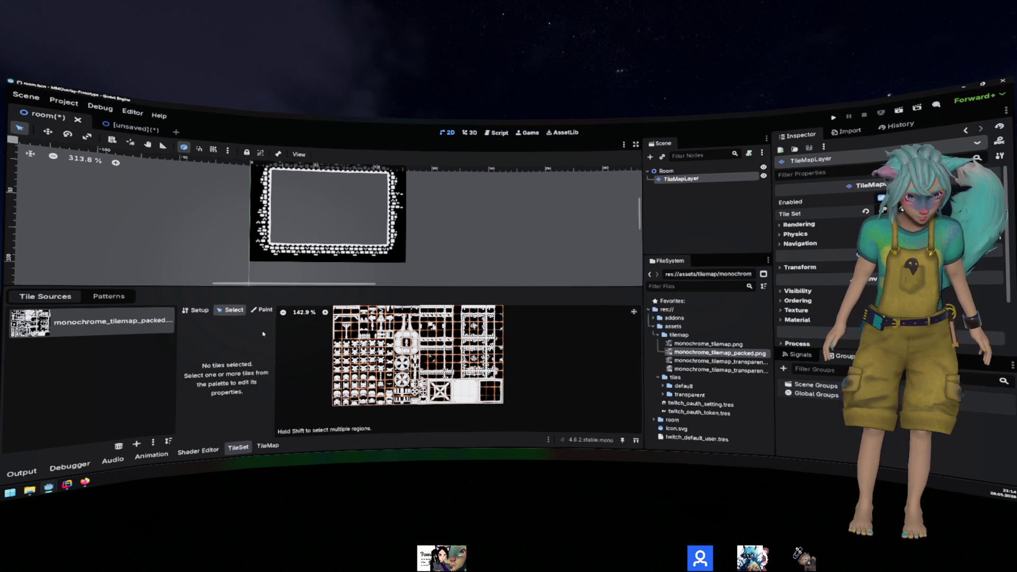
{"action": "left_click", "coordinate": [196, 309]}
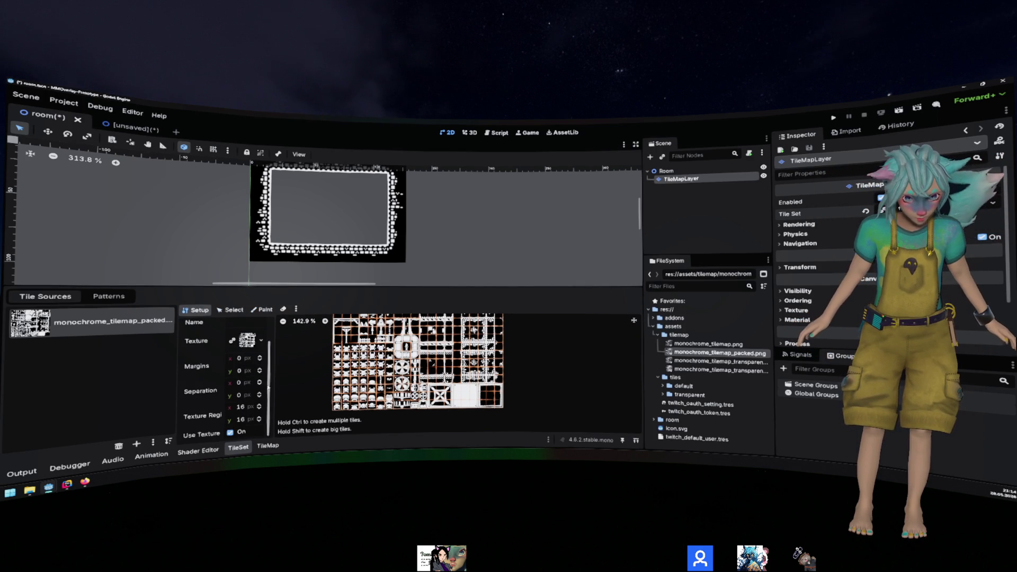
- Widen the atlas properties column and expand the layer's Physics settings in the Inspector
{"action": "left_click_drag", "start_coordinate": [280, 377], "coordinate": [313, 371]}
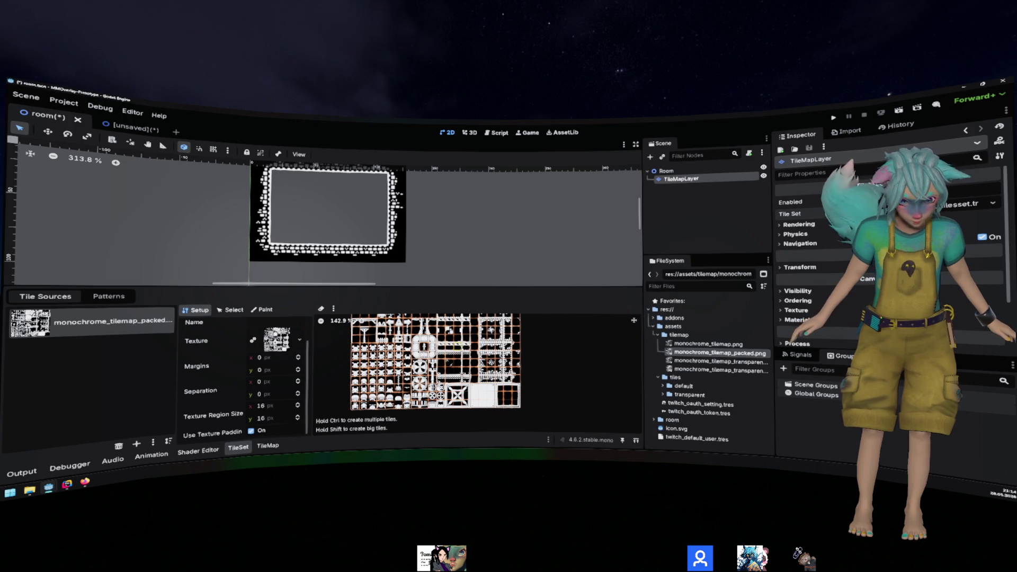
{"action": "left_click", "coordinate": [795, 234]}
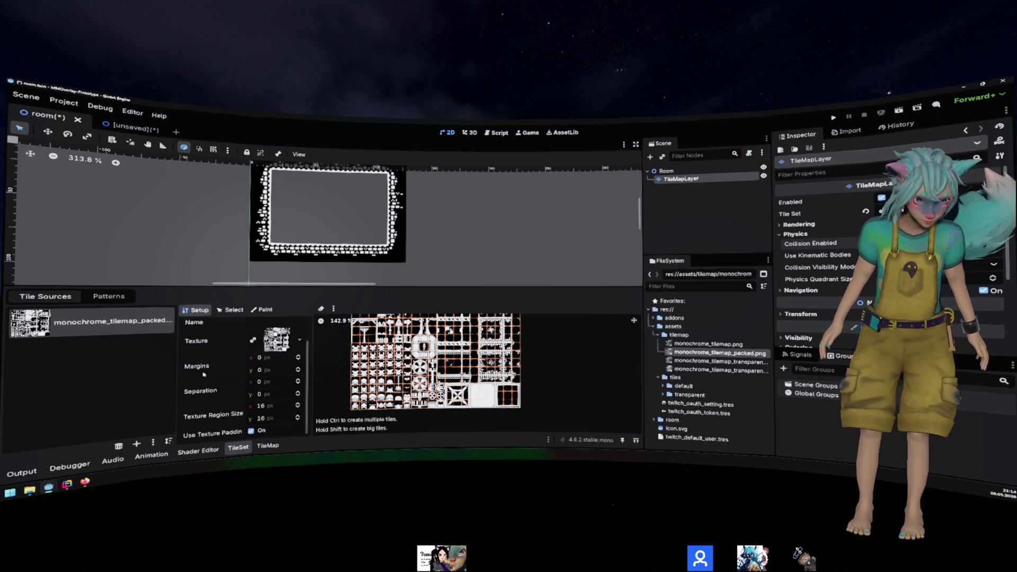
{"action": "scroll", "coordinate": [204, 374], "scroll_direction": "up", "scroll_amount": 2}
{"action": "left_click", "coordinate": [225, 449]}
{"action": "left_click", "coordinate": [238, 448]}
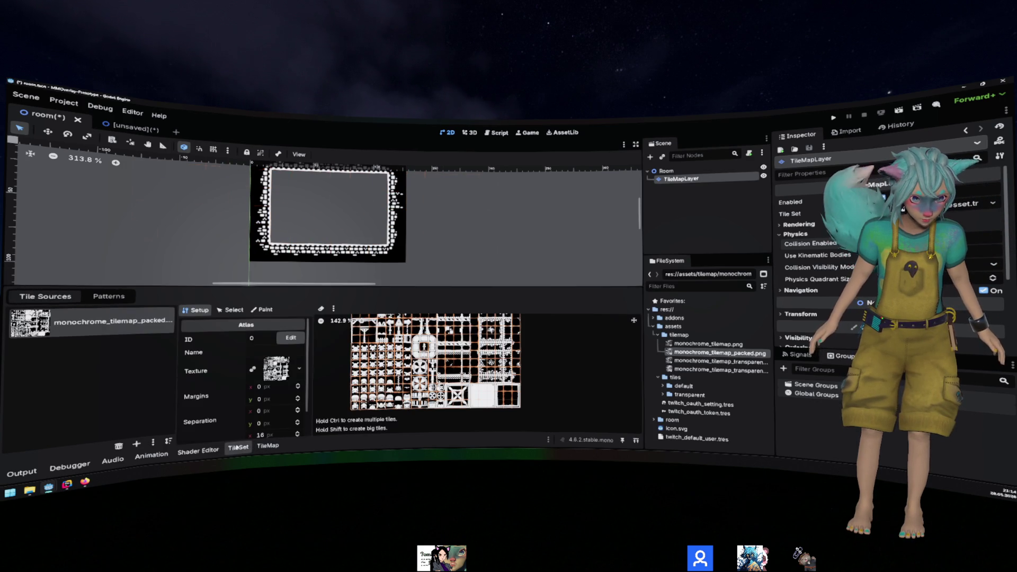
- Put the monochrome atlas into Paint mode and open the paint property dropdown
{"action": "left_click", "coordinate": [109, 296]}
{"action": "left_click", "coordinate": [37, 297]}
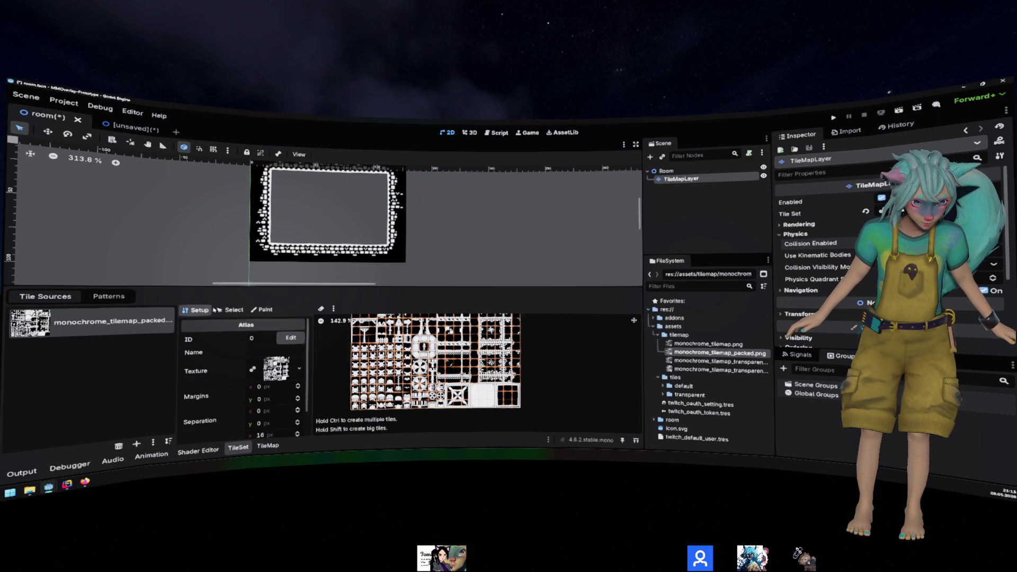
{"action": "left_click", "coordinate": [259, 311]}
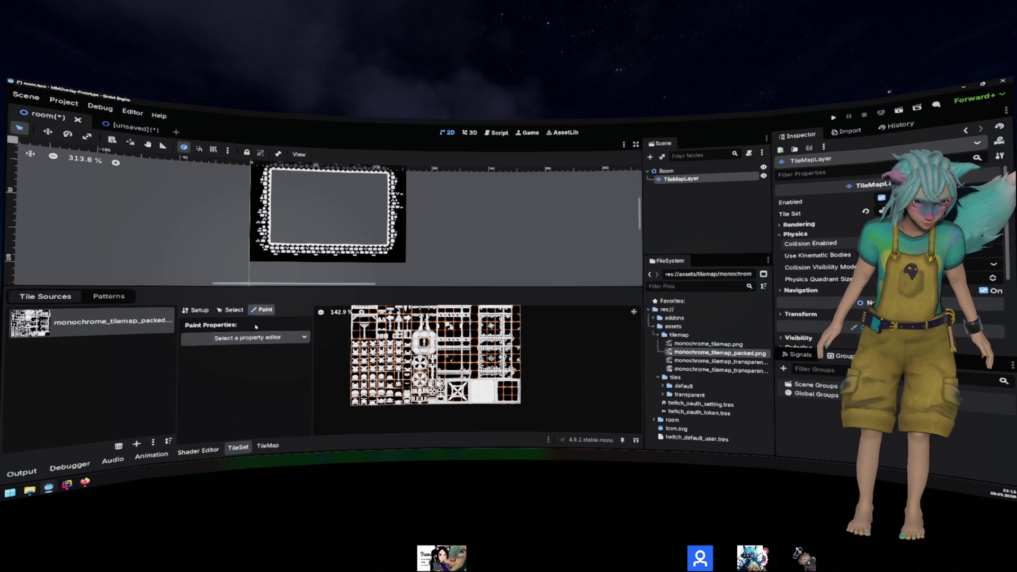
{"action": "left_click", "coordinate": [260, 338]}
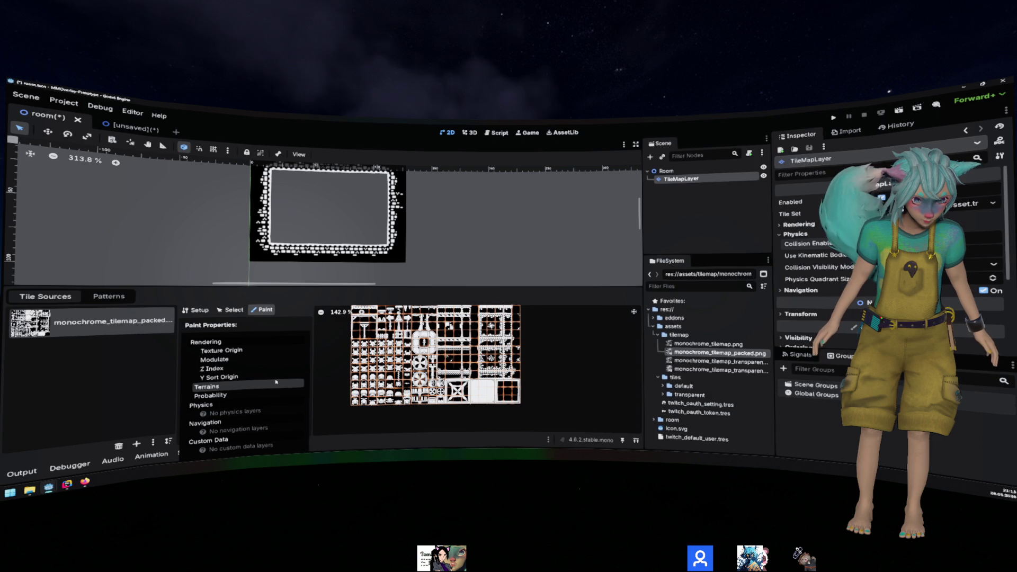
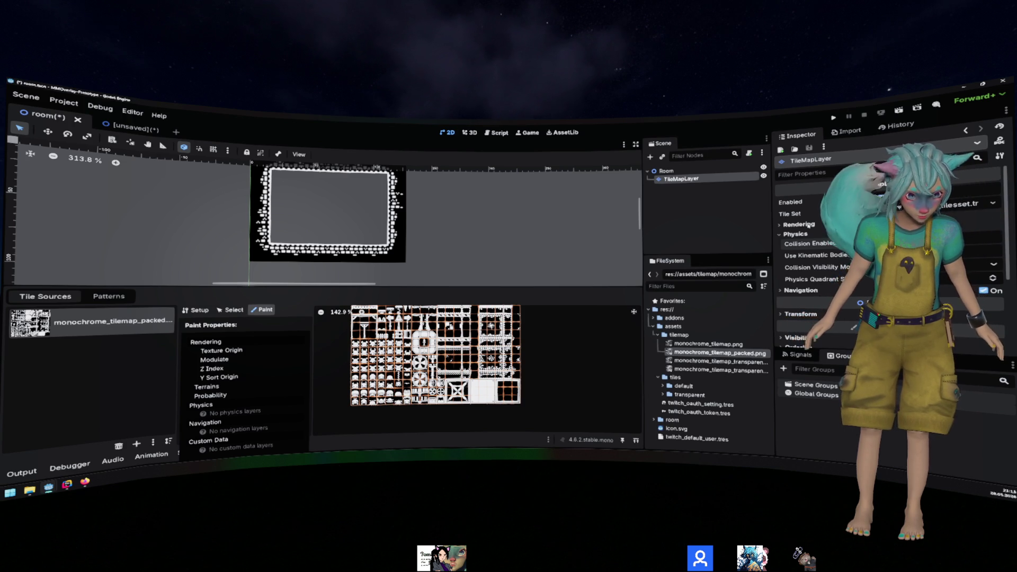
- Try the TileSet Setup, Select and Paint modes and view the paintable tile properties
{"action": "left_click", "coordinate": [811, 226]}
{"action": "left_click", "coordinate": [808, 225]}
{"action": "left_click", "coordinate": [805, 234]}
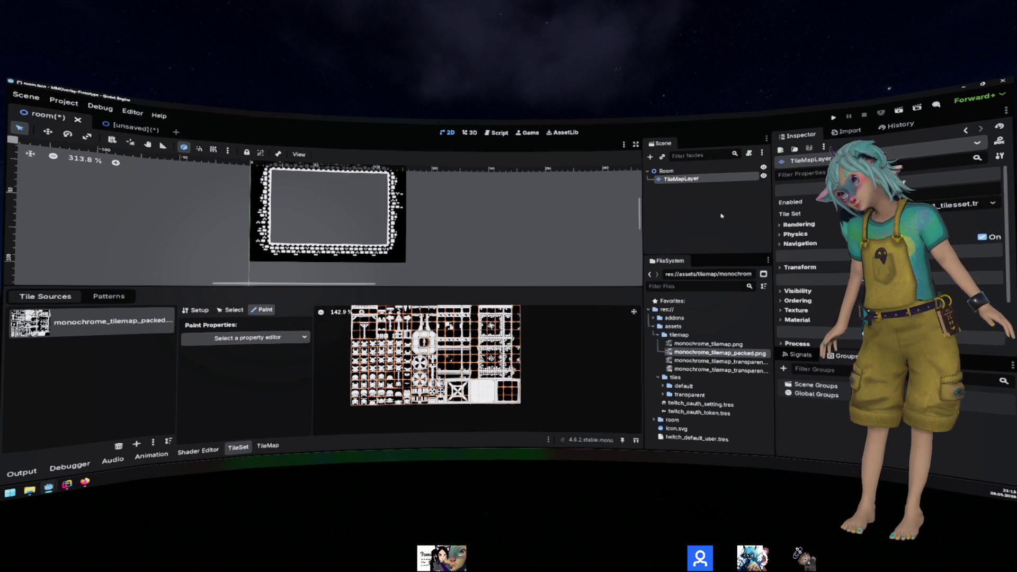
{"action": "left_click", "coordinate": [289, 338]}
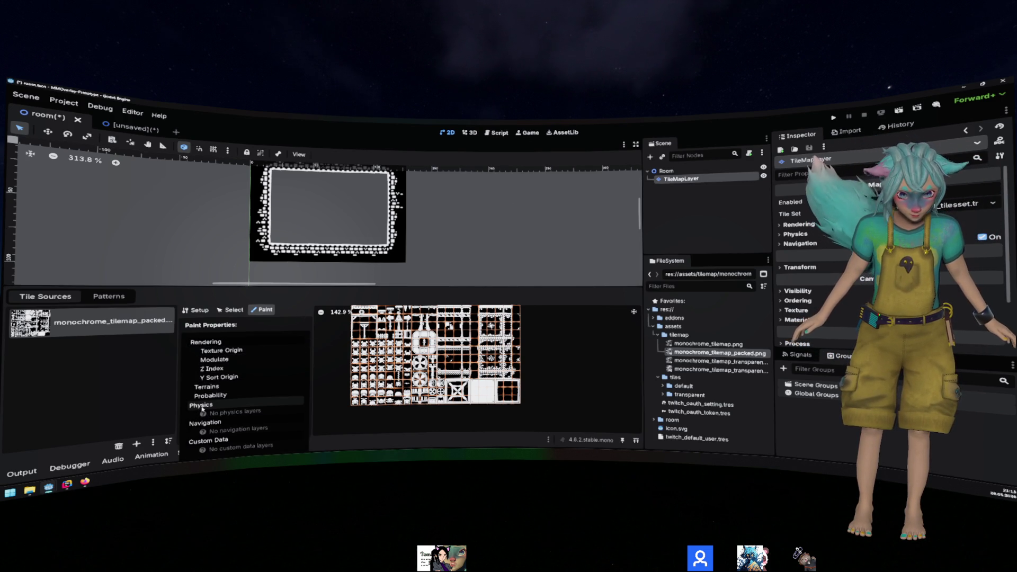
{"action": "left_click", "coordinate": [118, 374]}
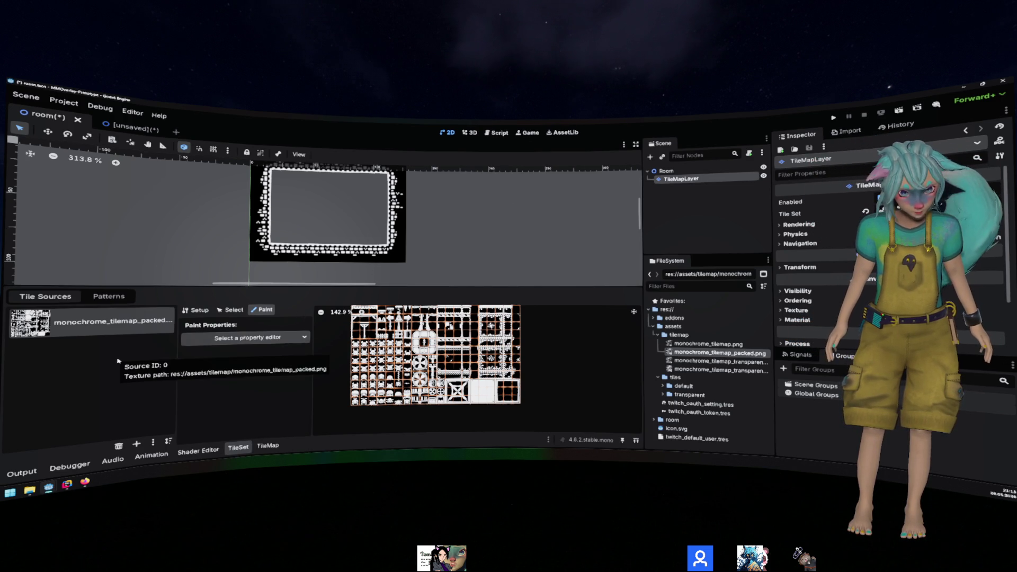
{"action": "left_click", "coordinate": [196, 310]}
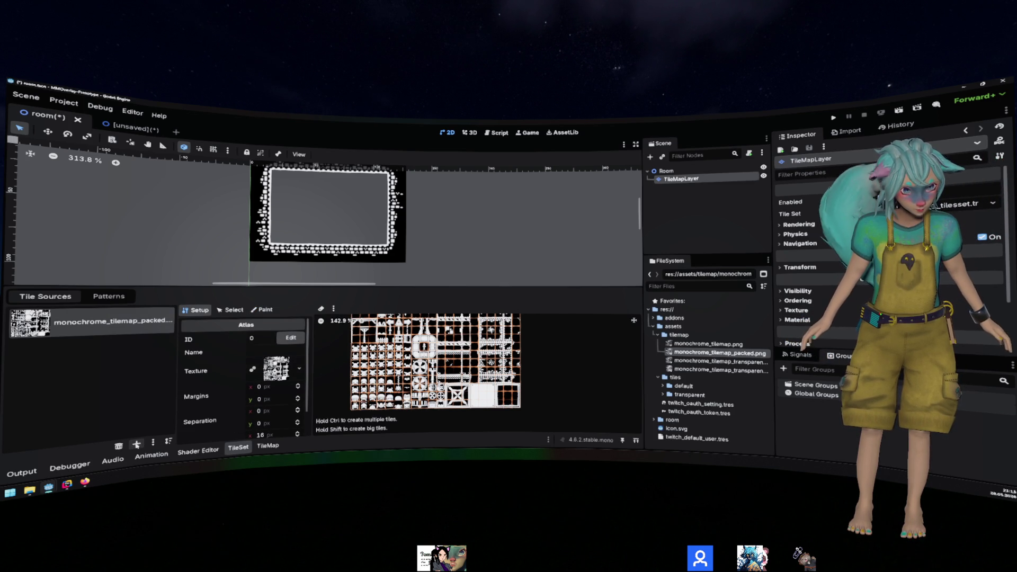
{"action": "left_click", "coordinate": [232, 310]}
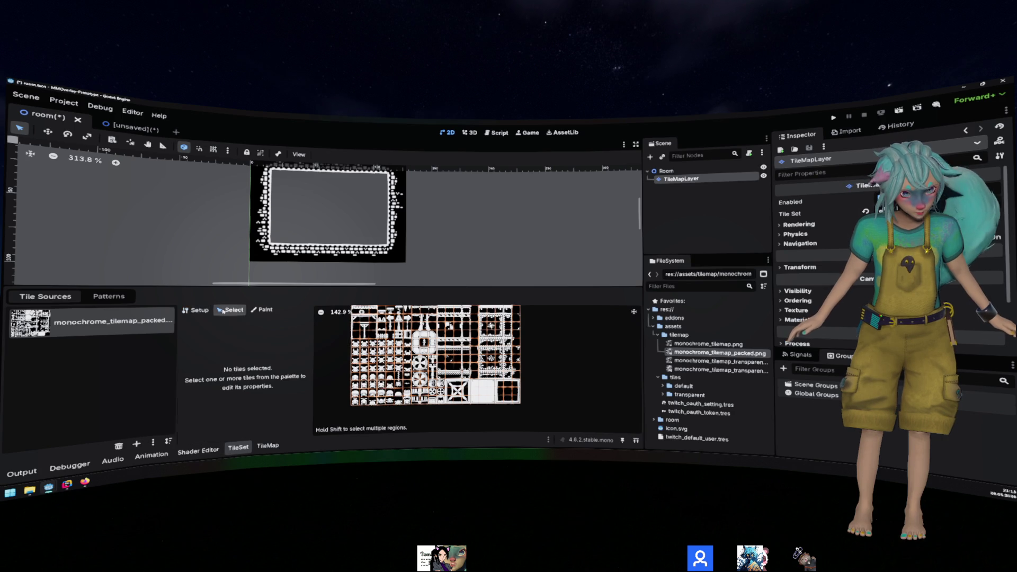
{"action": "left_click", "coordinate": [260, 311]}
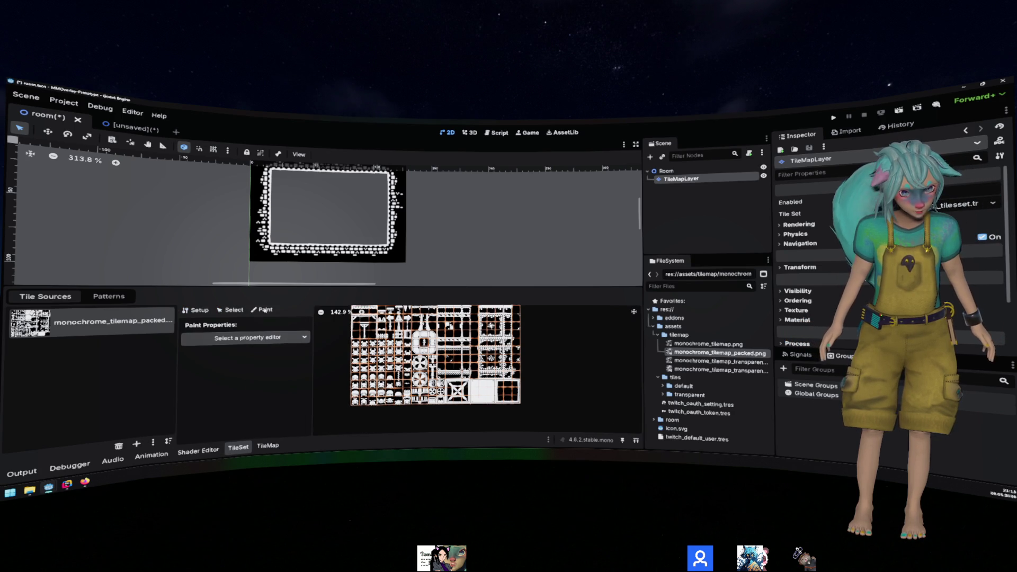
{"action": "left_click", "coordinate": [250, 342]}
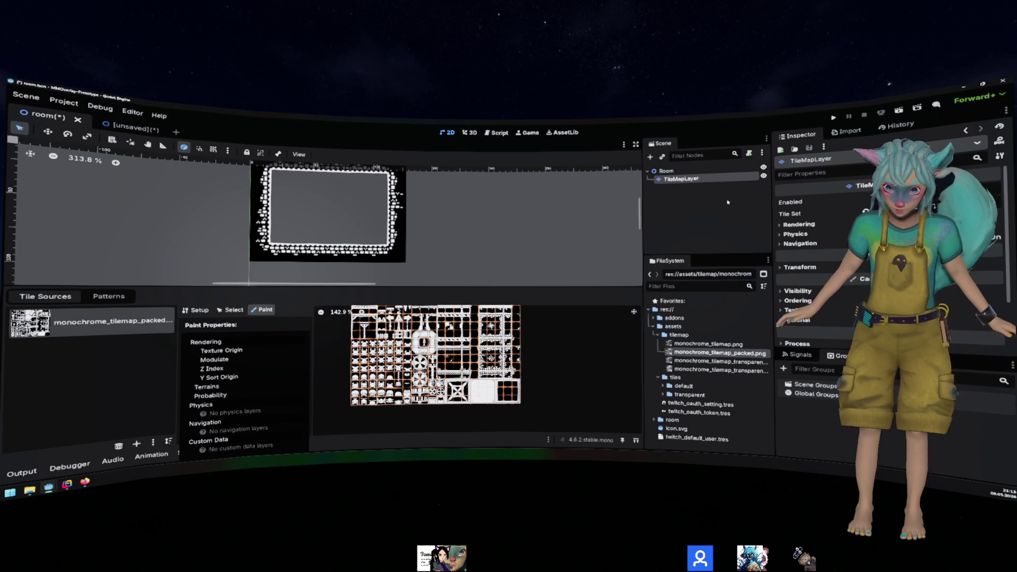
- Expand the TileMapLayer's physics settings and open its Tile Set resource in the Inspector
{"action": "left_click", "coordinate": [709, 180]}
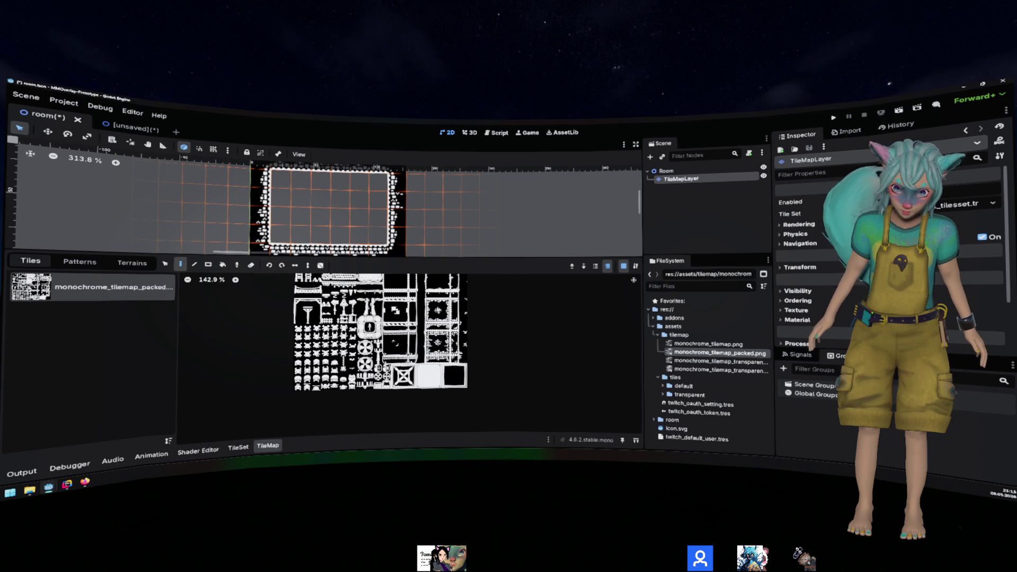
{"action": "scroll", "coordinate": [786, 254], "scroll_direction": "down", "scroll_amount": 3}
{"action": "scroll", "coordinate": [811, 225], "scroll_direction": "up", "scroll_amount": 3}
{"action": "left_click", "coordinate": [804, 234]}
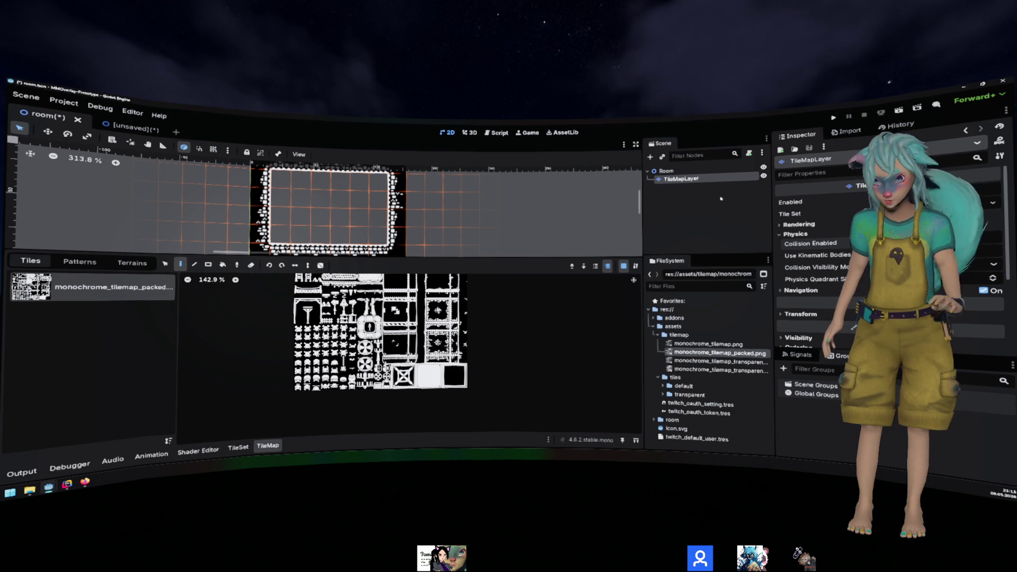
{"action": "left_click", "coordinate": [943, 205]}
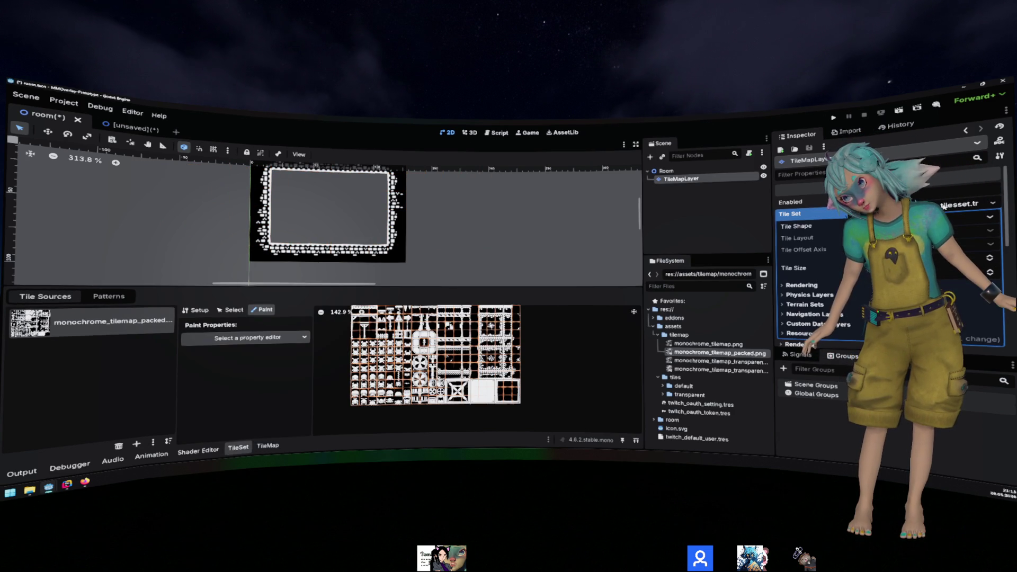
- Expand the tile set's Physics Layers and name layer 1 'World' and layer 2 'Player'
{"action": "left_click", "coordinate": [801, 285]}
{"action": "left_click", "coordinate": [810, 295]}
{"action": "scroll", "coordinate": [980, 298], "scroll_direction": "down", "scroll_amount": 2}
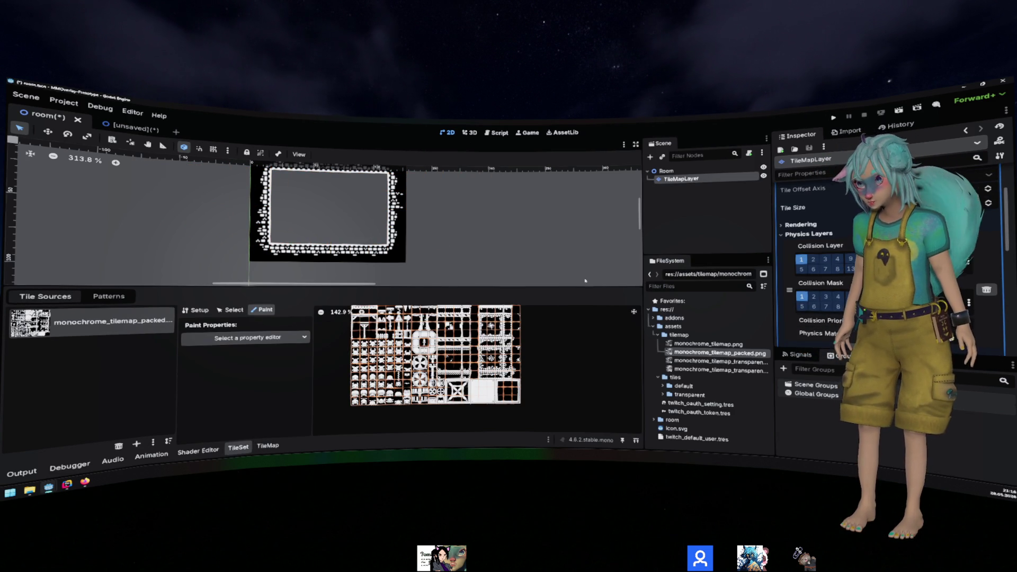
{"action": "scroll", "coordinate": [890, 265], "scroll_direction": "down", "scroll_amount": 2}
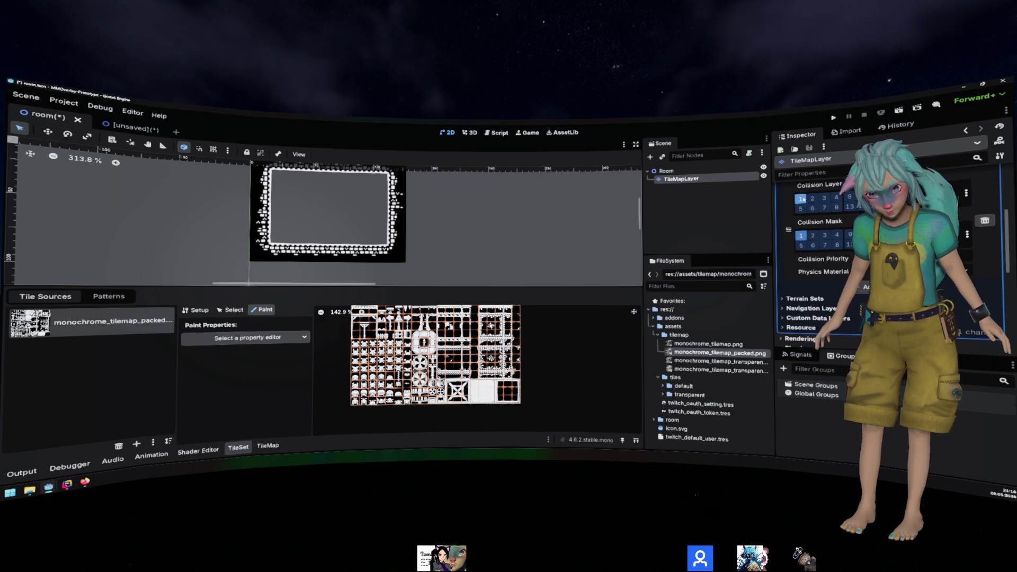
{"action": "double_click", "coordinate": [802, 199]}
{"action": "type", "text": "World"}
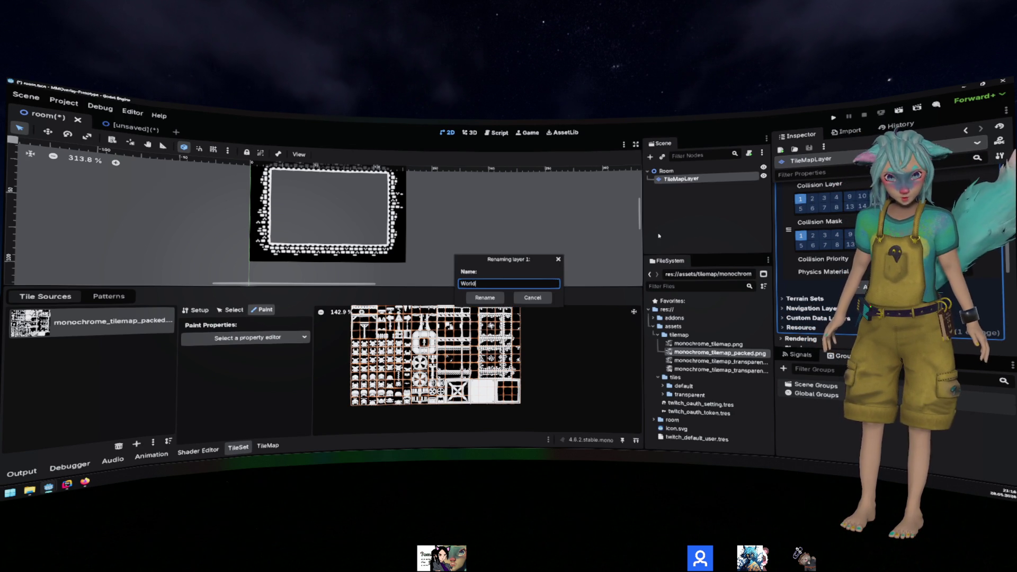
{"action": "key", "text": "Return"}
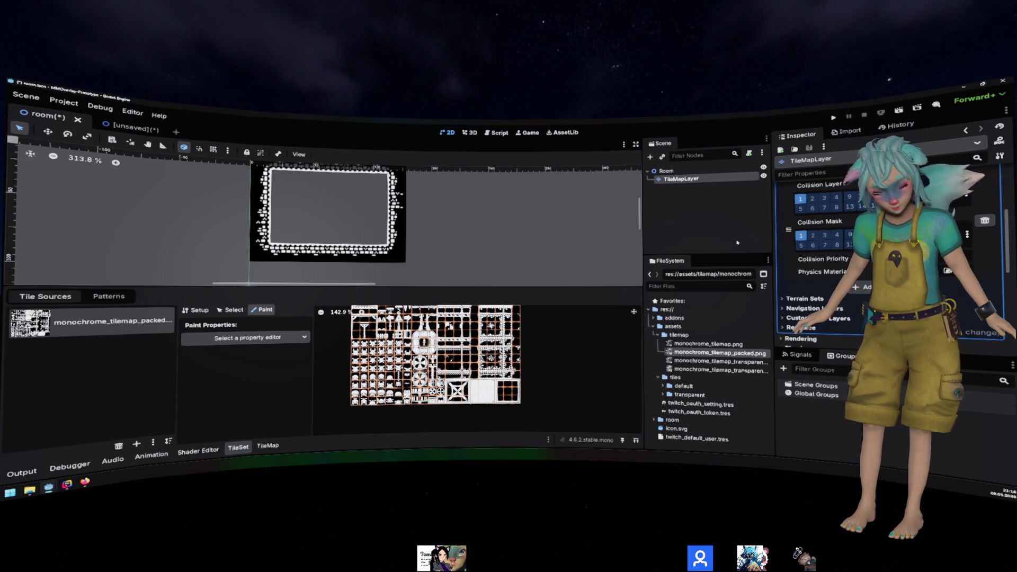
{"action": "left_click", "coordinate": [824, 206]}
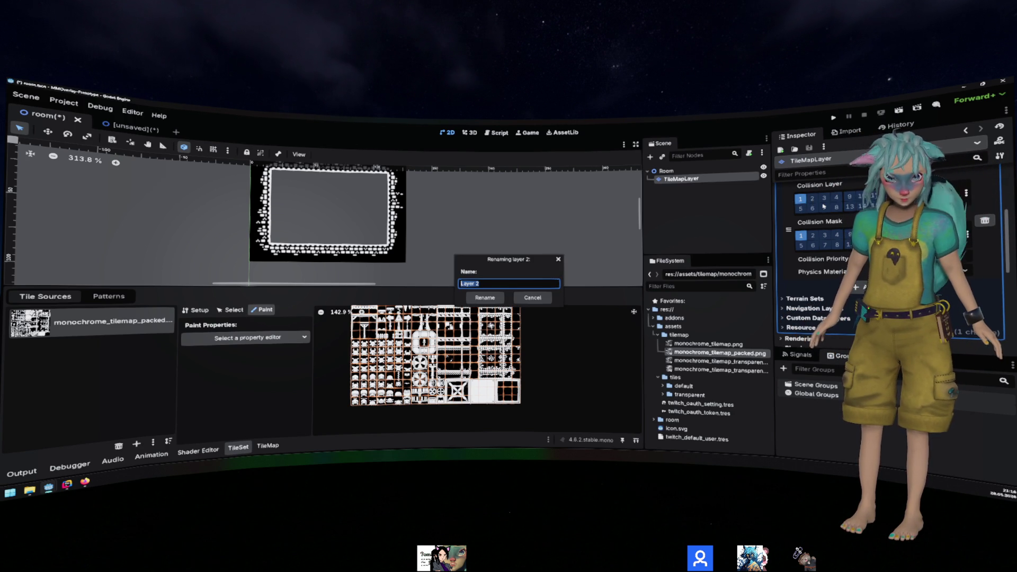
{"action": "type", "text": "yer"}
{"action": "key", "text": "Return"}
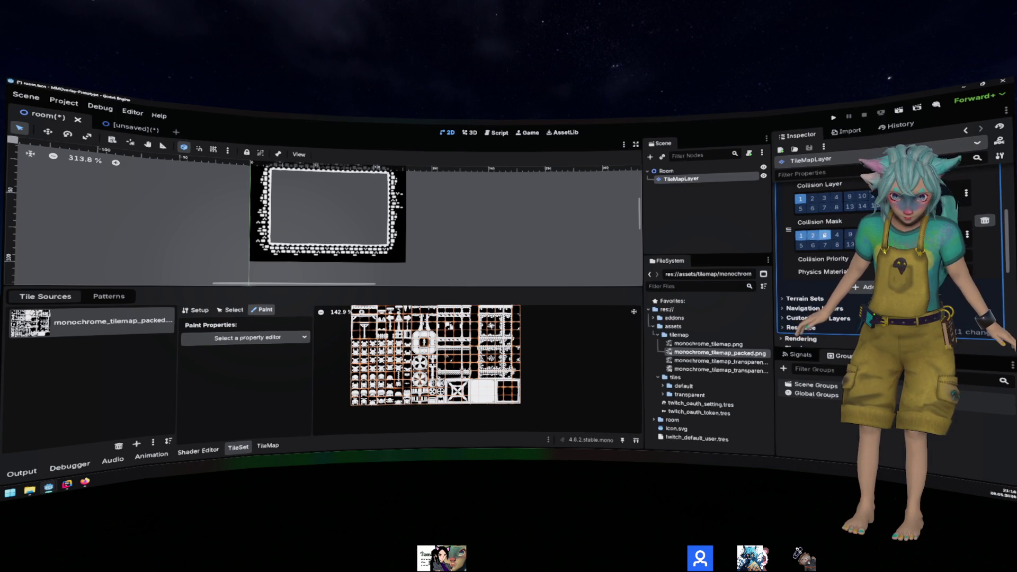
{"action": "scroll", "coordinate": [325, 222], "scroll_direction": "up", "scroll_amount": 2}
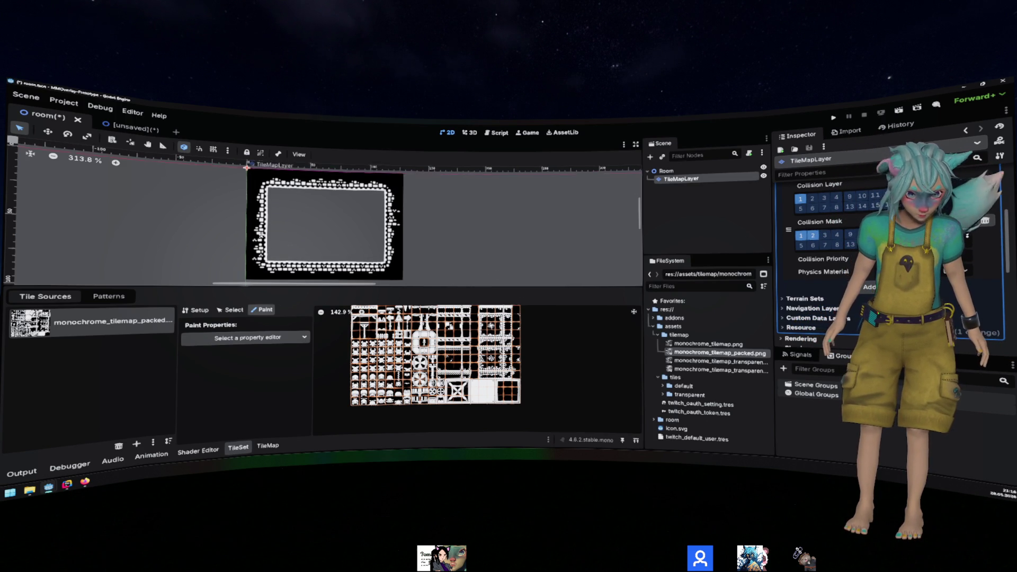
- Pick Physics Layer 0 from the Paint Properties list and review its collision layer and mask
{"action": "scroll", "coordinate": [292, 233], "scroll_direction": "up", "scroll_amount": 4}
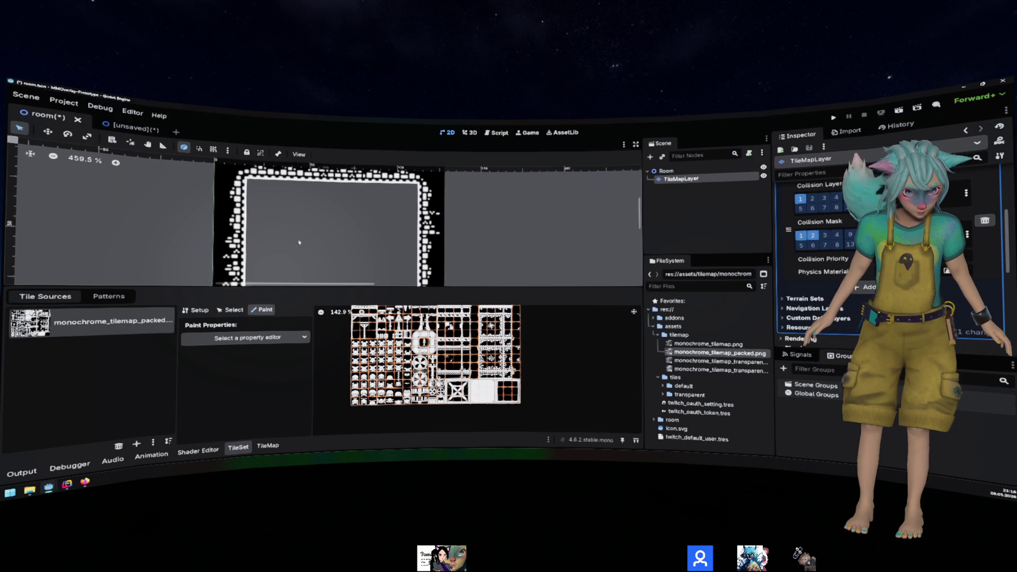
{"action": "scroll", "coordinate": [447, 367], "scroll_direction": "up", "scroll_amount": 2}
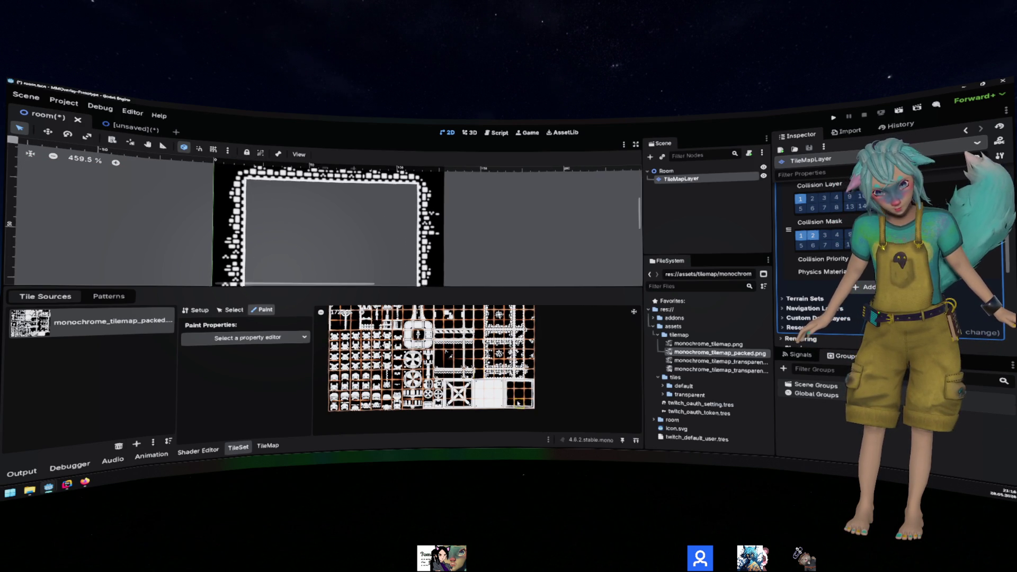
{"action": "scroll", "coordinate": [471, 354], "scroll_direction": "up", "scroll_amount": 1}
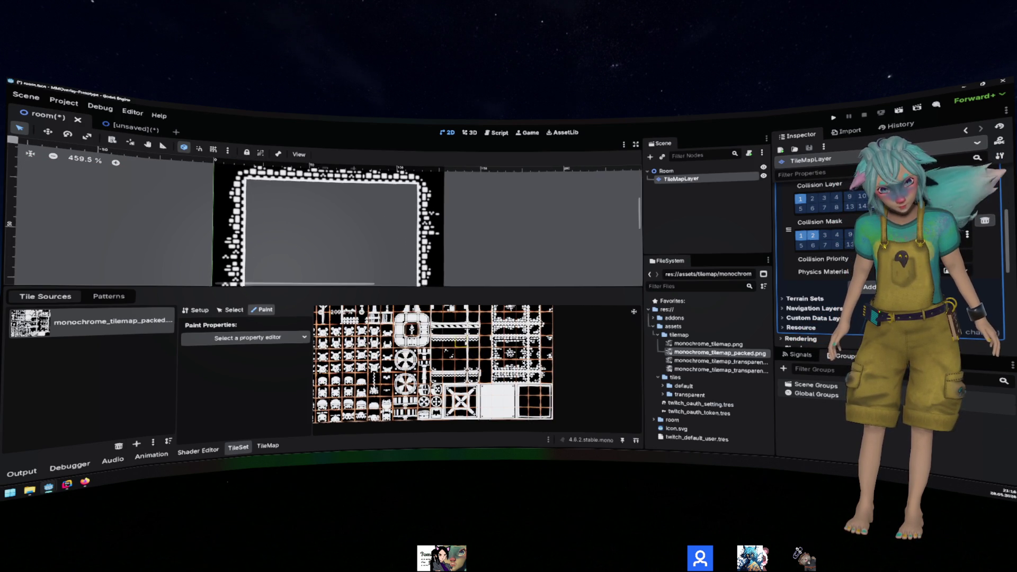
{"action": "left_click", "coordinate": [245, 337]}
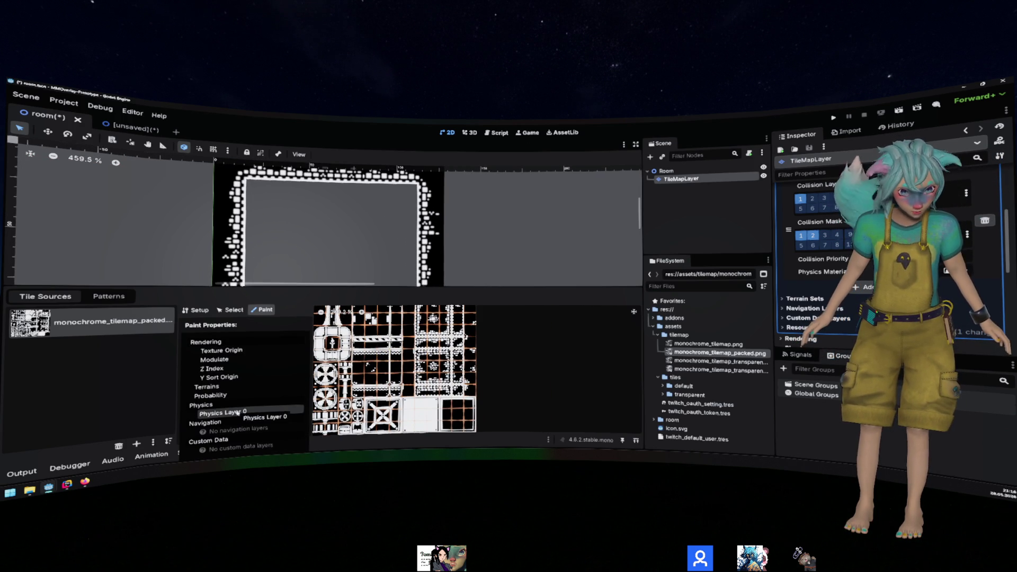
{"action": "scroll", "coordinate": [821, 185], "scroll_direction": "up", "scroll_amount": 3}
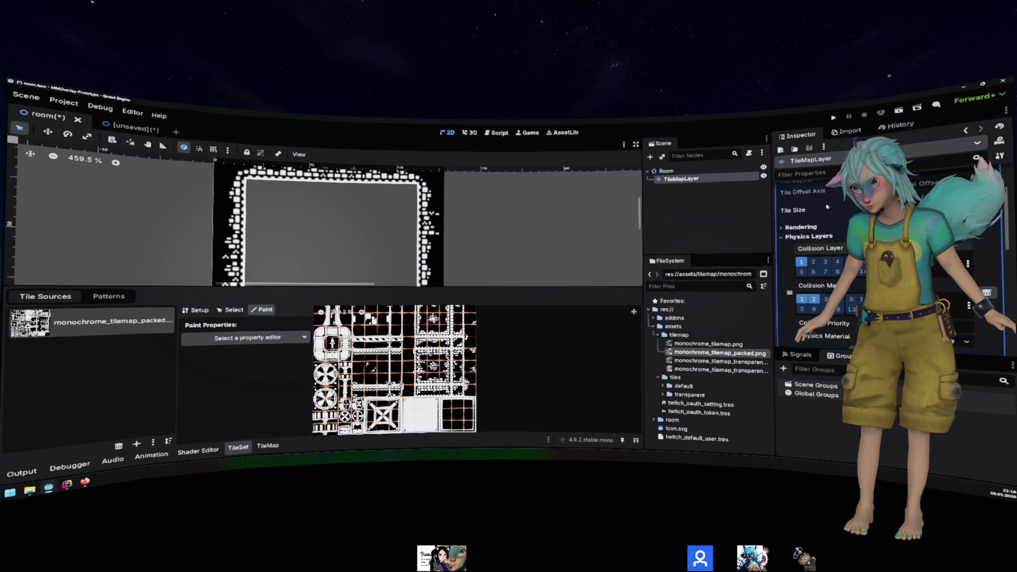
{"action": "scroll", "coordinate": [816, 233], "scroll_direction": "down", "scroll_amount": 2}
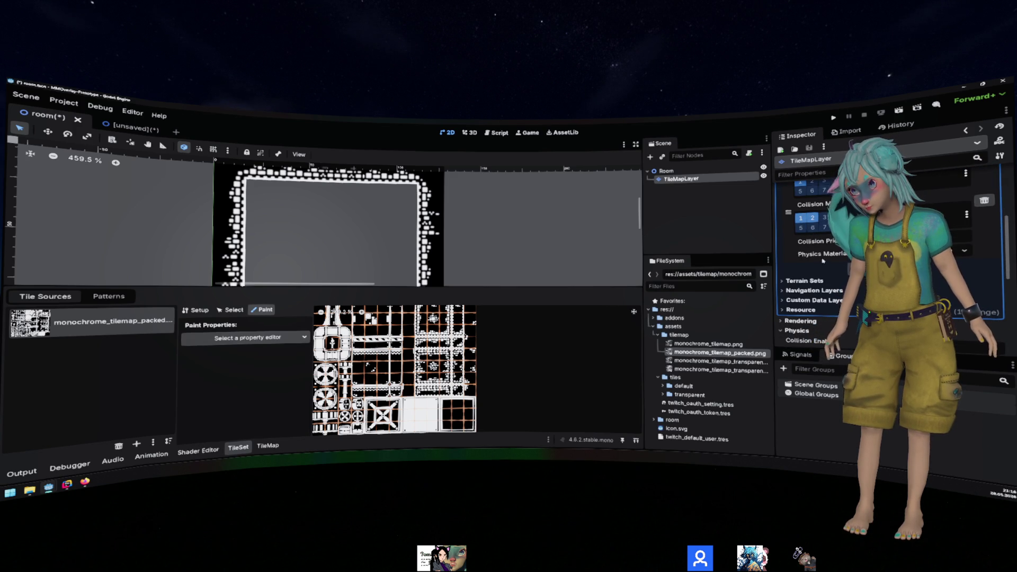
{"action": "scroll", "coordinate": [819, 254], "scroll_direction": "up", "scroll_amount": 2}
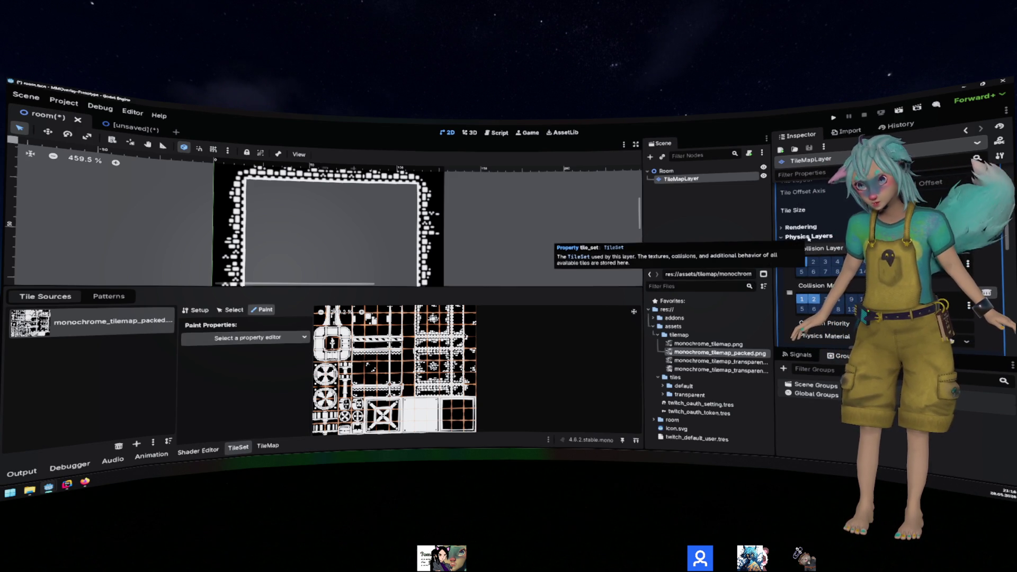
{"action": "scroll", "coordinate": [810, 241], "scroll_direction": "down", "scroll_amount": 4}
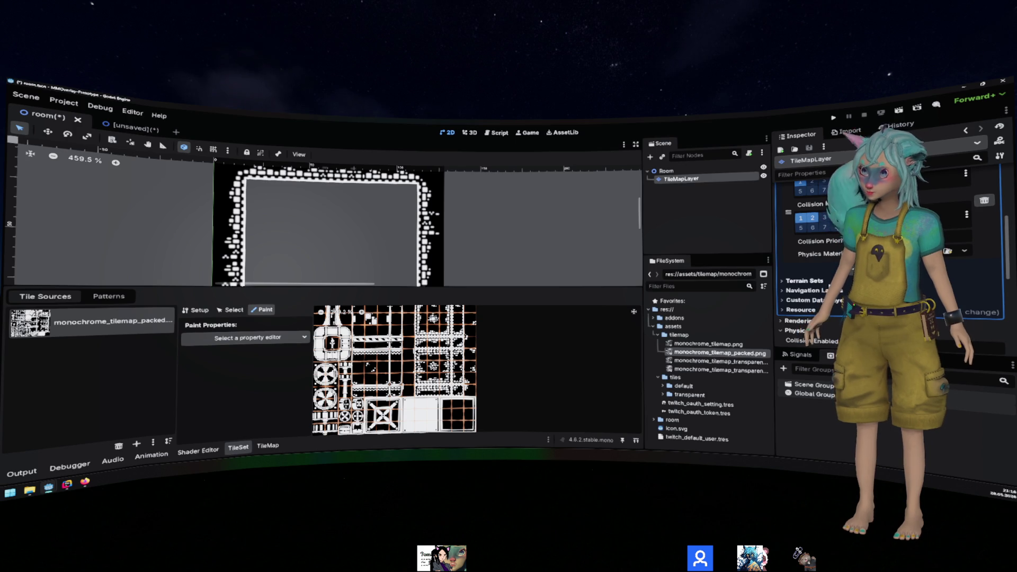
{"action": "scroll", "coordinate": [816, 243], "scroll_direction": "up", "scroll_amount": 3}
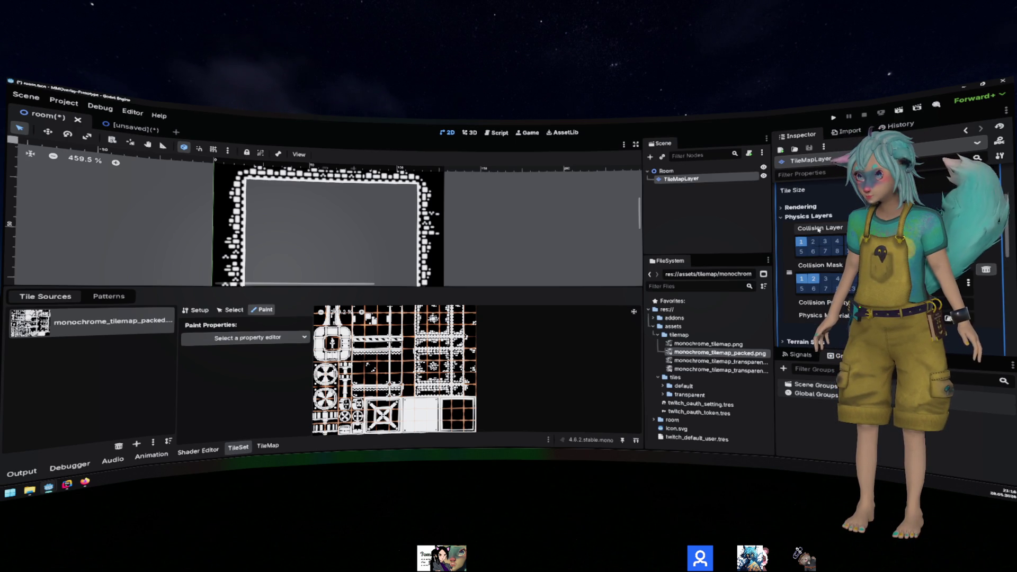
{"action": "scroll", "coordinate": [813, 217], "scroll_direction": "up", "scroll_amount": 3}
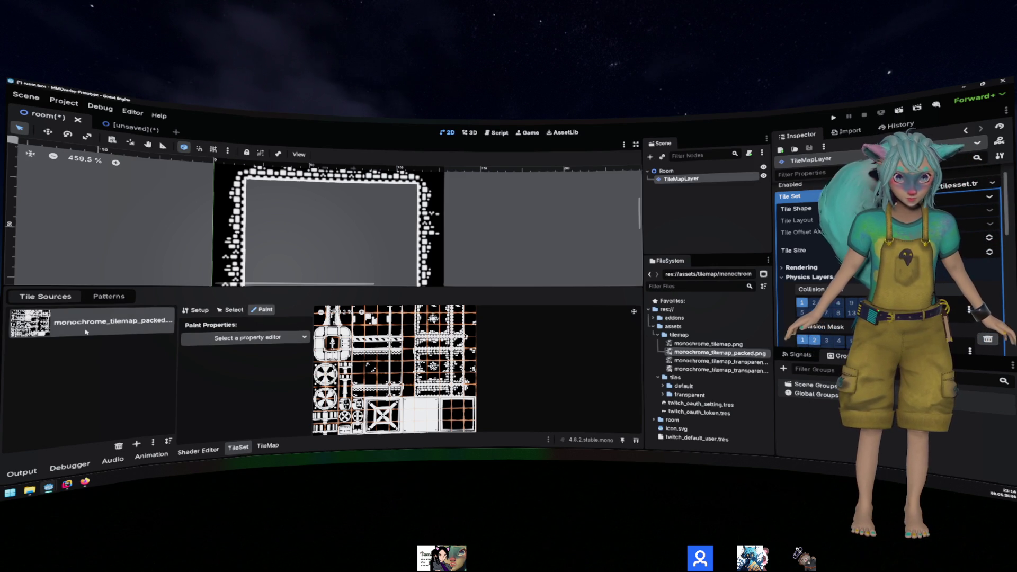
{"action": "scroll", "coordinate": [261, 247], "scroll_direction": "up", "scroll_amount": 1}
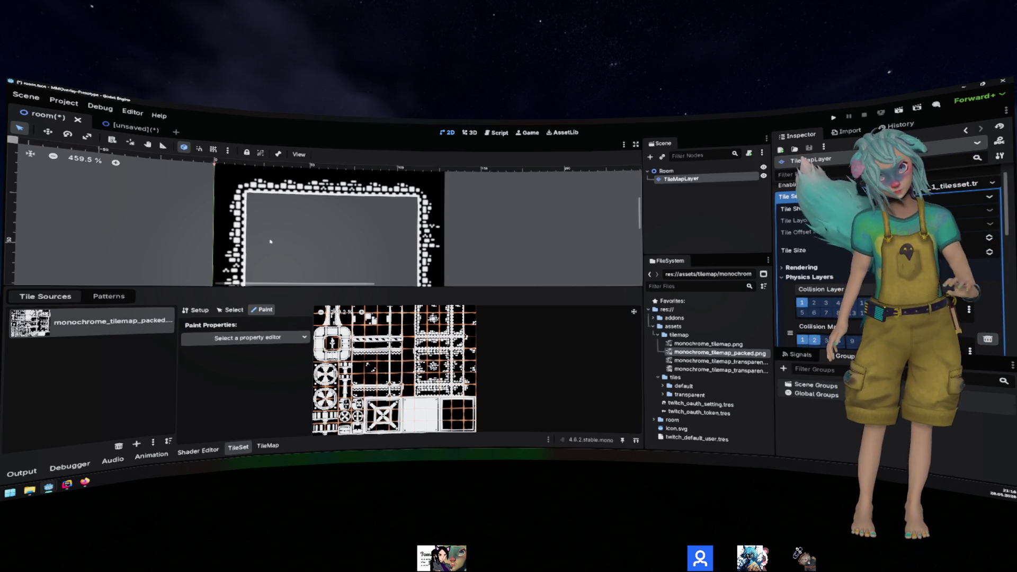
{"action": "scroll", "coordinate": [269, 242], "scroll_direction": "down", "scroll_amount": 3}
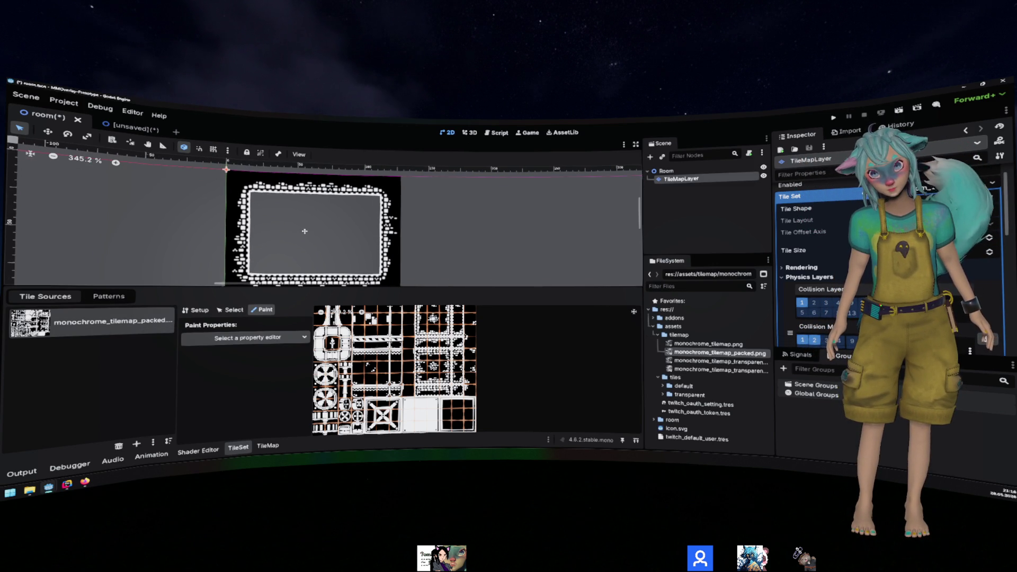
- Set Physics Layer 0 as the paint property and bring the wall tiles into view
{"action": "left_click", "coordinate": [244, 337]}
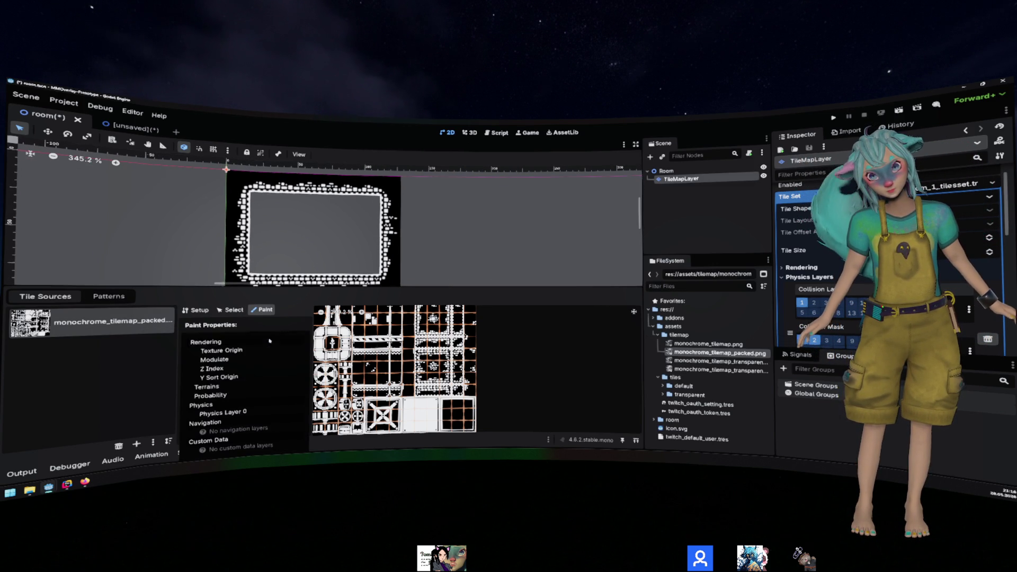
{"action": "left_click", "coordinate": [246, 412]}
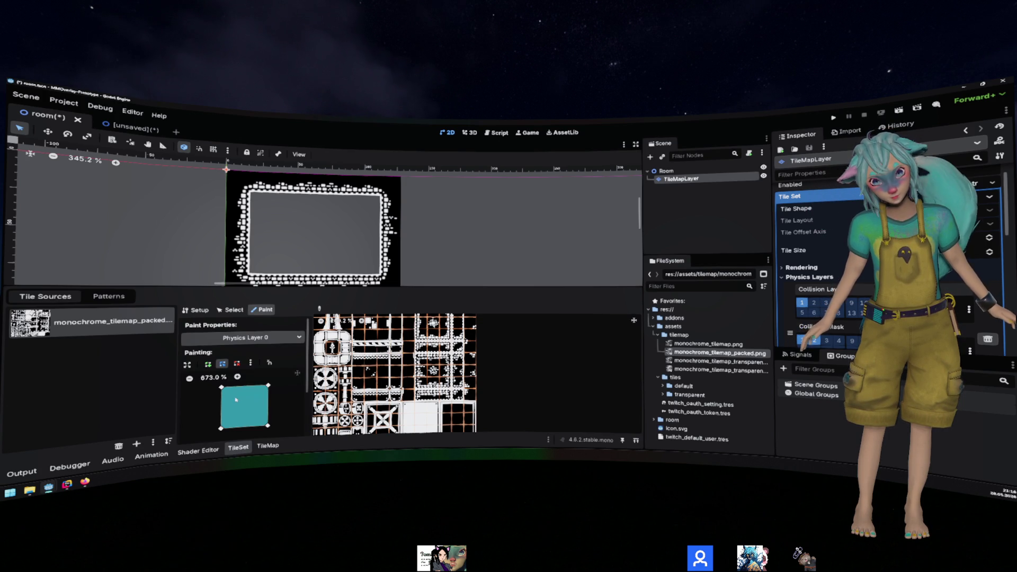
{"action": "scroll", "coordinate": [236, 400], "scroll_direction": "down", "scroll_amount": 1}
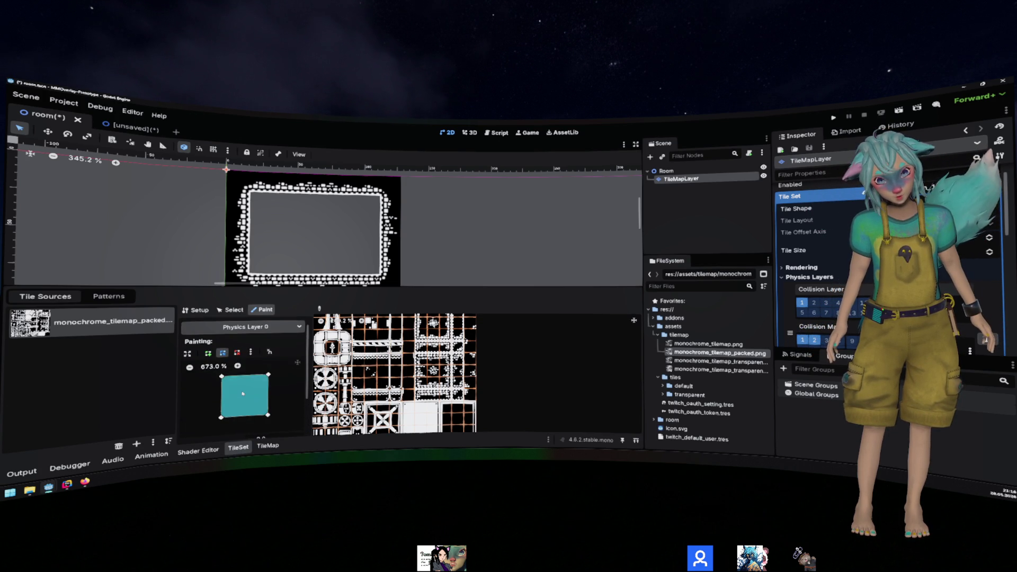
{"action": "scroll", "coordinate": [243, 393], "scroll_direction": "down", "scroll_amount": 1}
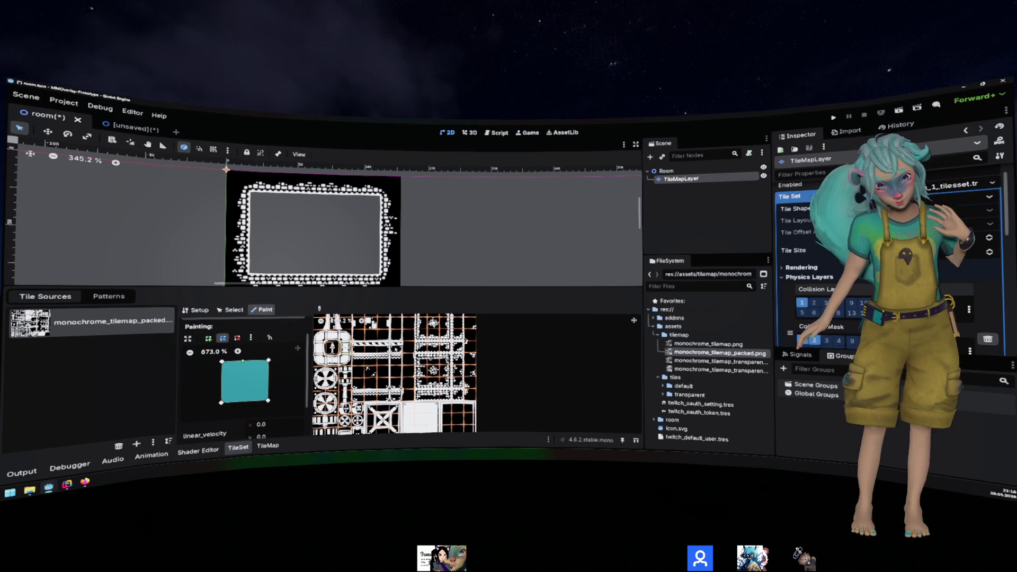
{"action": "scroll", "coordinate": [402, 371], "scroll_direction": "up", "scroll_amount": 3}
{"action": "scroll", "coordinate": [402, 374], "scroll_direction": "down", "scroll_amount": 4}
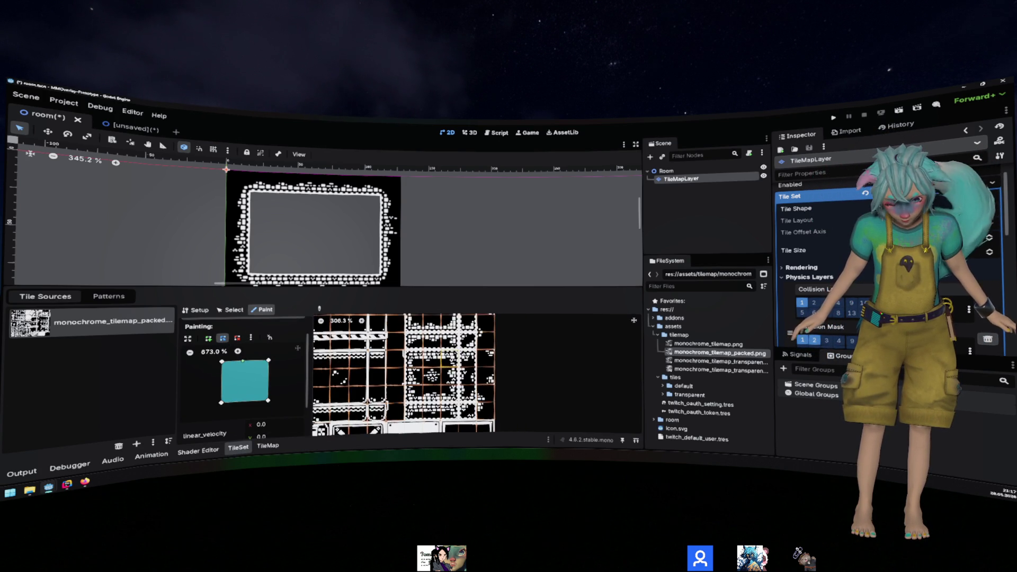
{"action": "scroll", "coordinate": [402, 373], "scroll_direction": "up", "scroll_amount": 3}
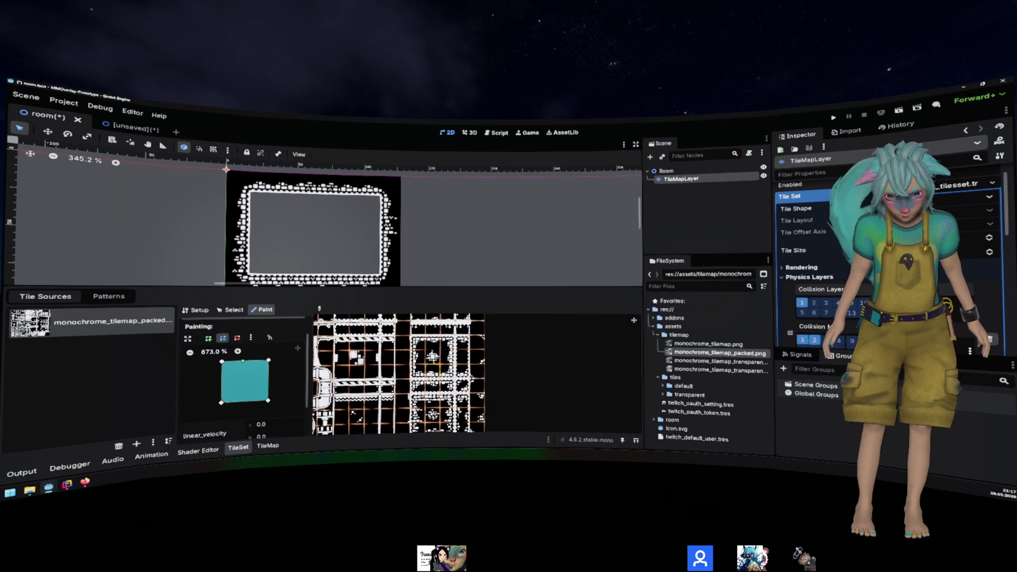
{"action": "left_click", "coordinate": [209, 338]}
- Paint collision onto a row of three wall tiles and the row above it
{"action": "left_click_drag", "start_coordinate": [403, 385], "coordinate": [466, 386]}
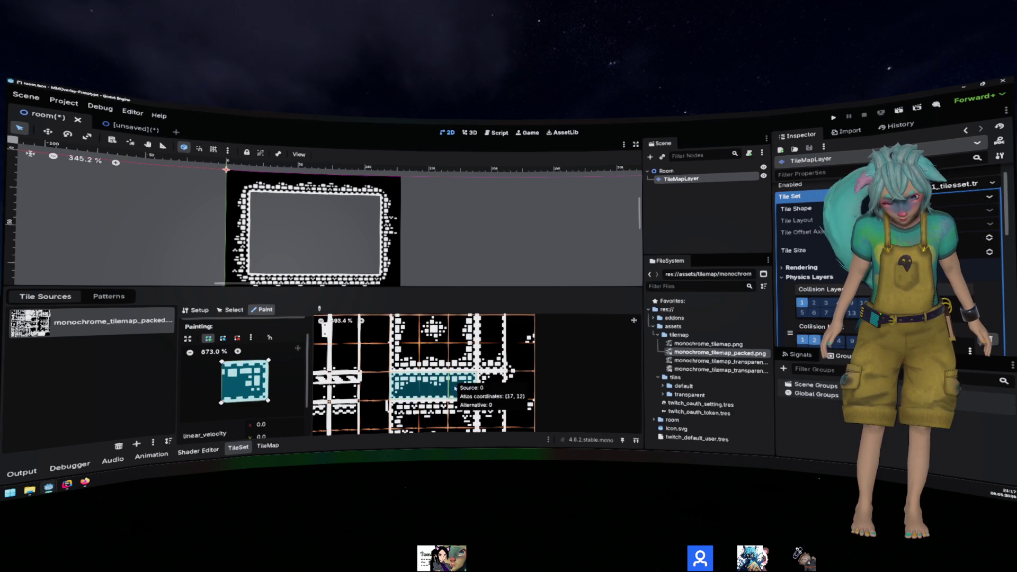
{"action": "scroll", "coordinate": [490, 366], "scroll_direction": "down", "scroll_amount": 2}
{"action": "scroll", "coordinate": [493, 365], "scroll_direction": "down", "scroll_amount": 1}
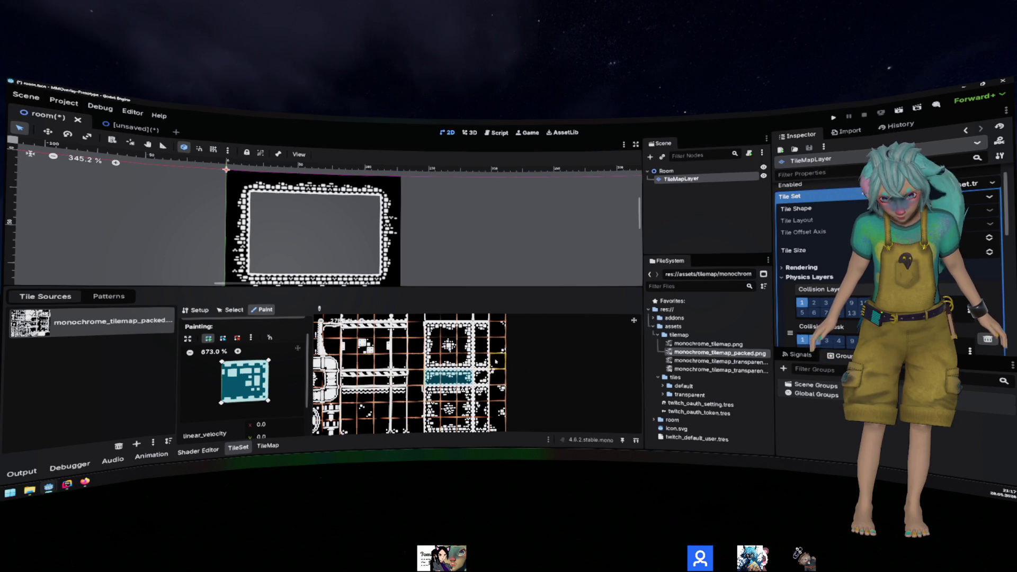
{"action": "left_click_drag", "start_coordinate": [427, 355], "coordinate": [470, 379]}
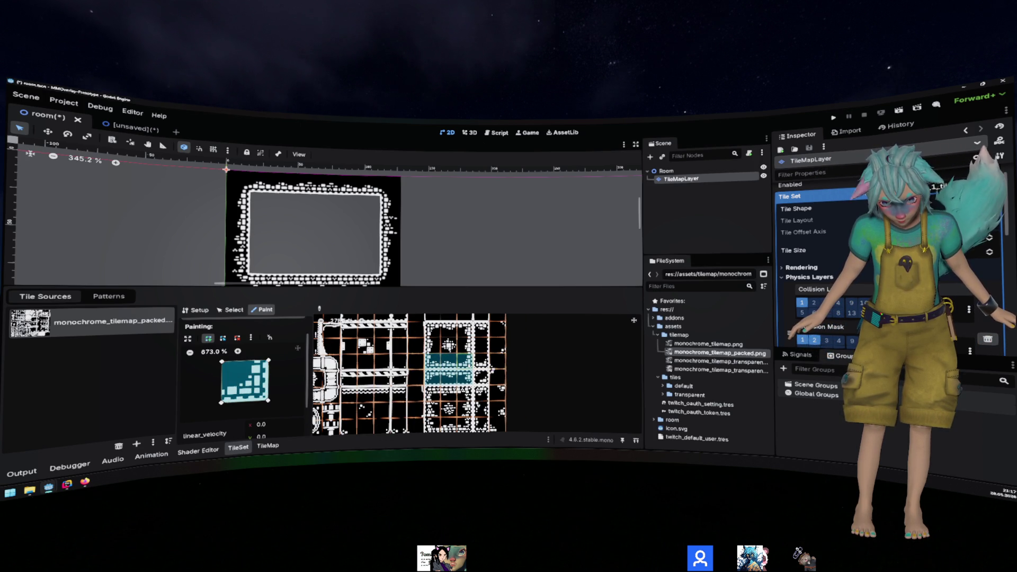
- Extend the painted collision to cover a block of about four rows of wall tiles
{"action": "scroll", "coordinate": [447, 355], "scroll_direction": "up", "scroll_amount": 1}
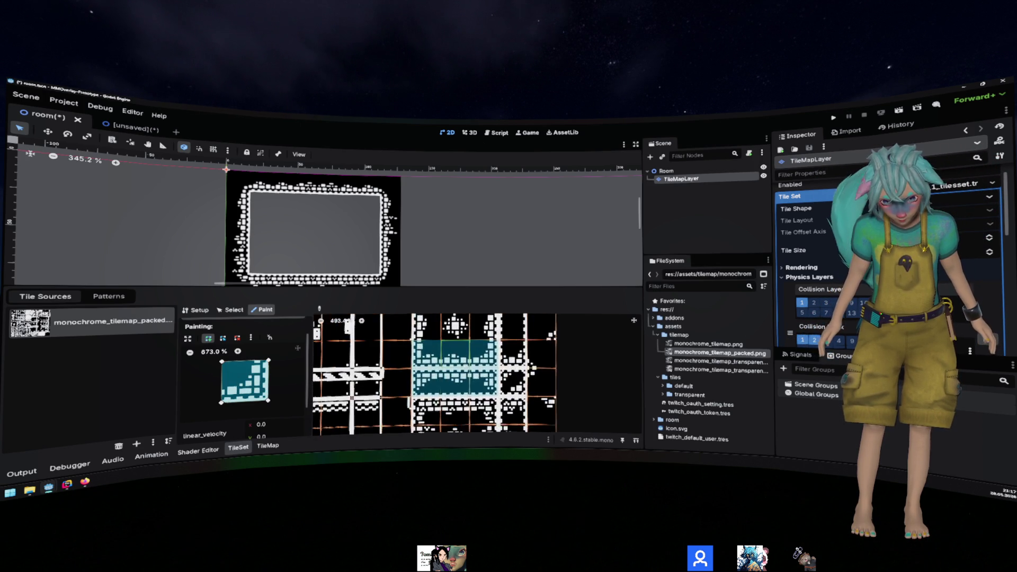
{"action": "left_click_drag", "start_coordinate": [427, 321], "coordinate": [468, 379]}
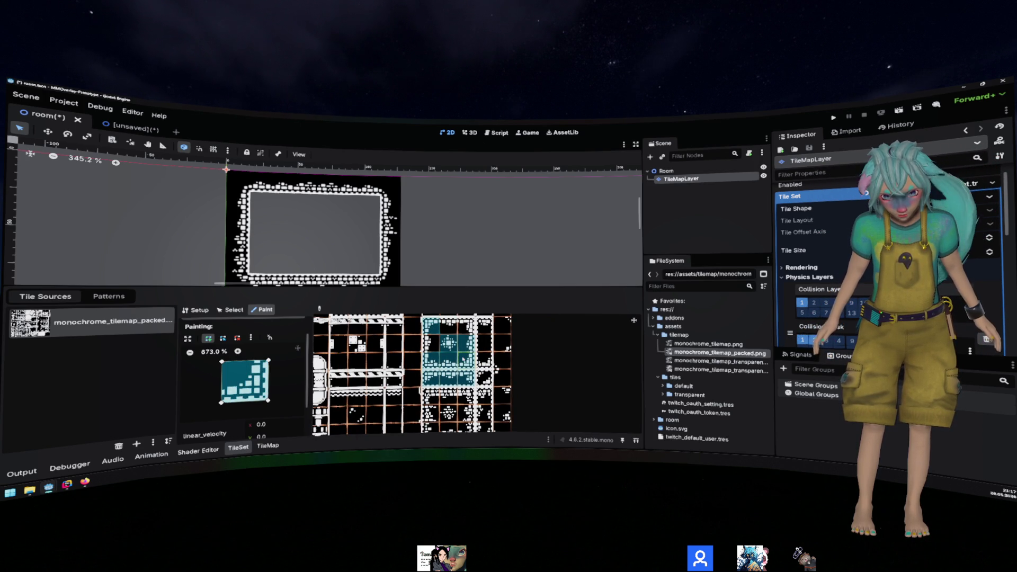
{"action": "left_click_drag", "start_coordinate": [442, 321], "coordinate": [471, 379]}
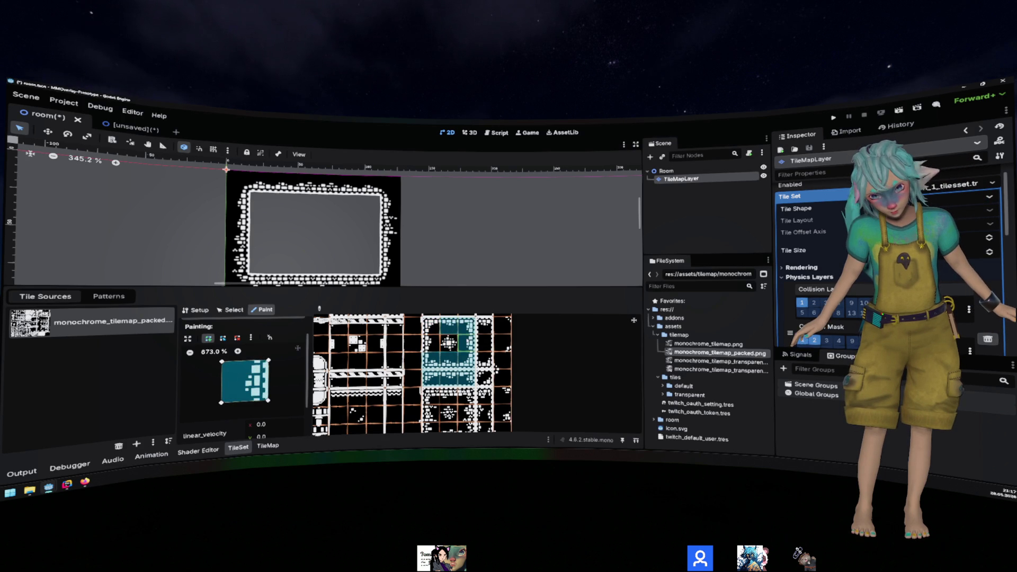
{"action": "left_click_drag", "start_coordinate": [423, 319], "coordinate": [470, 380]}
{"action": "scroll", "coordinate": [259, 381], "scroll_direction": "down", "scroll_amount": 1}
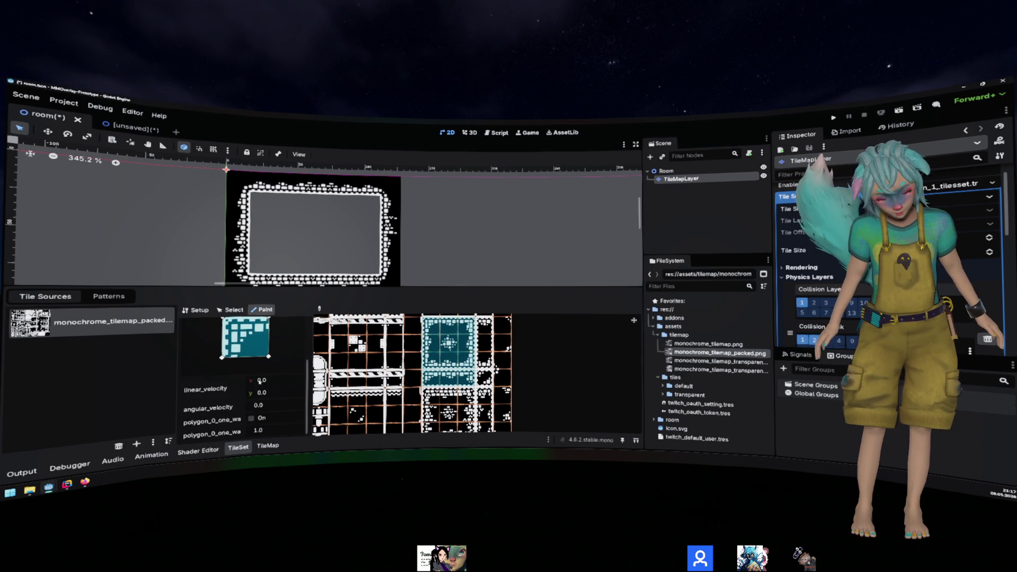
{"action": "scroll", "coordinate": [260, 381], "scroll_direction": "down", "scroll_amount": 1}
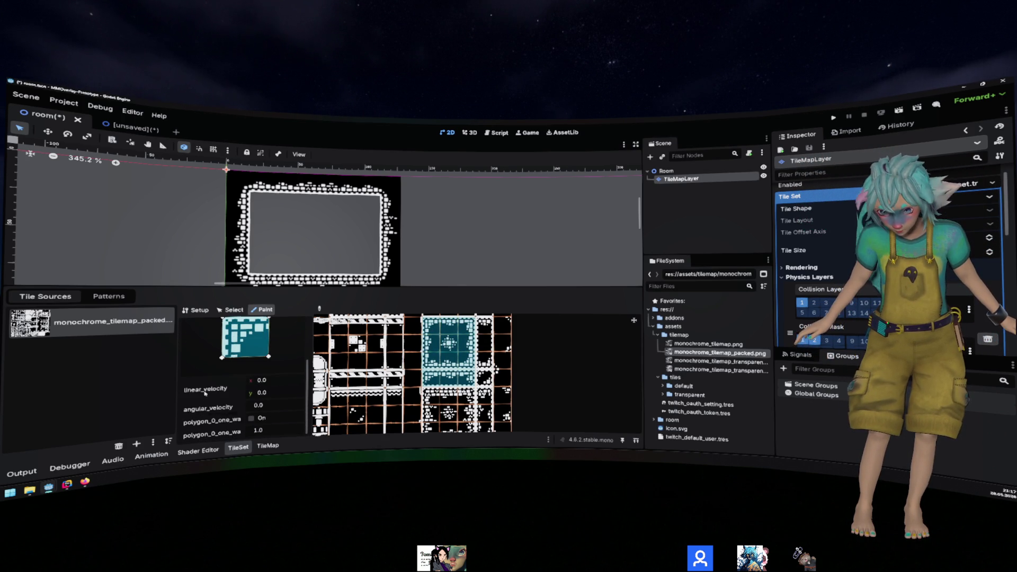
{"action": "scroll", "coordinate": [205, 390], "scroll_direction": "up", "scroll_amount": 2}
{"action": "scroll", "coordinate": [205, 389], "scroll_direction": "up", "scroll_amount": 1}
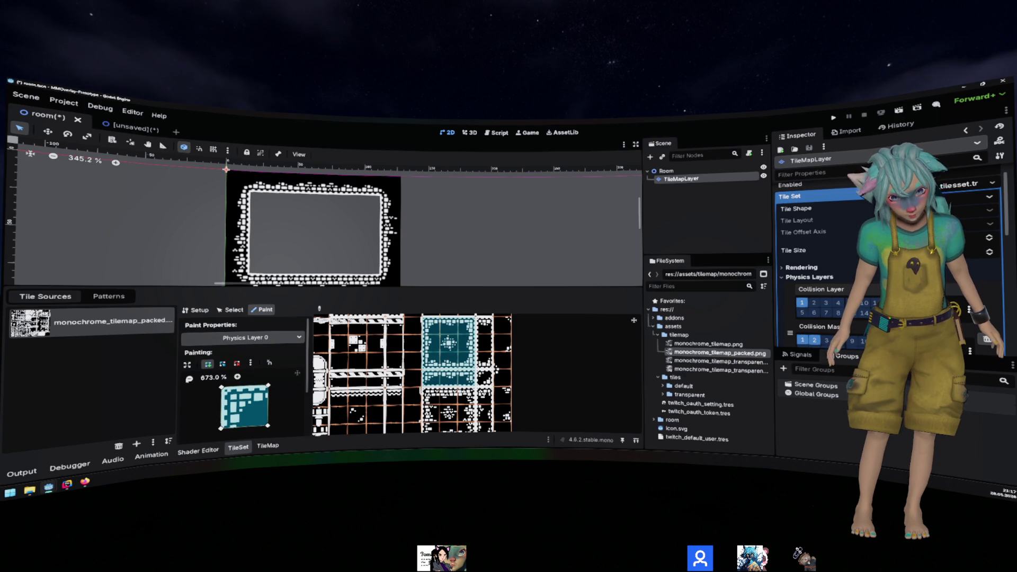
{"action": "scroll", "coordinate": [205, 390], "scroll_direction": "down", "scroll_amount": 5}
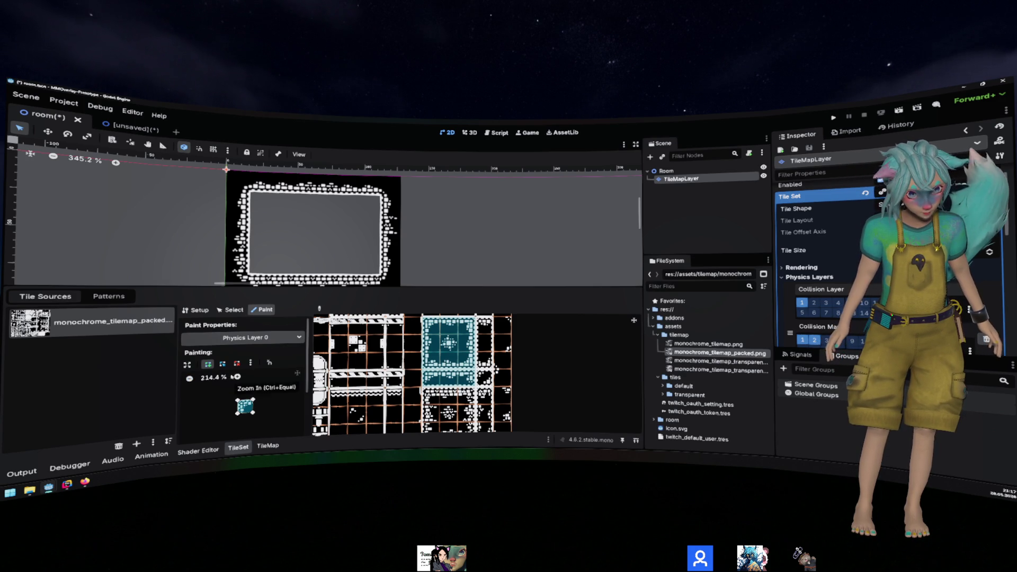
{"action": "scroll", "coordinate": [508, 379], "scroll_direction": "down", "scroll_amount": 2}
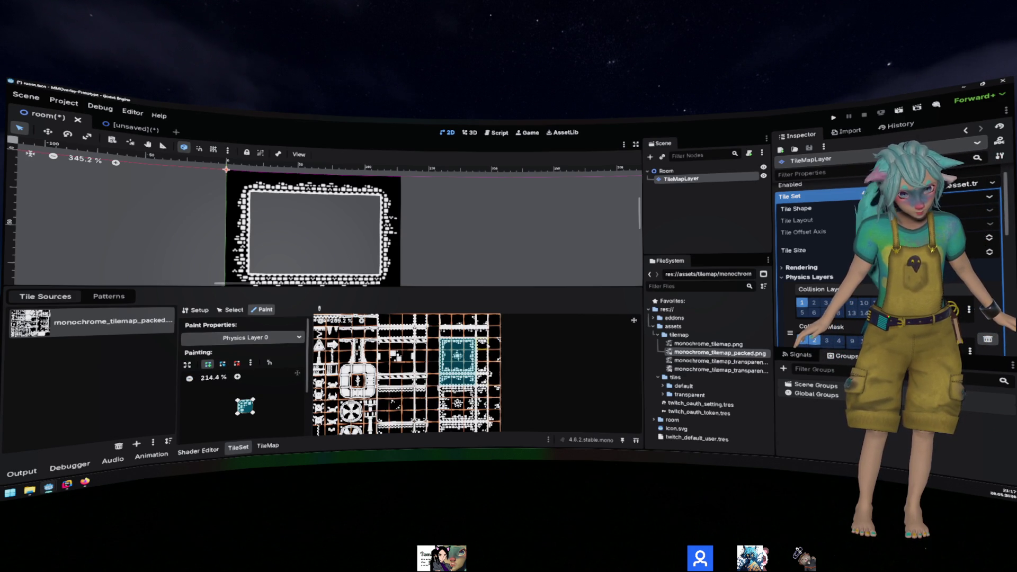
{"action": "scroll", "coordinate": [403, 371], "scroll_direction": "down", "scroll_amount": 2}
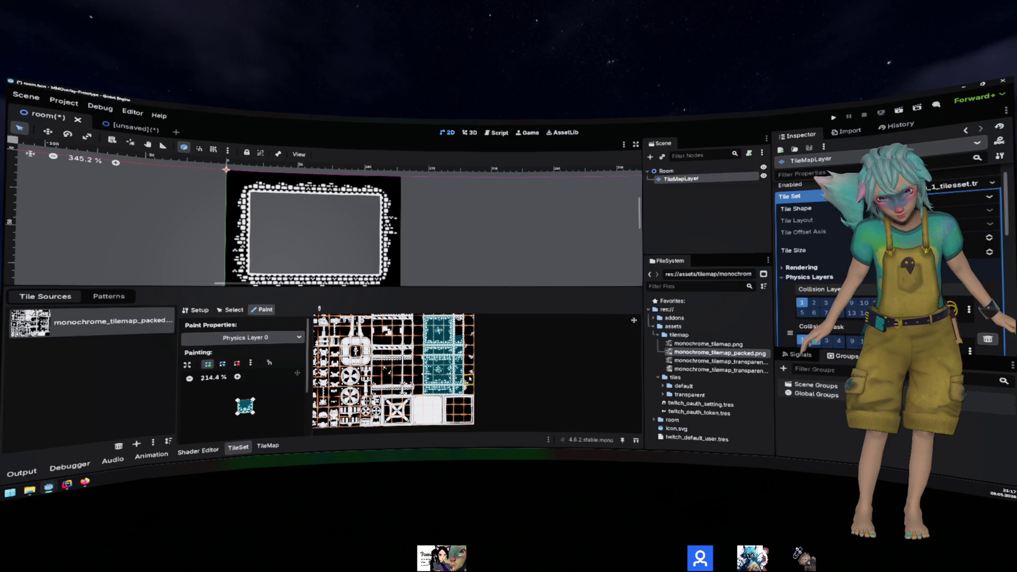
{"action": "scroll", "coordinate": [466, 350], "scroll_direction": "up", "scroll_amount": 1}
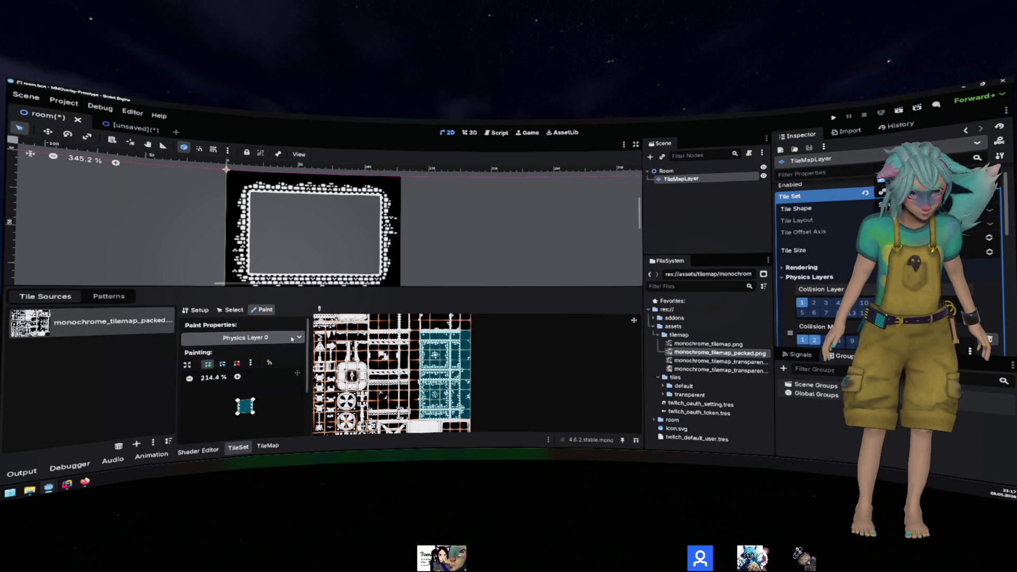
{"action": "scroll", "coordinate": [480, 381], "scroll_direction": "down", "scroll_amount": 3}
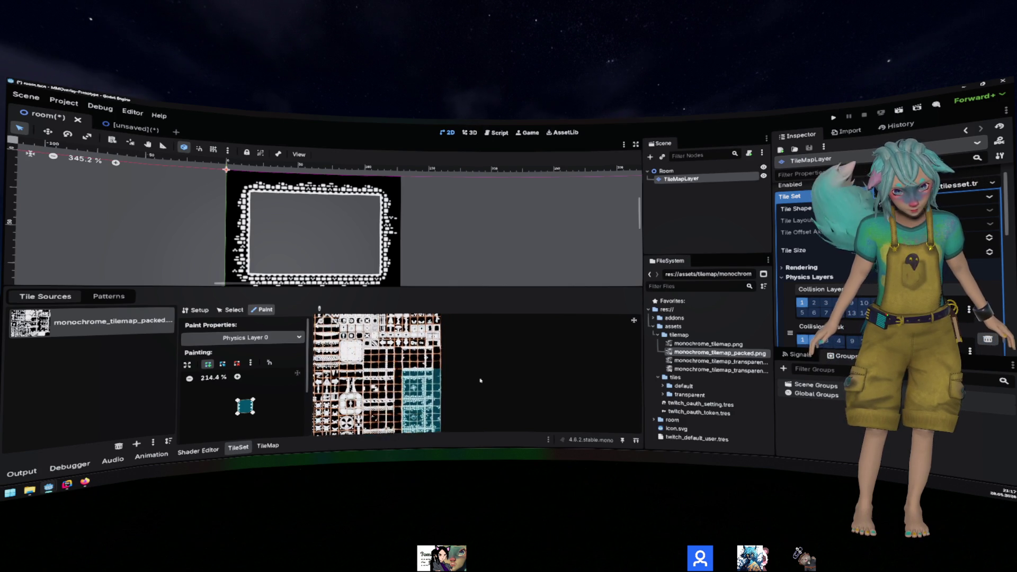
{"action": "scroll", "coordinate": [500, 356], "scroll_direction": "up", "scroll_amount": 1}
{"action": "left_click", "coordinate": [232, 310]}
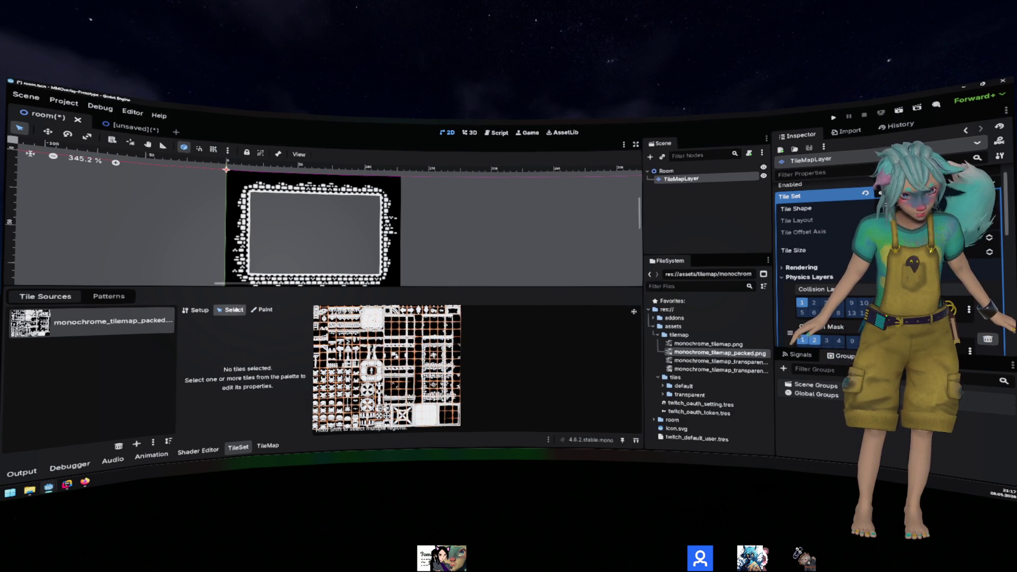
- Select the atlas tile at 15, 9 and expand its physics properties
{"action": "left_click", "coordinate": [427, 344]}
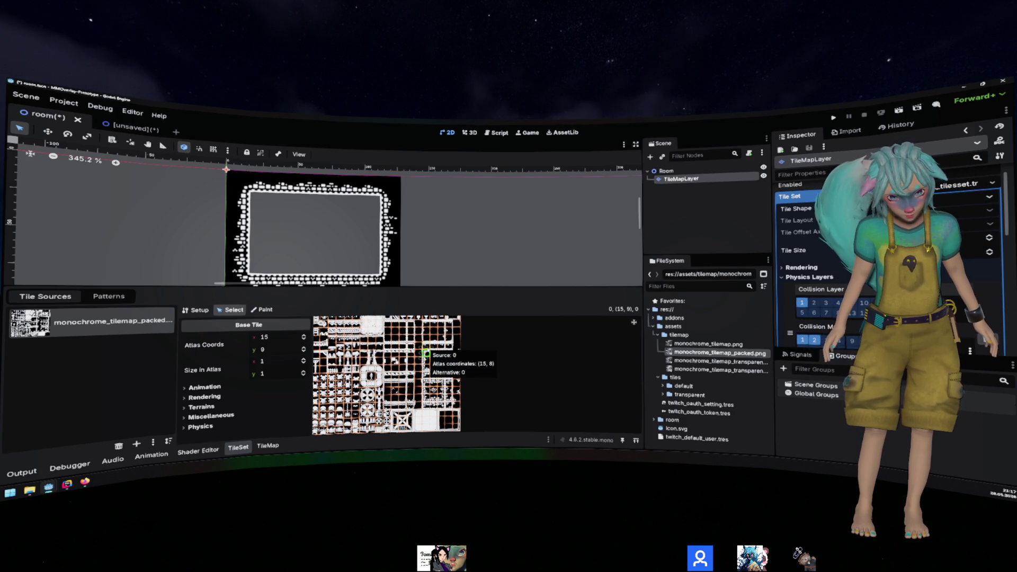
{"action": "left_click", "coordinate": [204, 427]}
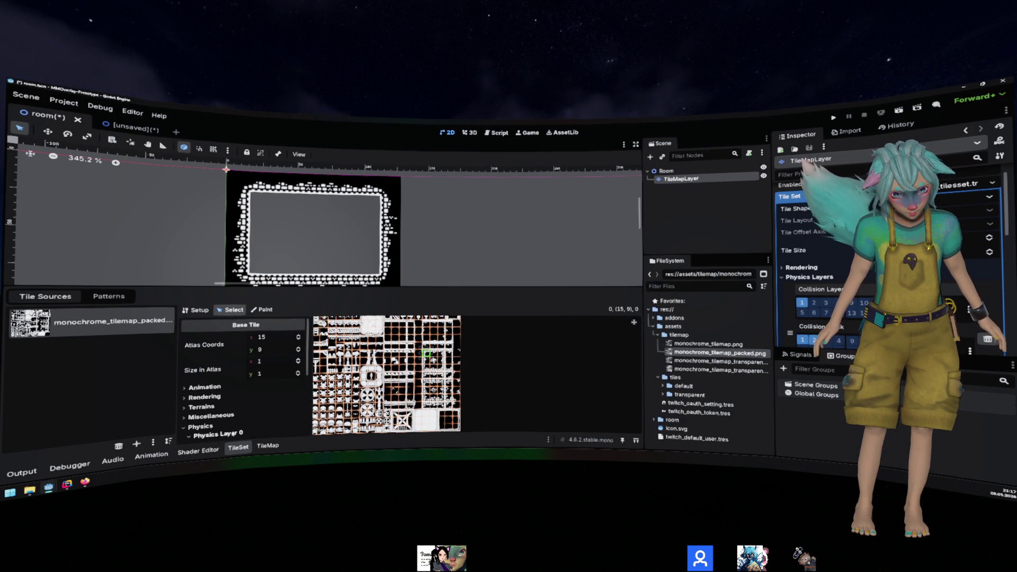
{"action": "scroll", "coordinate": [254, 409], "scroll_direction": "down", "scroll_amount": 2}
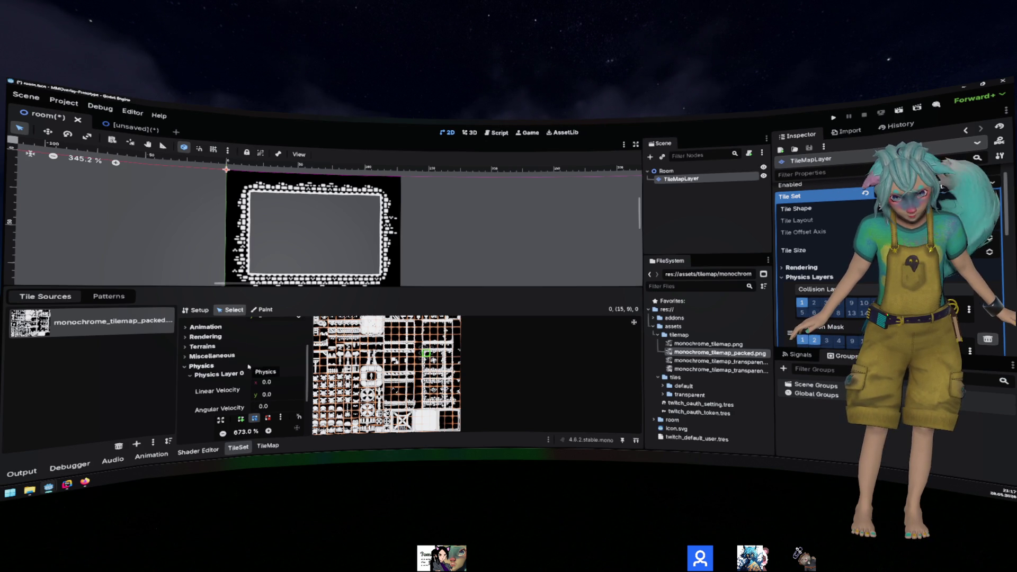
{"action": "scroll", "coordinate": [410, 364], "scroll_direction": "up", "scroll_amount": 5}
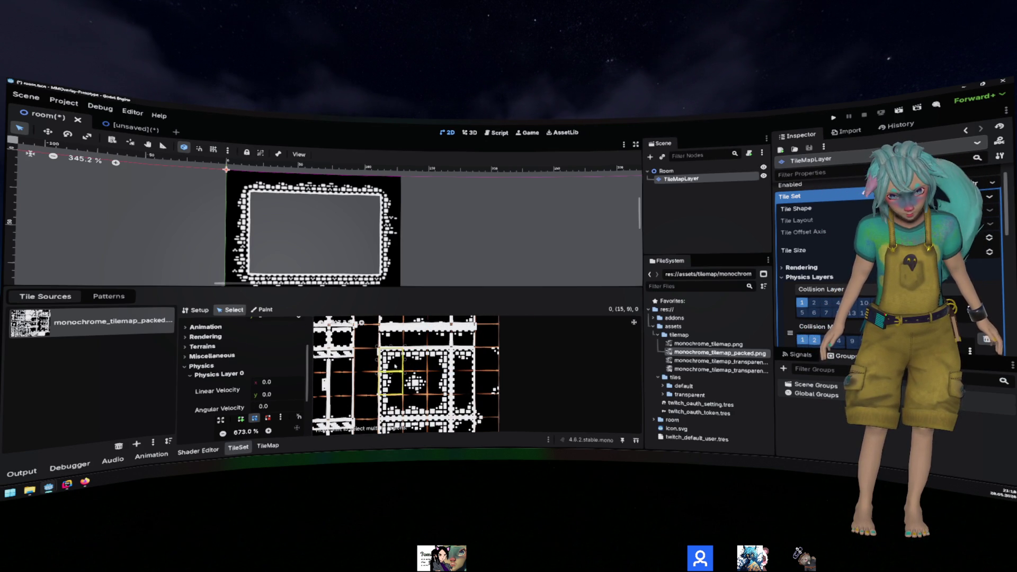
{"action": "left_click", "coordinate": [415, 360]}
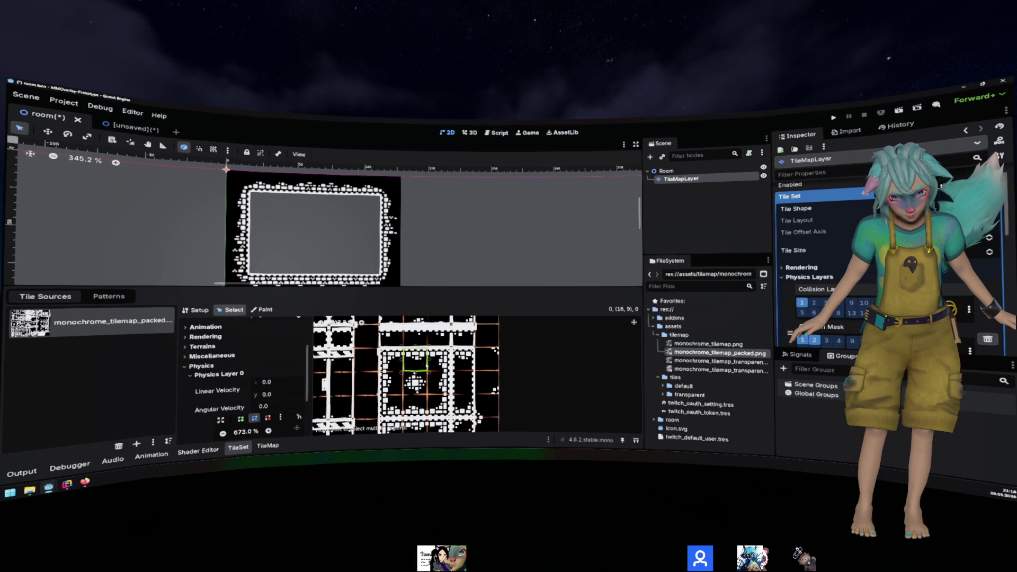
{"action": "left_click", "coordinate": [395, 363]}
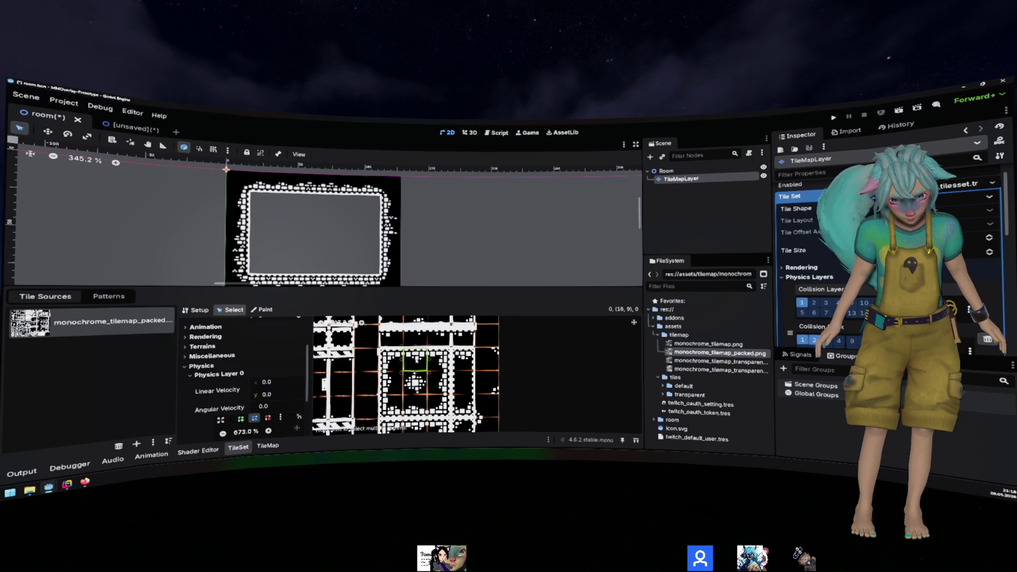
{"action": "scroll", "coordinate": [267, 367], "scroll_direction": "down", "scroll_amount": 3}
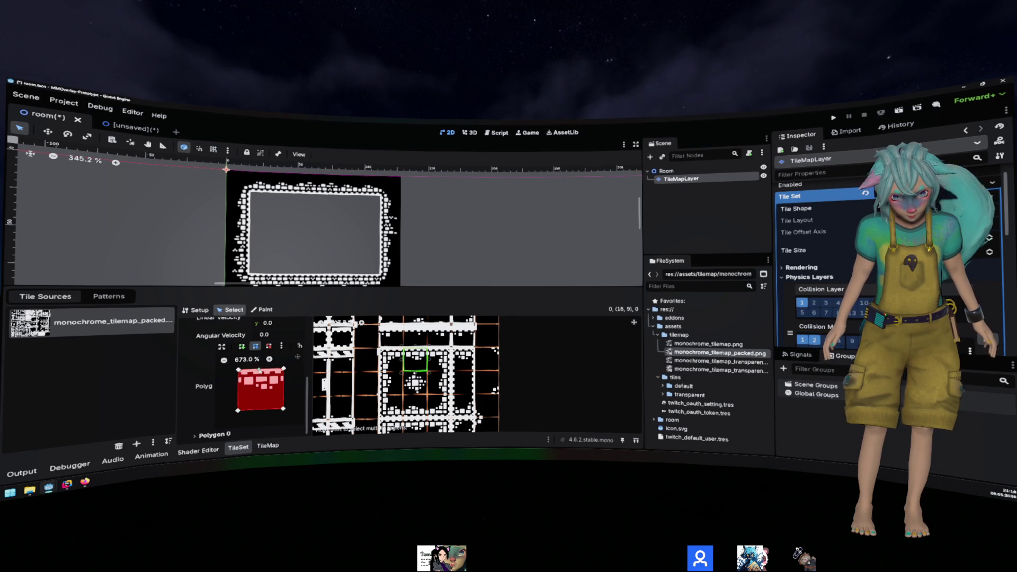
- Revert a trial diagonal cut, review Polygon 0's one-way options, and save the room scene
{"action": "left_click_drag", "start_coordinate": [283, 410], "coordinate": [284, 391]}
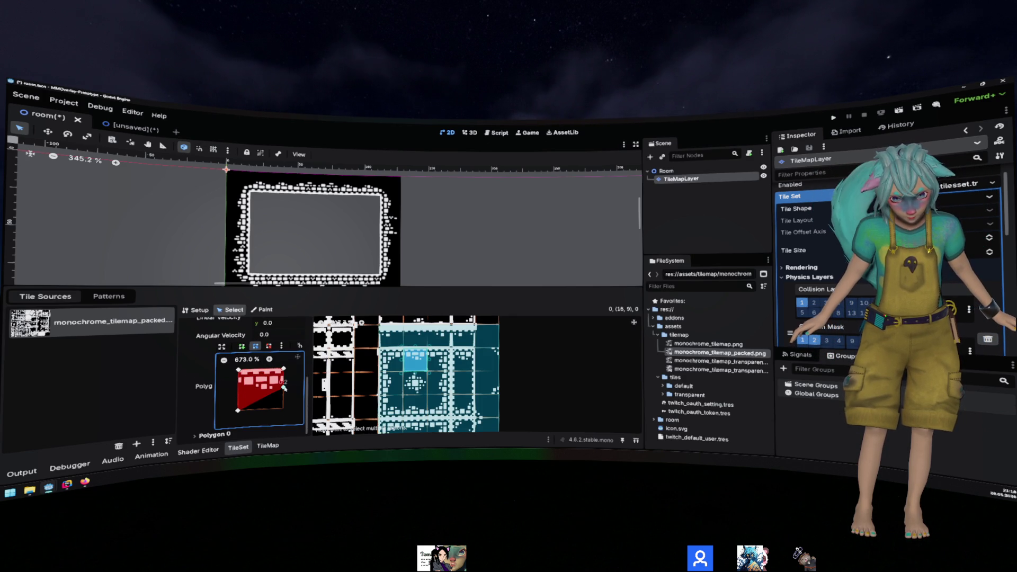
{"action": "key", "text": "ctrl+z"}
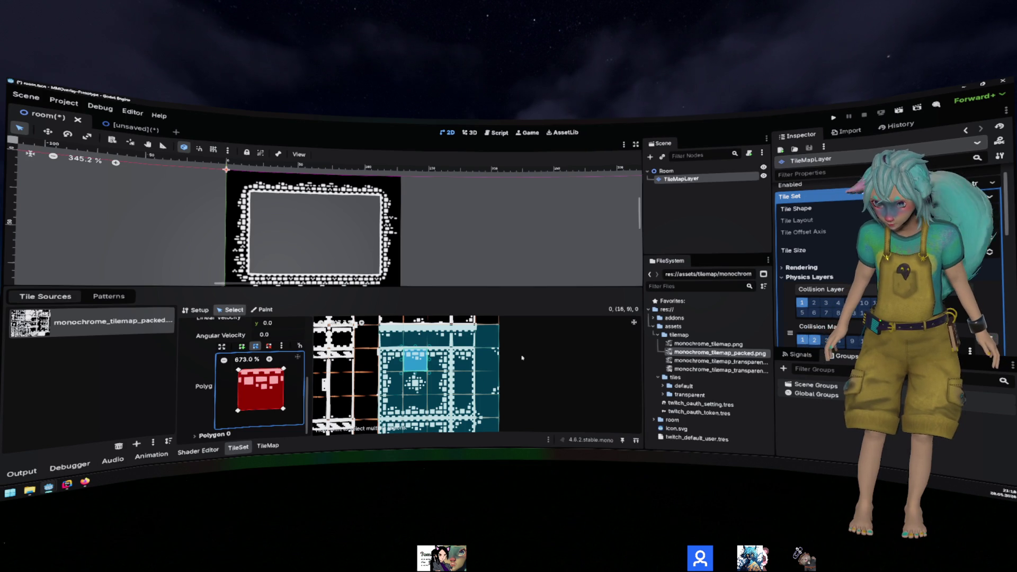
{"action": "scroll", "coordinate": [522, 358], "scroll_direction": "down", "scroll_amount": 2}
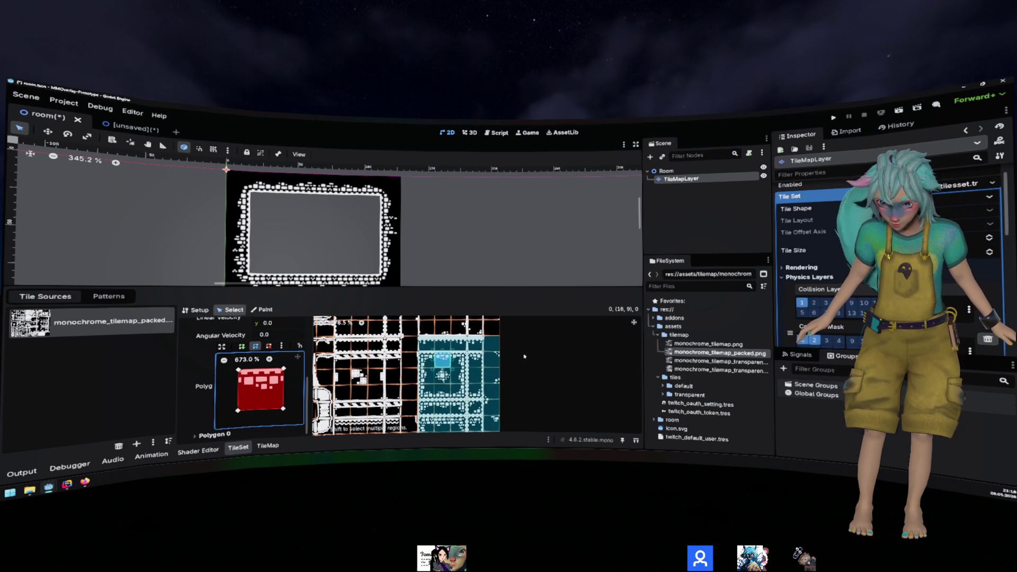
{"action": "scroll", "coordinate": [516, 389], "scroll_direction": "up", "scroll_amount": 2}
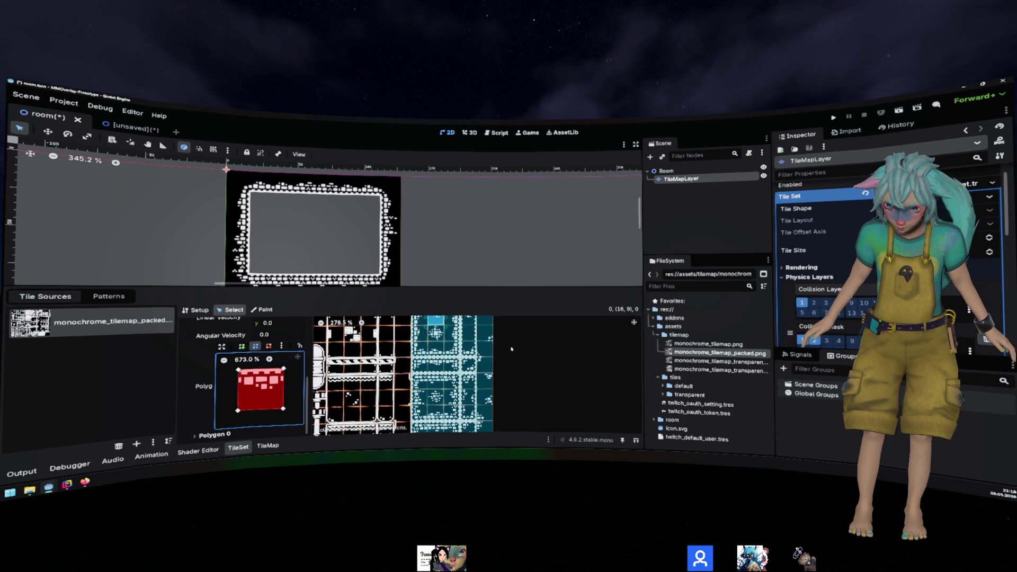
{"action": "scroll", "coordinate": [510, 341], "scroll_direction": "up", "scroll_amount": 3}
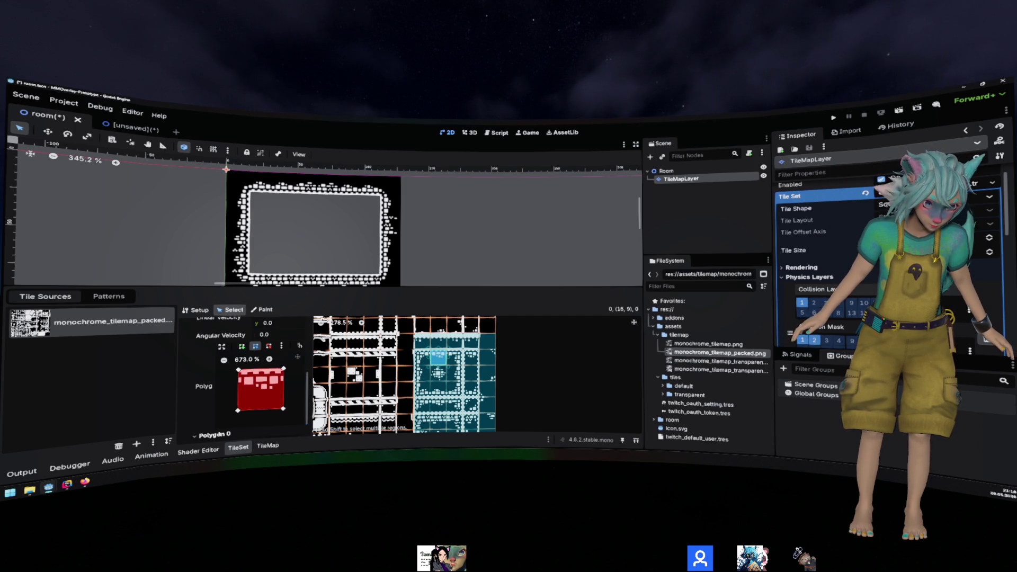
{"action": "left_click", "coordinate": [212, 434]}
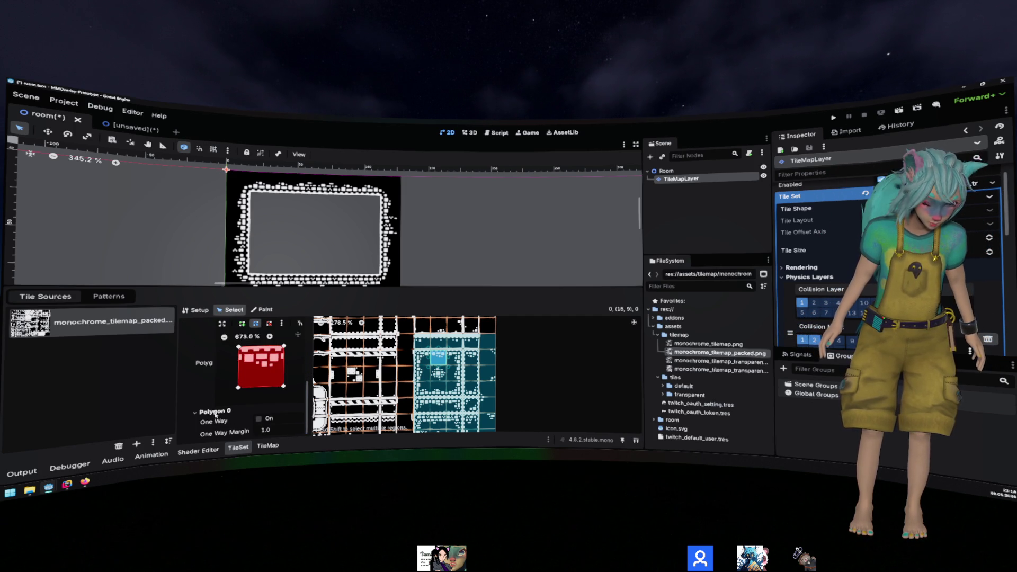
{"action": "scroll", "coordinate": [215, 403], "scroll_direction": "up", "scroll_amount": 5}
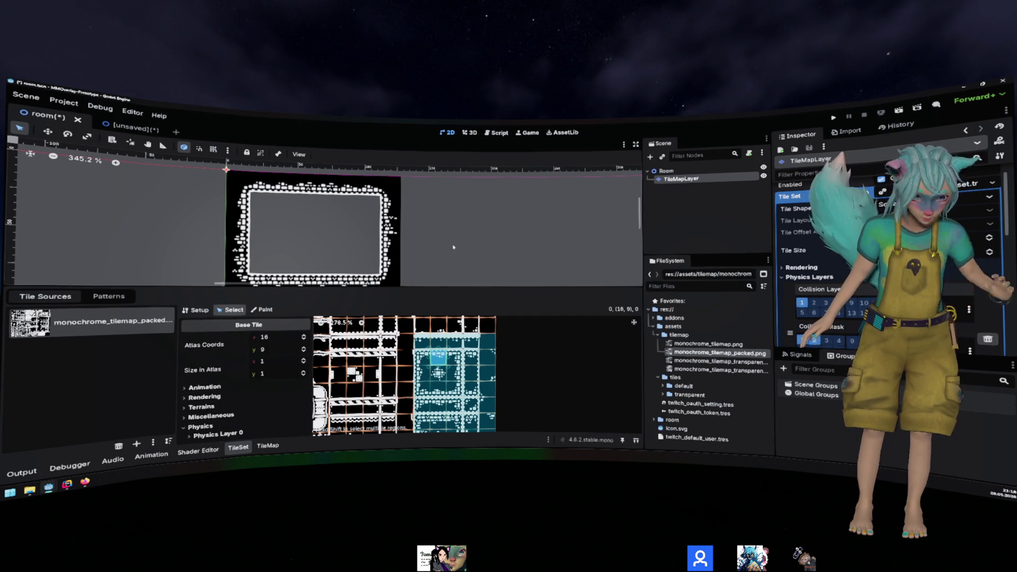
{"action": "left_click", "coordinate": [453, 247]}
{"action": "key", "text": "ctrl+s"}
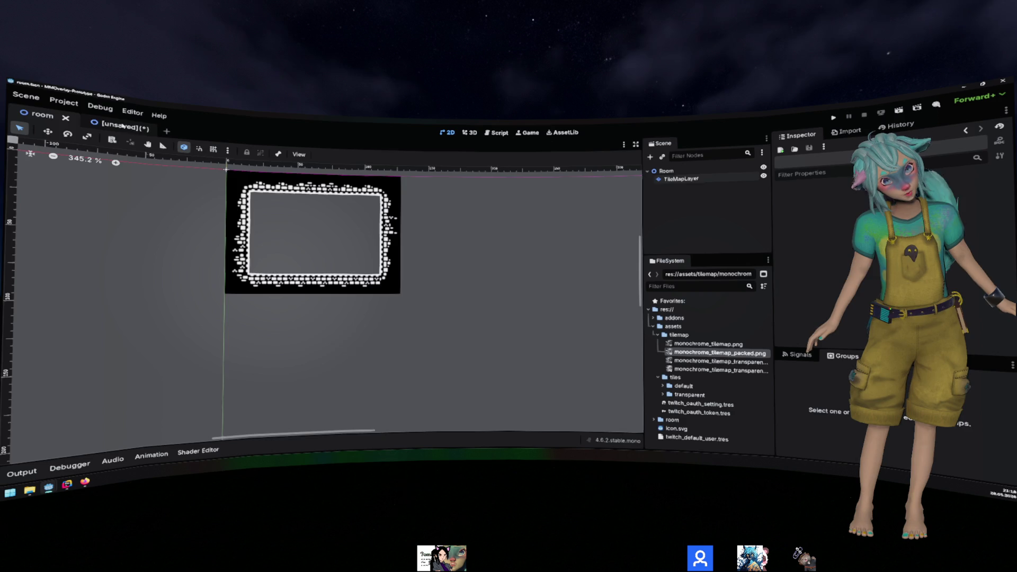
- Switch to the unsaved Player scene, select Sprite2D, and open the tiles default folder
{"action": "left_click", "coordinate": [122, 125]}
{"action": "left_click", "coordinate": [672, 179]}
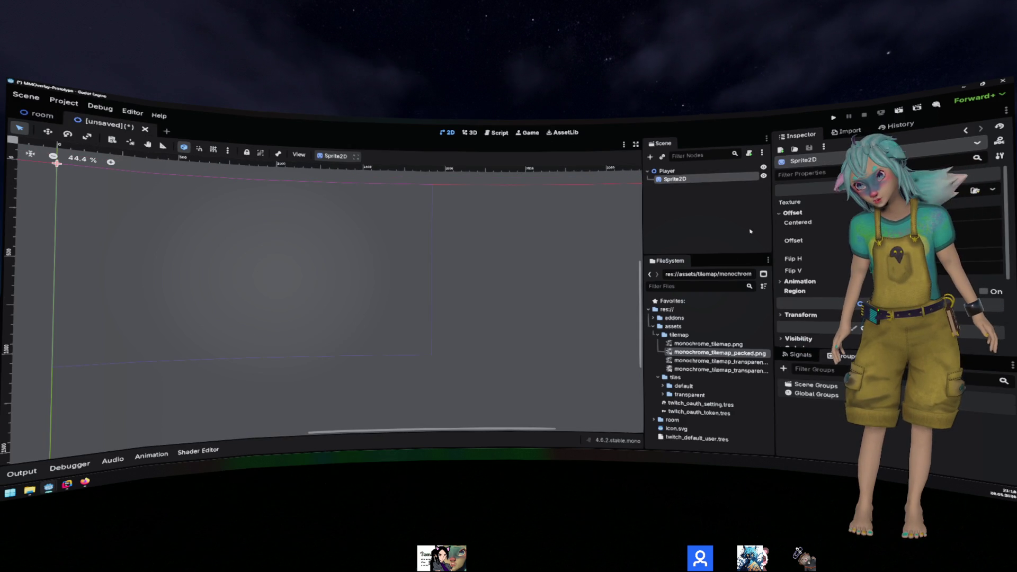
{"action": "double_click", "coordinate": [683, 386]}
{"action": "scroll", "coordinate": [689, 371], "scroll_direction": "down", "scroll_amount": 3}
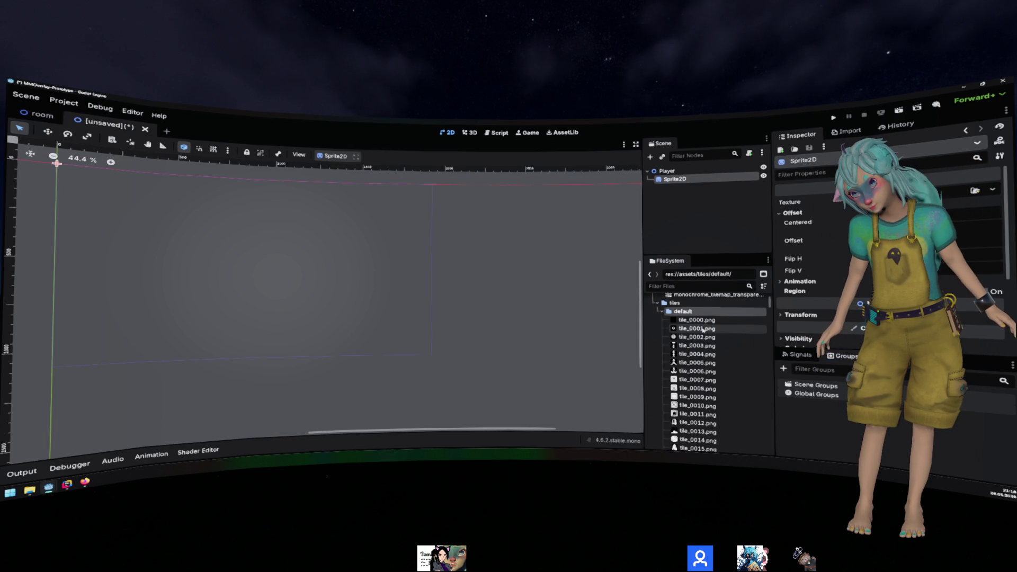
{"action": "scroll", "coordinate": [702, 329], "scroll_direction": "down", "scroll_amount": 6}
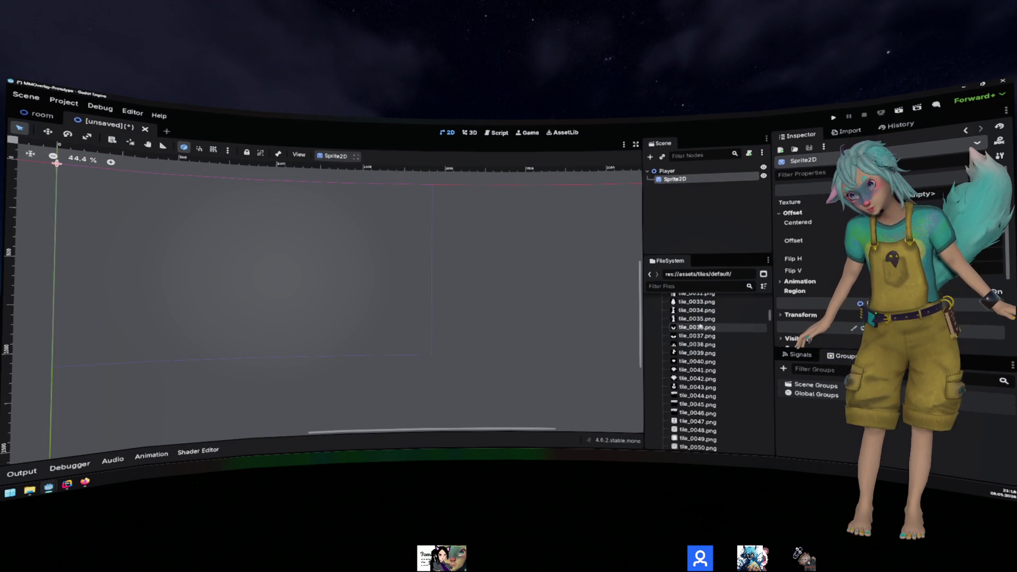
{"action": "scroll", "coordinate": [700, 326], "scroll_direction": "down", "scroll_amount": 5}
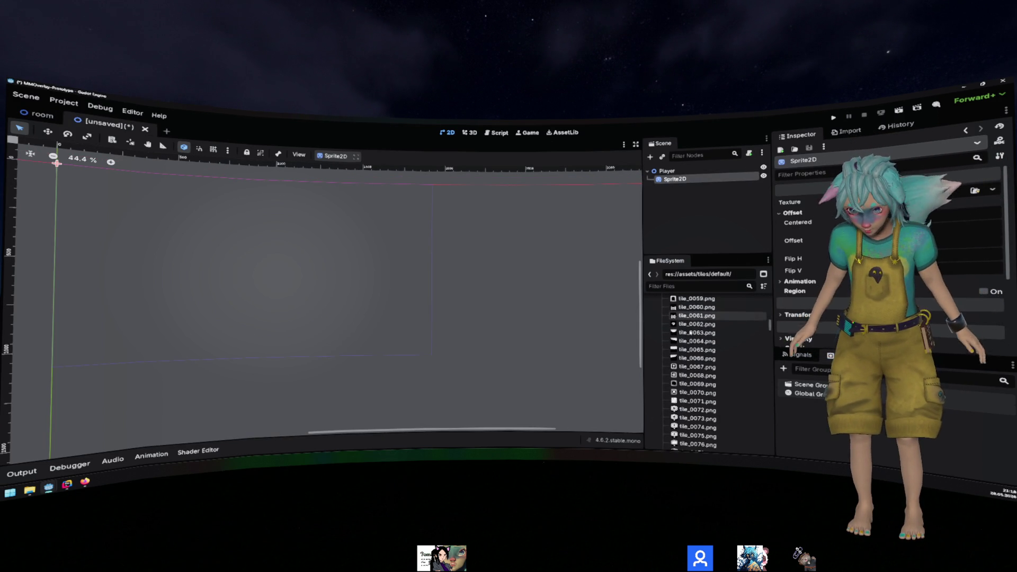
{"action": "scroll", "coordinate": [690, 333], "scroll_direction": "down", "scroll_amount": 6}
{"action": "scroll", "coordinate": [691, 336], "scroll_direction": "down", "scroll_amount": 12}
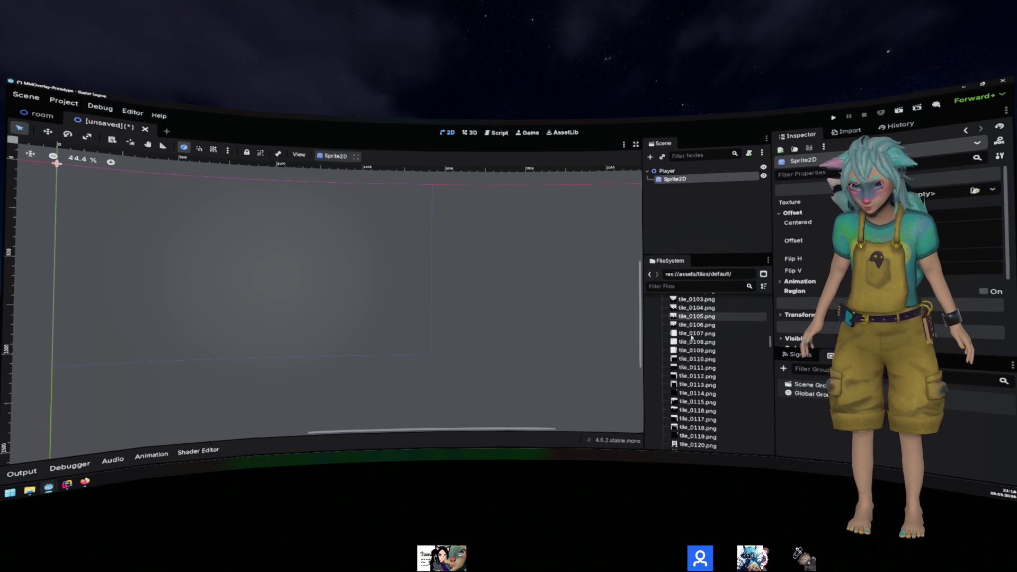
{"action": "scroll", "coordinate": [692, 340], "scroll_direction": "down", "scroll_amount": 20}
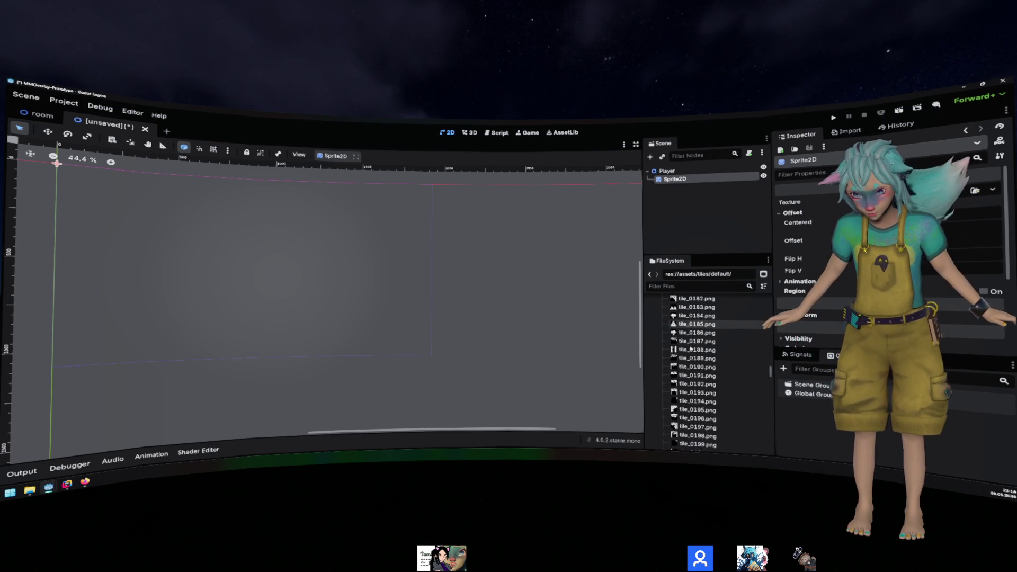
{"action": "scroll", "coordinate": [702, 365], "scroll_direction": "up", "scroll_amount": 1}
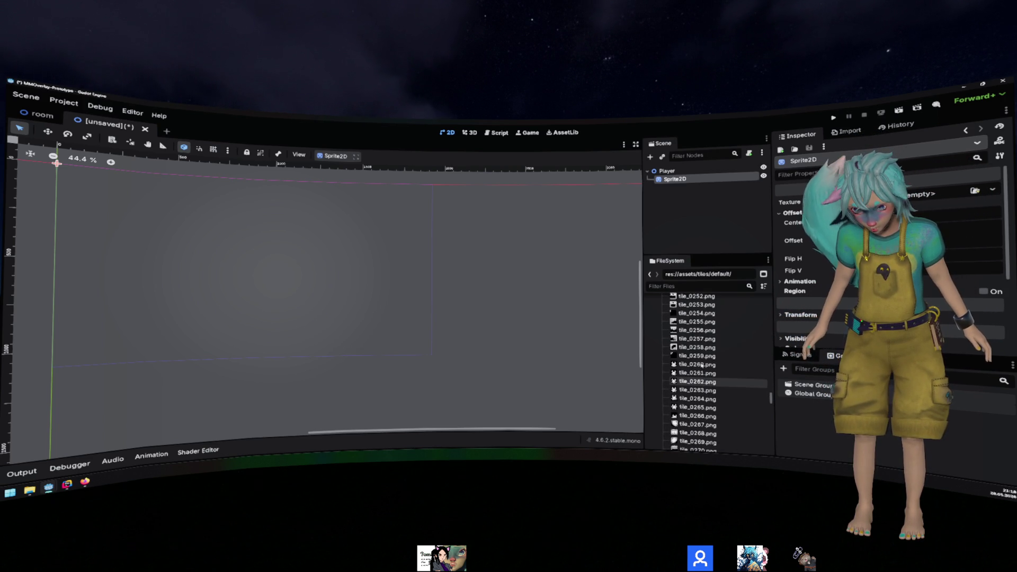
{"action": "scroll", "coordinate": [702, 365], "scroll_direction": "up", "scroll_amount": 3}
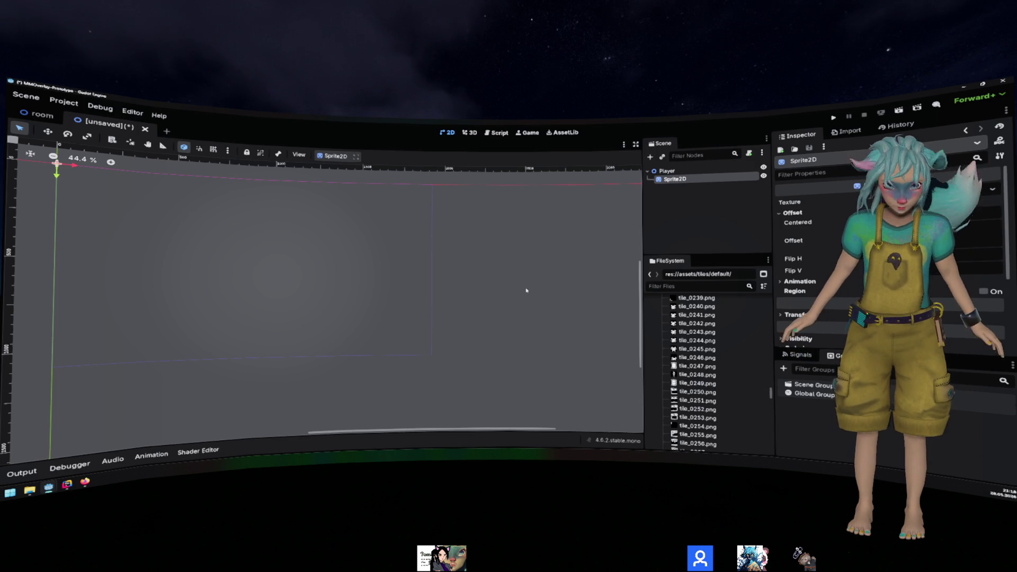
- Preview tile_0282, tile_0301, tile_0303, tile_0304 and tile_0305 against the Kenney pack preview
{"action": "key", "text": "alt+Tab"}
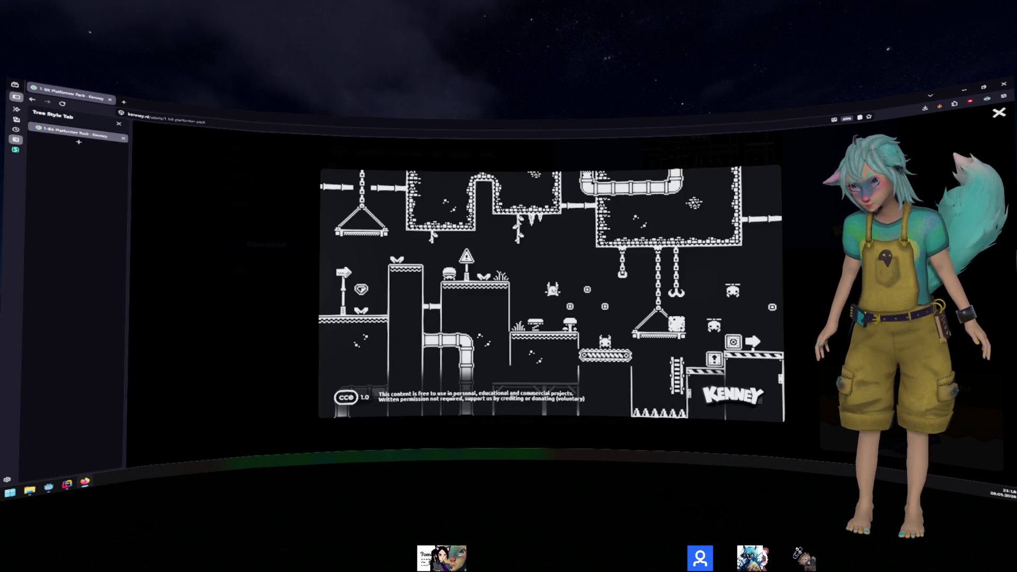
{"action": "key", "text": "alt+Tab"}
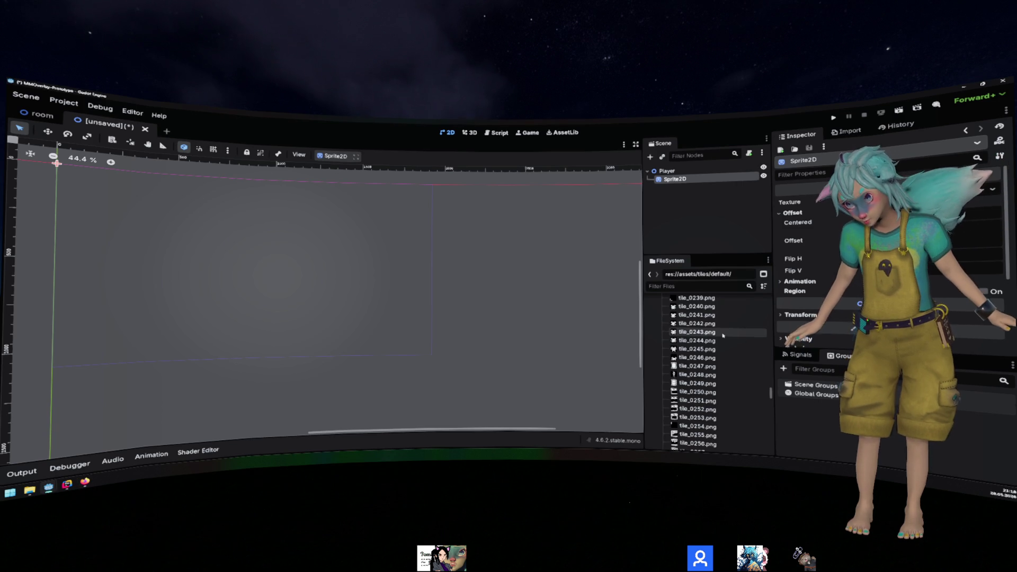
{"action": "scroll", "coordinate": [726, 337], "scroll_direction": "up", "scroll_amount": 6}
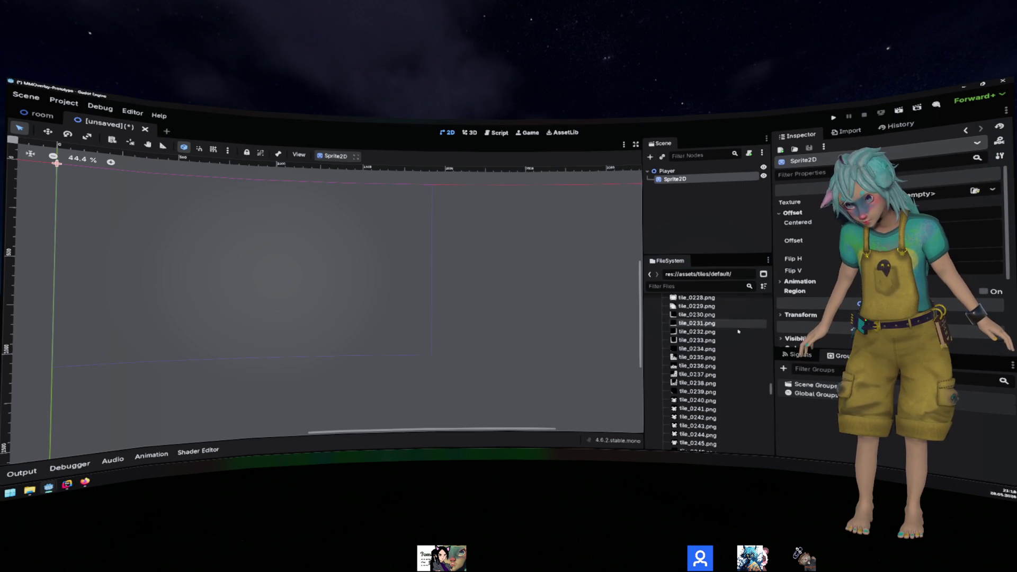
{"action": "scroll", "coordinate": [725, 339], "scroll_direction": "up", "scroll_amount": 7}
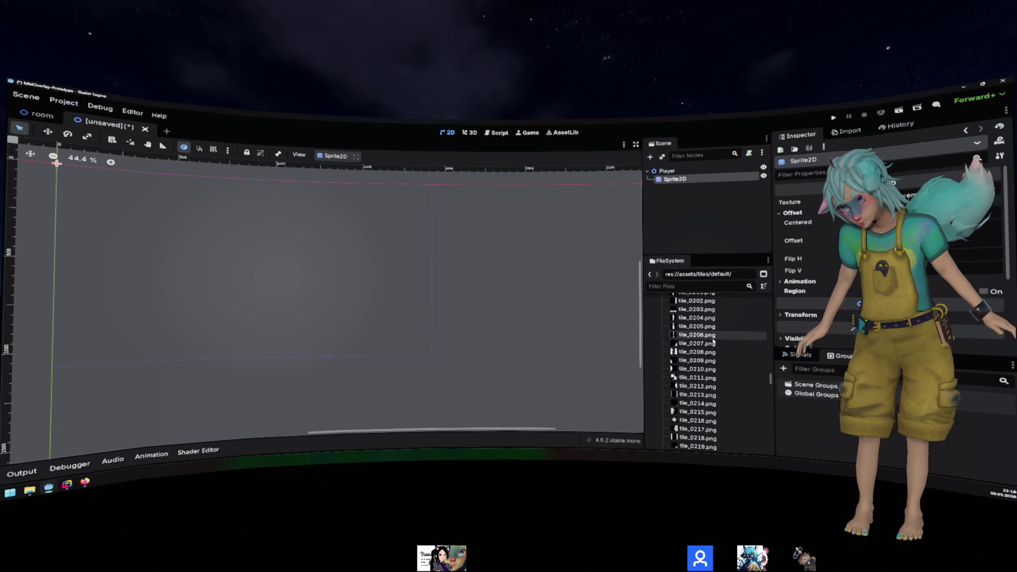
{"action": "scroll", "coordinate": [714, 343], "scroll_direction": "down", "scroll_amount": 20}
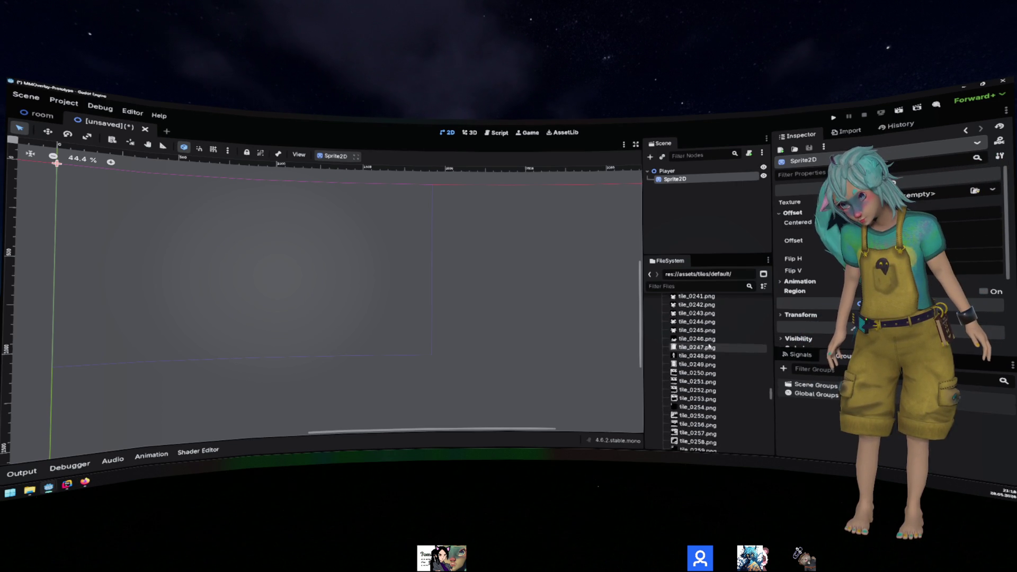
{"action": "left_click", "coordinate": [698, 374]}
{"action": "double_click", "coordinate": [698, 365]}
{"action": "scroll", "coordinate": [704, 386], "scroll_direction": "down", "scroll_amount": 4}
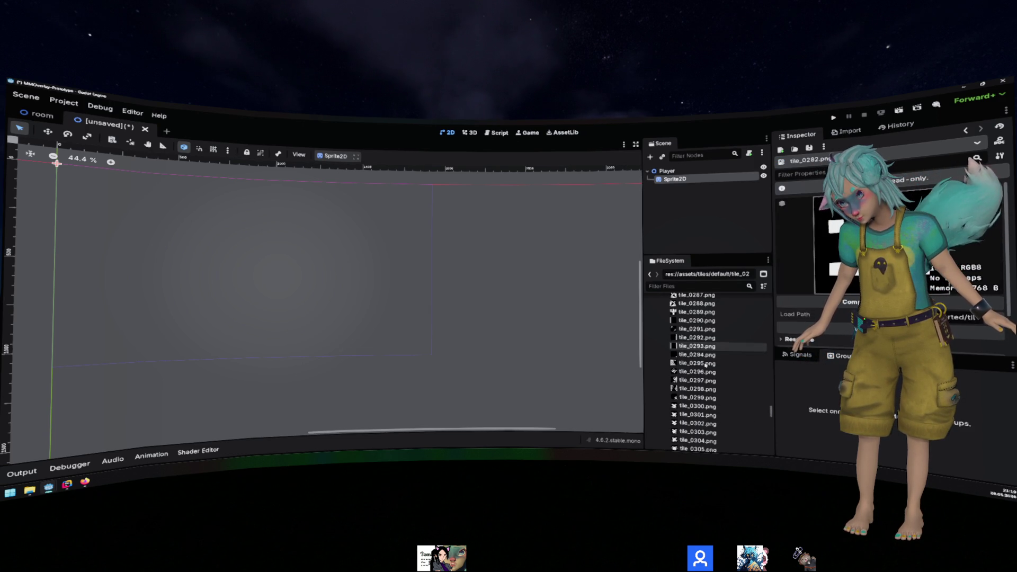
{"action": "left_click", "coordinate": [703, 407]}
{"action": "double_click", "coordinate": [704, 415]}
{"action": "scroll", "coordinate": [710, 402], "scroll_direction": "down", "scroll_amount": 2}
{"action": "left_click", "coordinate": [714, 386]}
{"action": "double_click", "coordinate": [714, 394]}
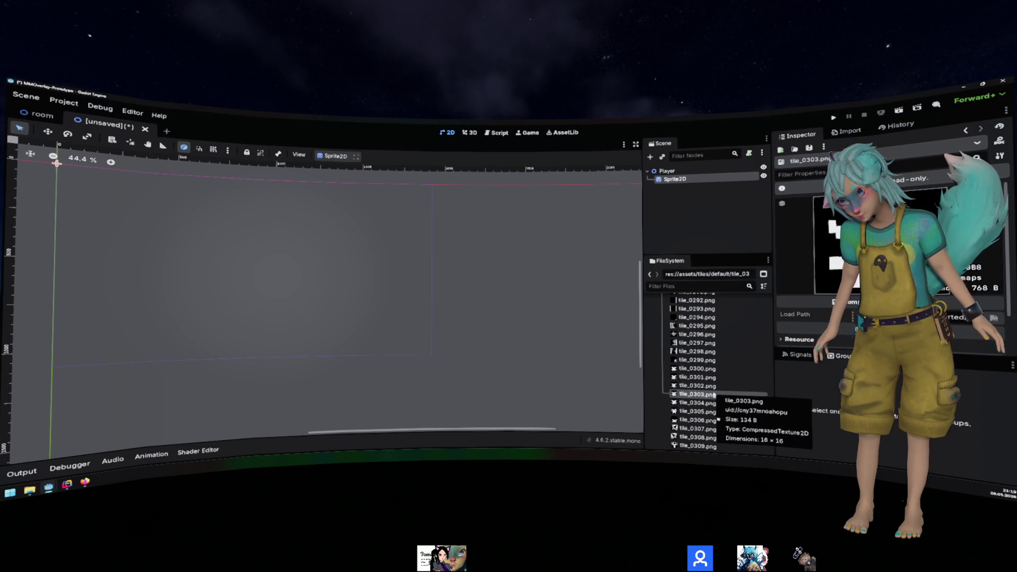
{"action": "scroll", "coordinate": [714, 394], "scroll_direction": "down", "scroll_amount": 2}
{"action": "left_click", "coordinate": [714, 384]}
{"action": "left_click", "coordinate": [713, 393]}
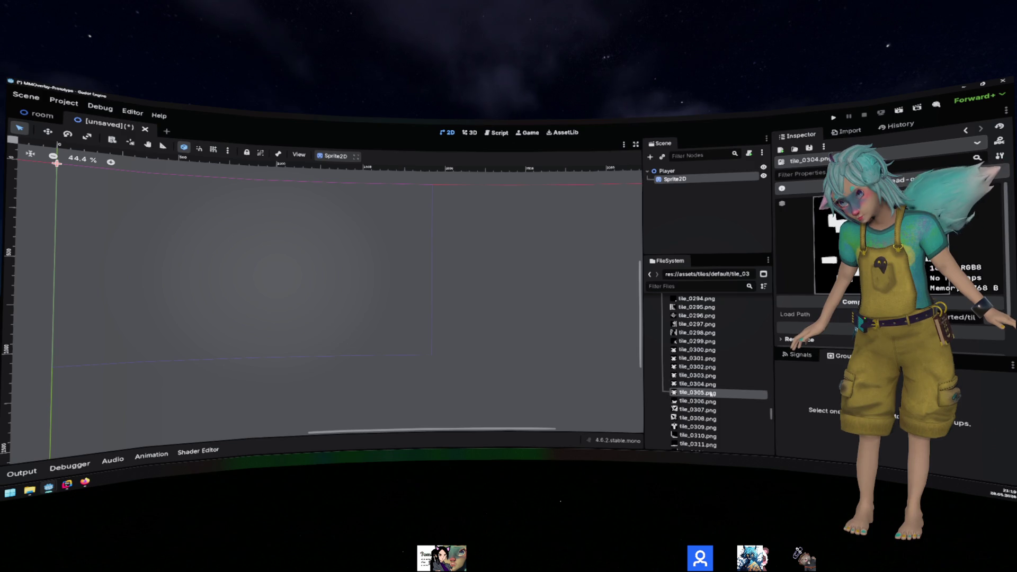
{"action": "key", "text": "alt+Tab"}
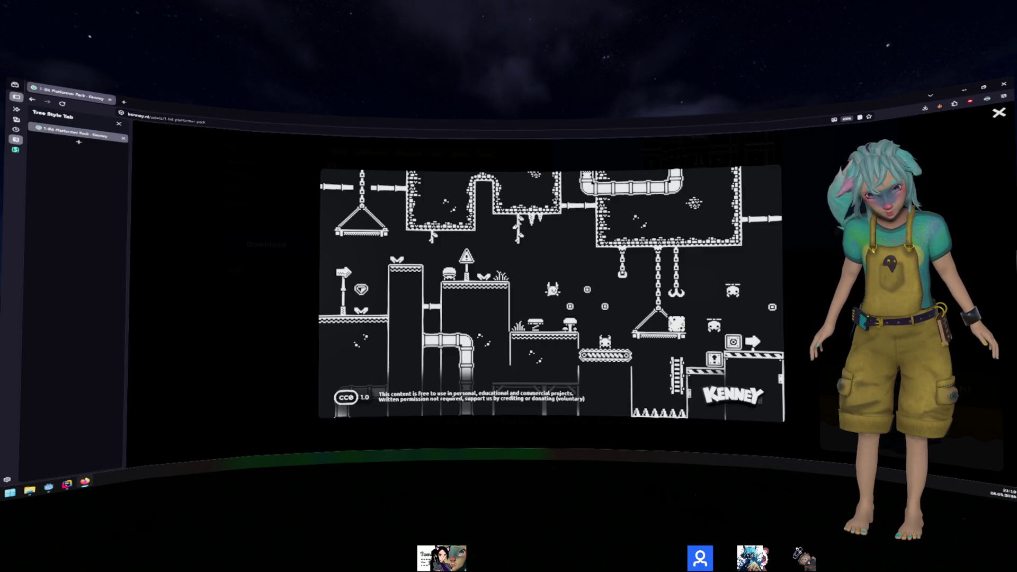
{"action": "key", "text": "alt+Tab"}
- Preview tile_0284, tile_0282, tile_0260, tile_0263 and tile_0264, then reselect the Sprite2D node
{"action": "scroll", "coordinate": [711, 389], "scroll_direction": "down", "scroll_amount": 5}
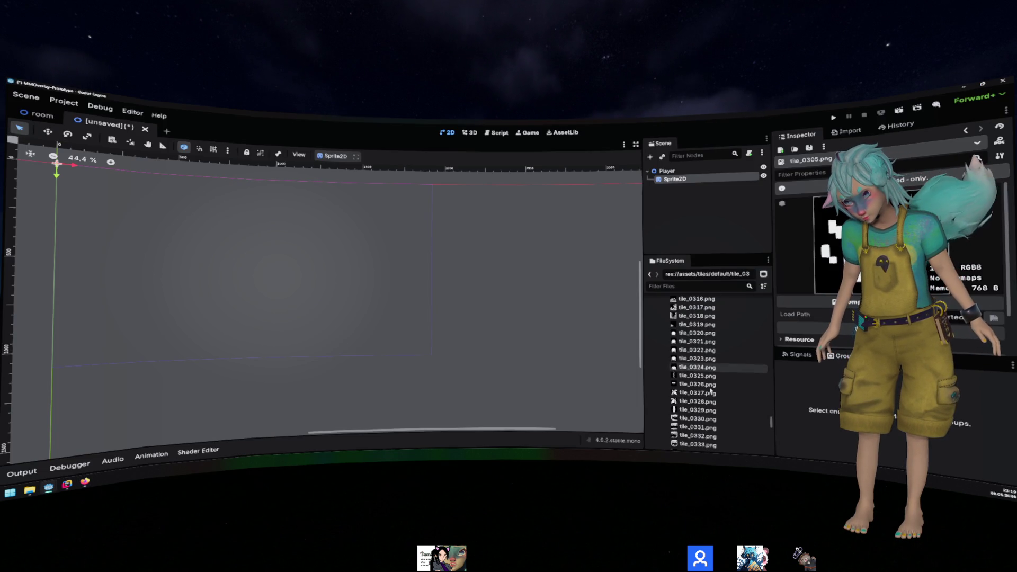
{"action": "scroll", "coordinate": [711, 388], "scroll_direction": "down", "scroll_amount": 10}
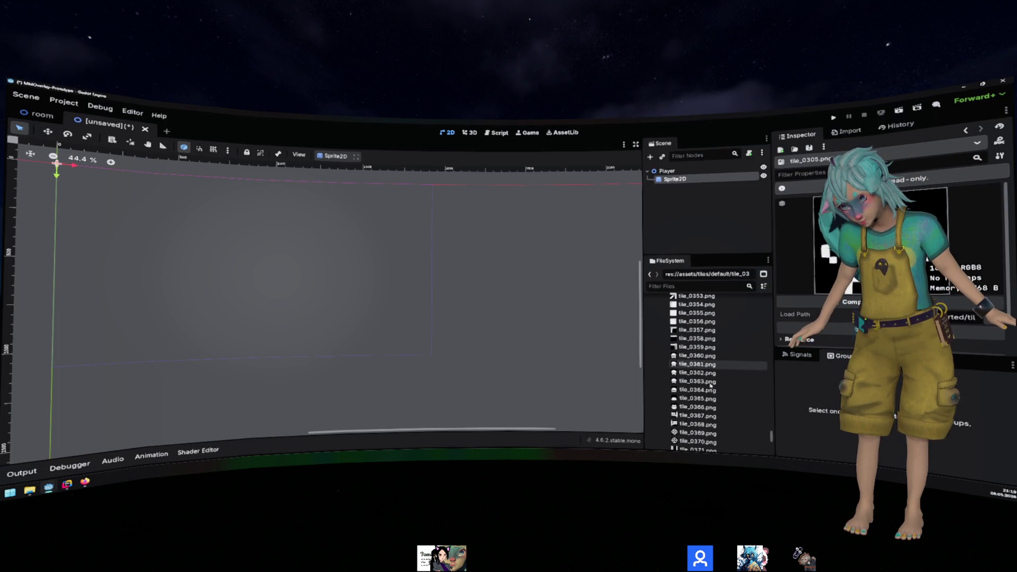
{"action": "scroll", "coordinate": [711, 387], "scroll_direction": "down", "scroll_amount": 6}
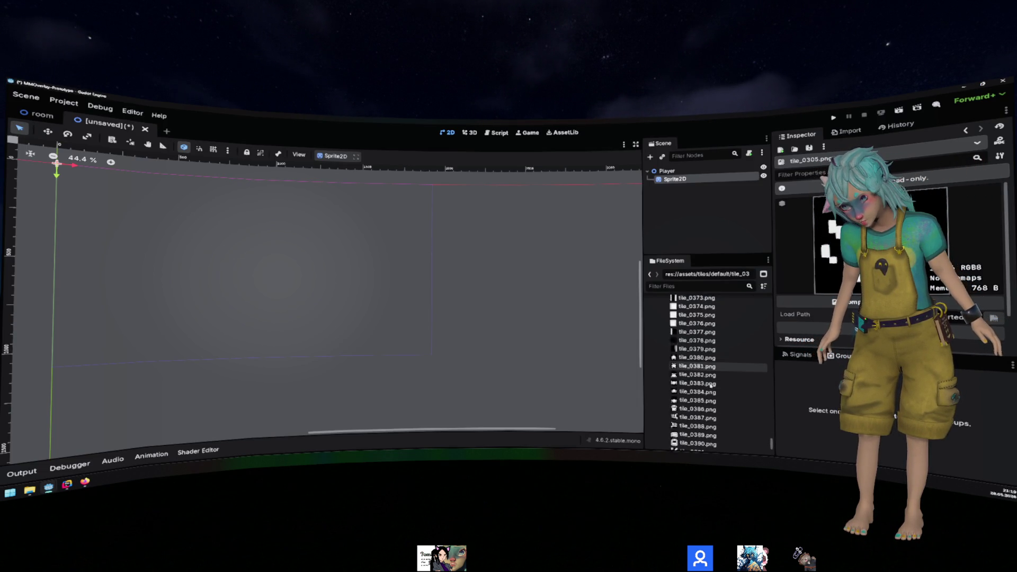
{"action": "scroll", "coordinate": [711, 387], "scroll_direction": "up", "scroll_amount": 20}
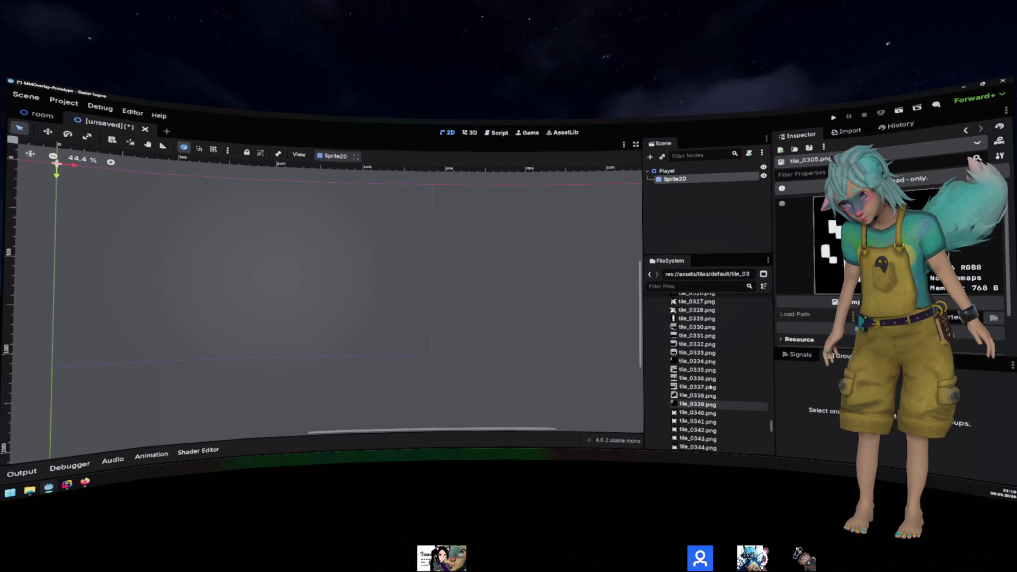
{"action": "scroll", "coordinate": [699, 339], "scroll_direction": "up", "scroll_amount": 3}
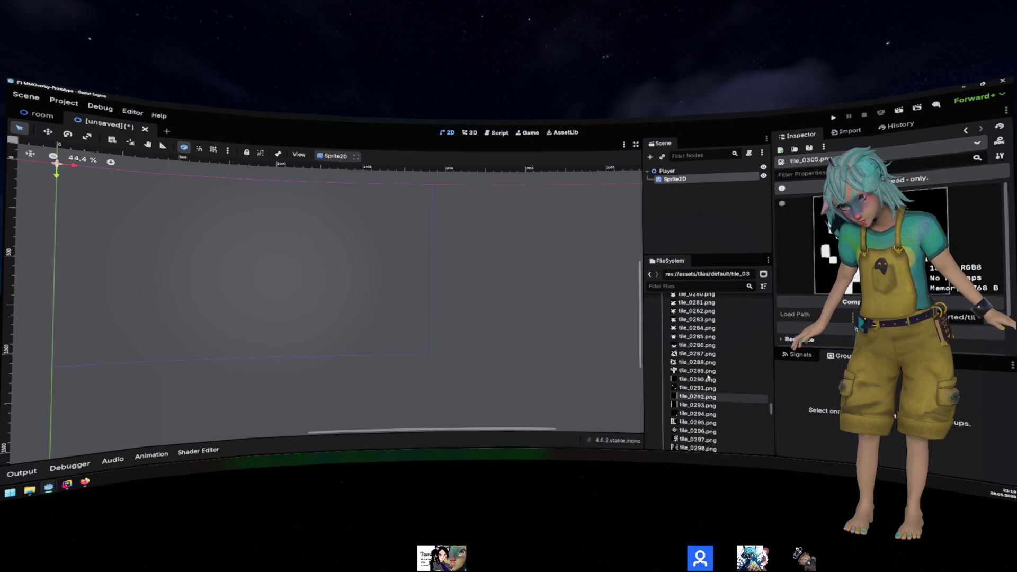
{"action": "left_click", "coordinate": [697, 328]}
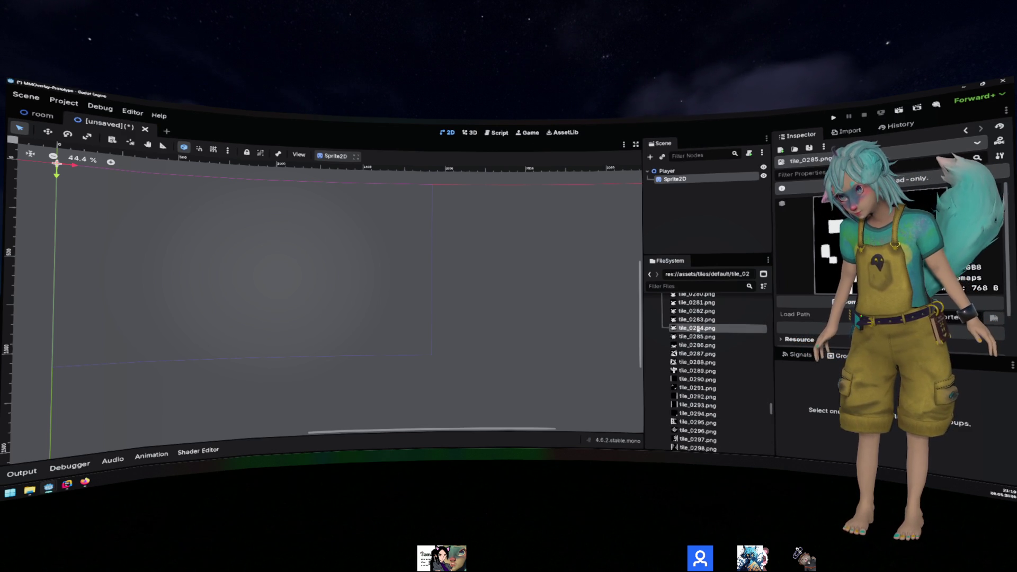
{"action": "key", "text": "alt+Tab"}
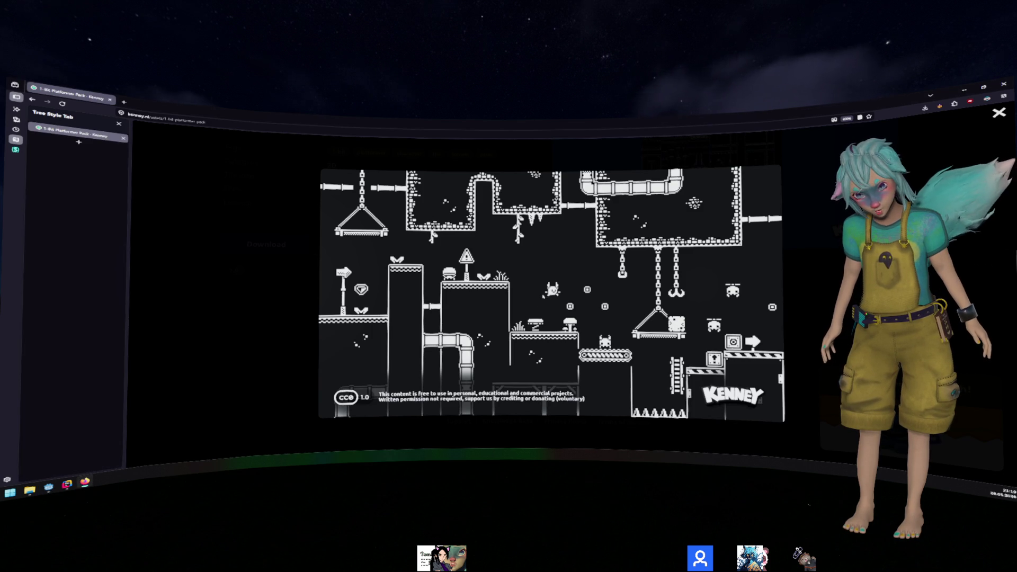
{"action": "key", "text": "alt+Tab"}
{"action": "scroll", "coordinate": [704, 317], "scroll_direction": "up", "scroll_amount": 1}
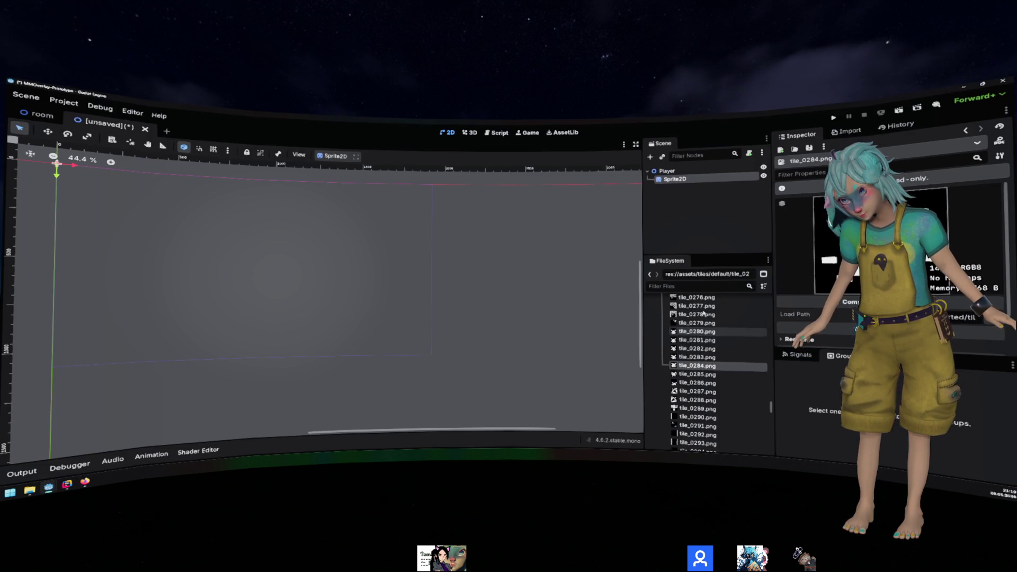
{"action": "left_click", "coordinate": [697, 349]}
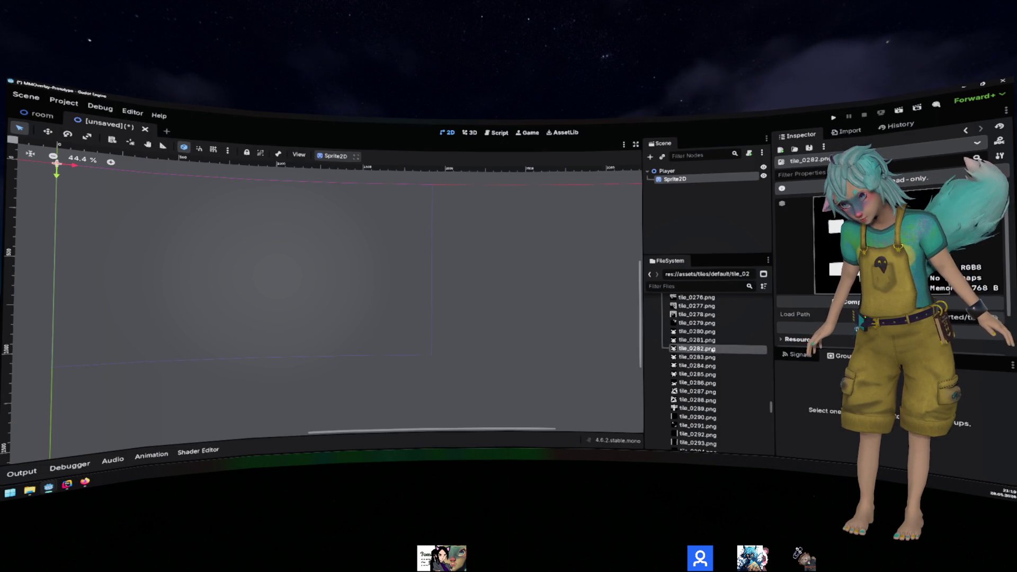
{"action": "scroll", "coordinate": [712, 350], "scroll_direction": "up", "scroll_amount": 3}
{"action": "scroll", "coordinate": [712, 350], "scroll_direction": "up", "scroll_amount": 1}
{"action": "scroll", "coordinate": [709, 345], "scroll_direction": "up", "scroll_amount": 1}
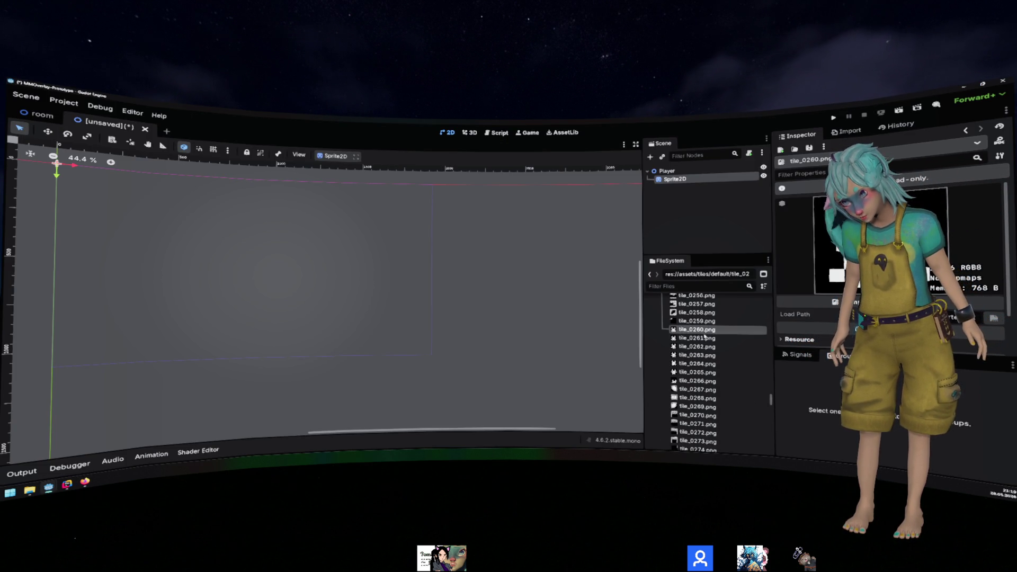
{"action": "left_click", "coordinate": [706, 338]}
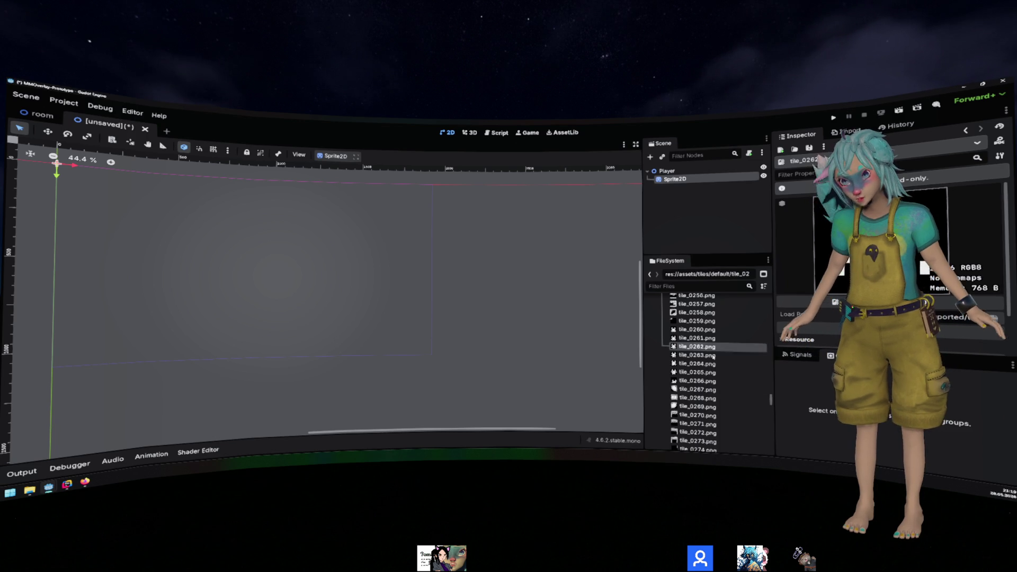
{"action": "left_click", "coordinate": [713, 355]}
{"action": "left_click", "coordinate": [699, 364]}
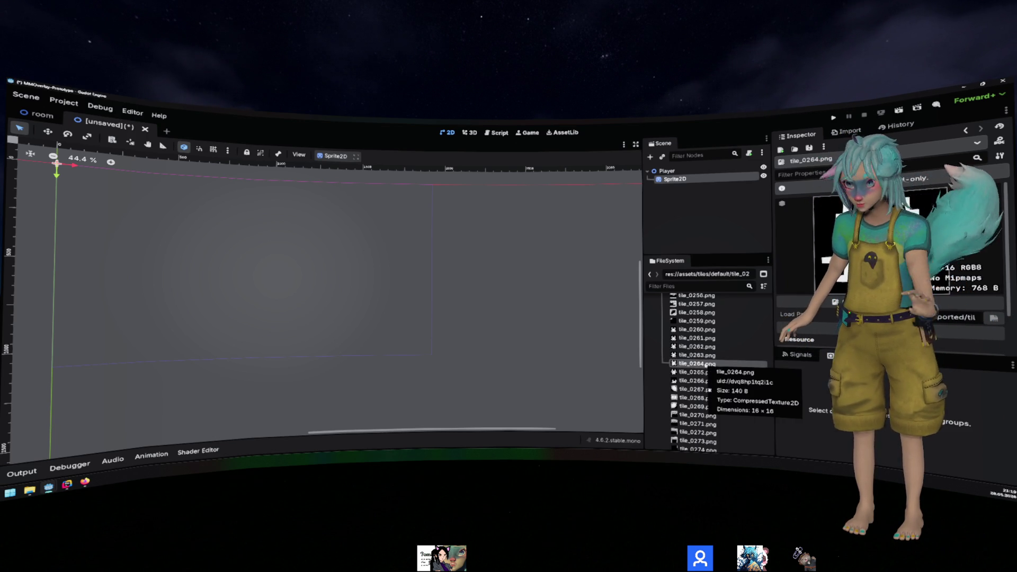
{"action": "left_click", "coordinate": [702, 373]}
{"action": "left_click", "coordinate": [678, 180]}
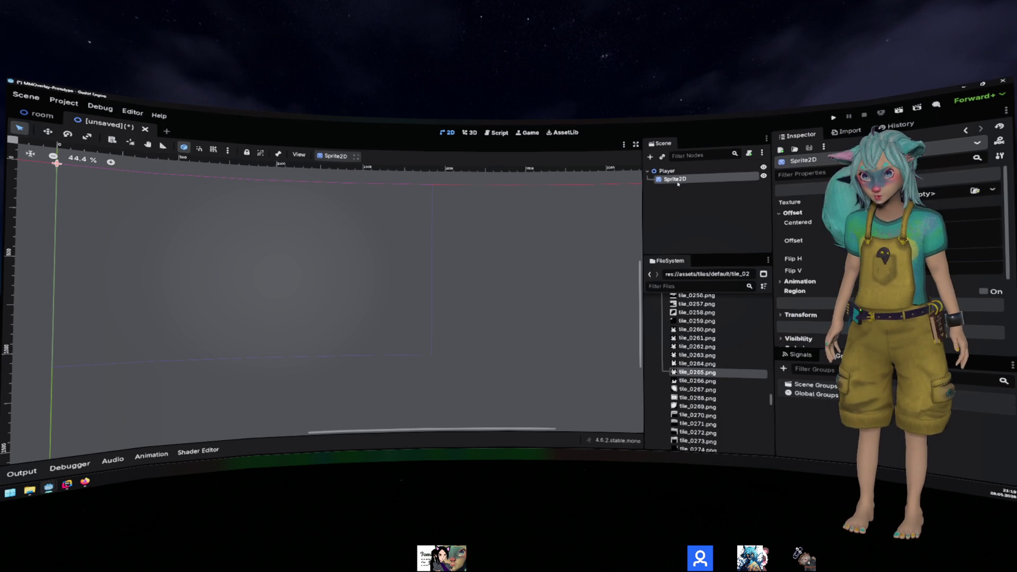
- Change Sprite2D's type to AnimatedSprite2D and give it a new SpriteFrames resource to edit
{"action": "right_click", "coordinate": [670, 179]}
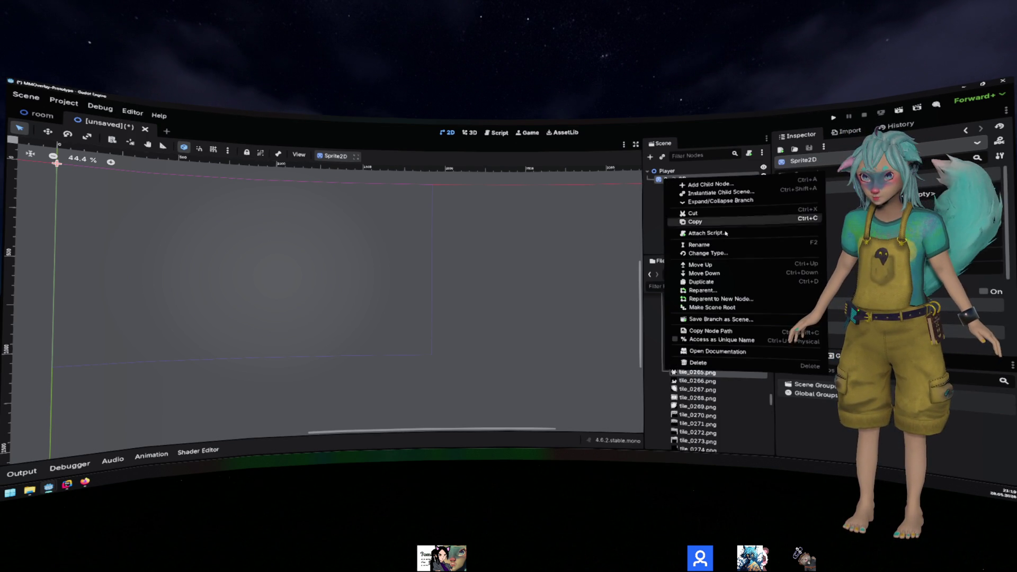
{"action": "left_click", "coordinate": [721, 253]}
{"action": "type", "text": "animated"}
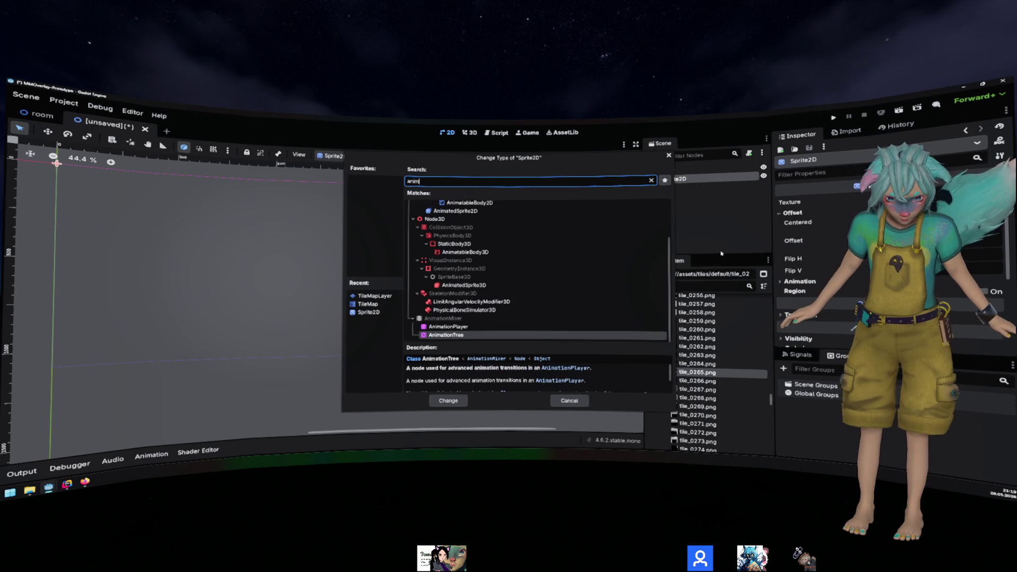
{"action": "key", "text": "Return"}
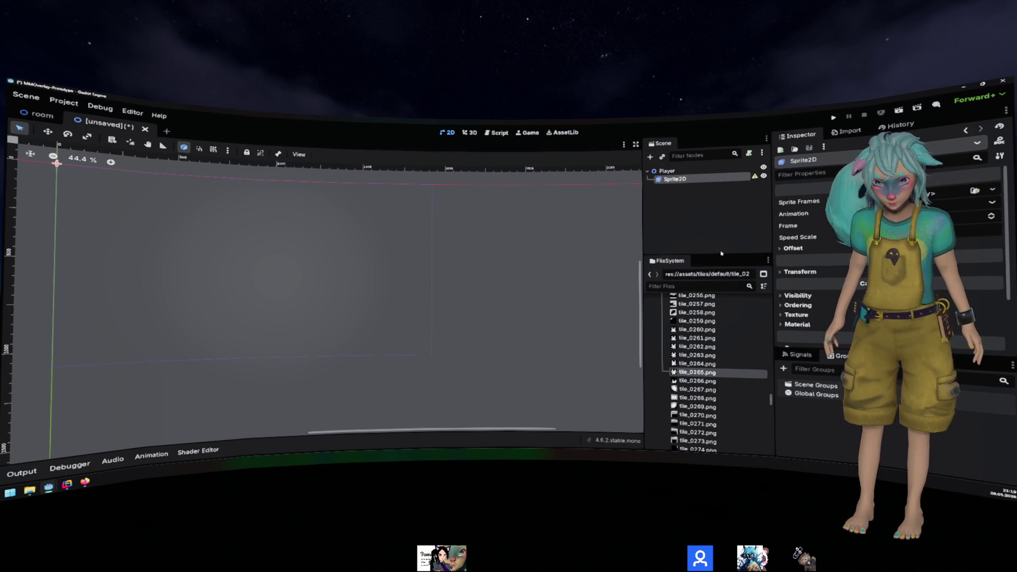
{"action": "left_click", "coordinate": [943, 202]}
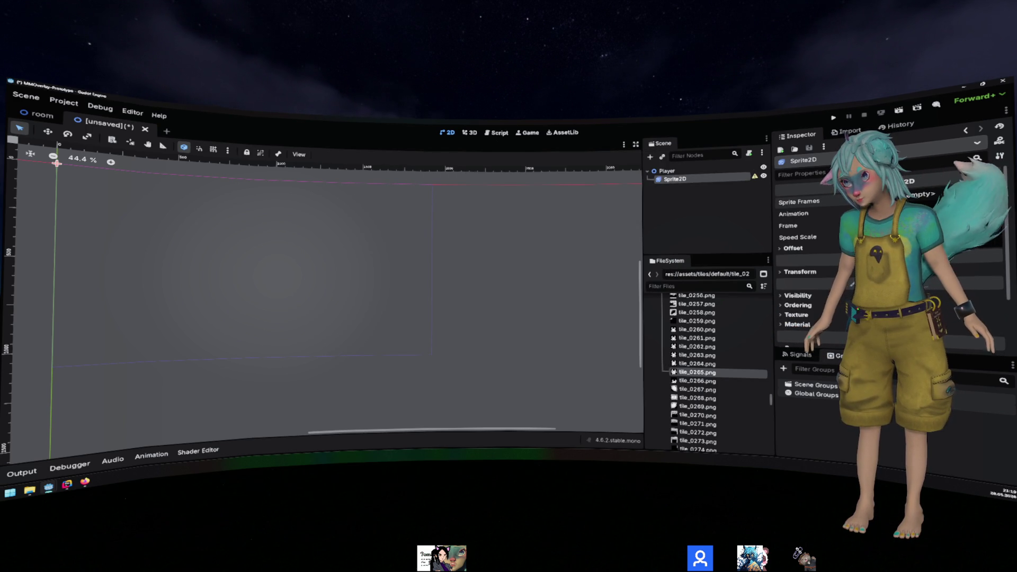
{"action": "left_click", "coordinate": [943, 215]}
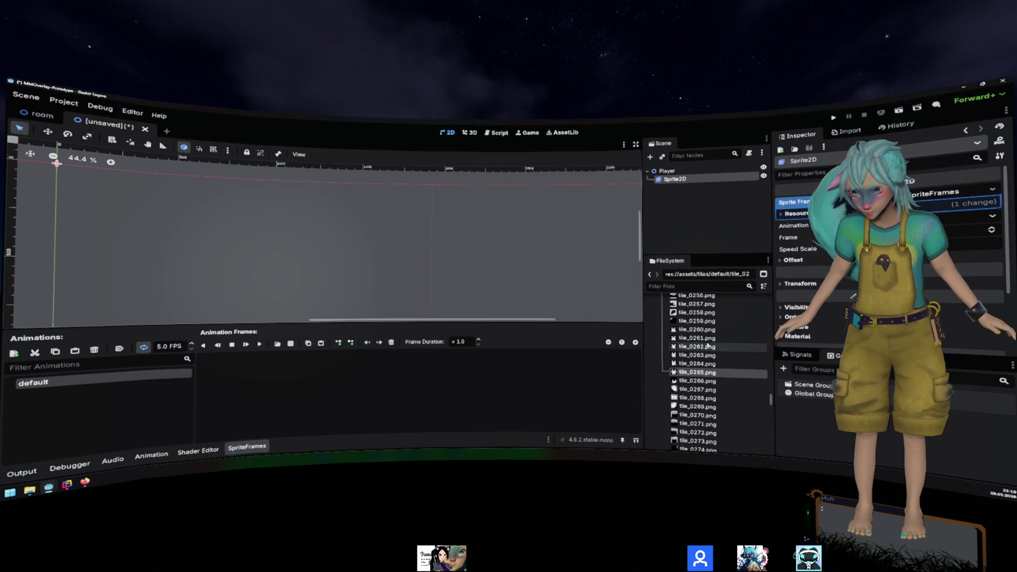
- Preview tile_0260 through tile_0265 one by one in the Inspector
{"action": "left_click", "coordinate": [705, 330]}
{"action": "left_click", "coordinate": [706, 339]}
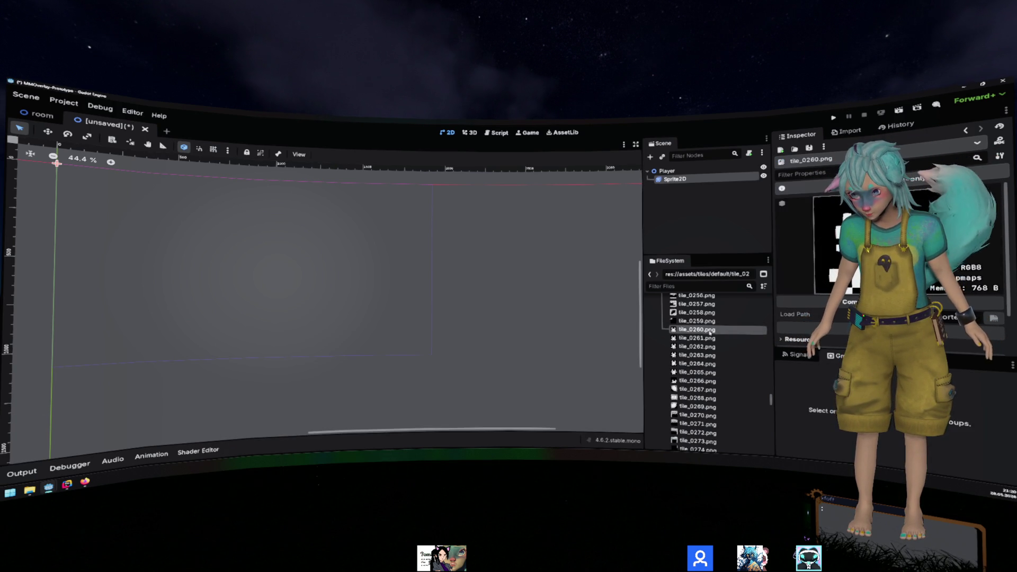
{"action": "left_click", "coordinate": [708, 347]}
{"action": "left_click", "coordinate": [707, 355]}
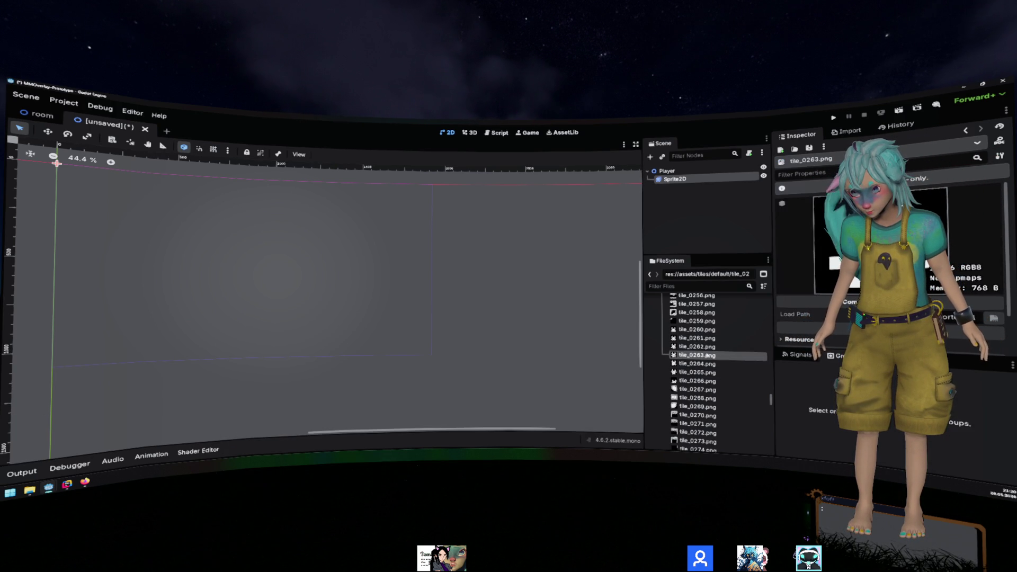
{"action": "left_click", "coordinate": [707, 364]}
{"action": "left_click", "coordinate": [707, 372]}
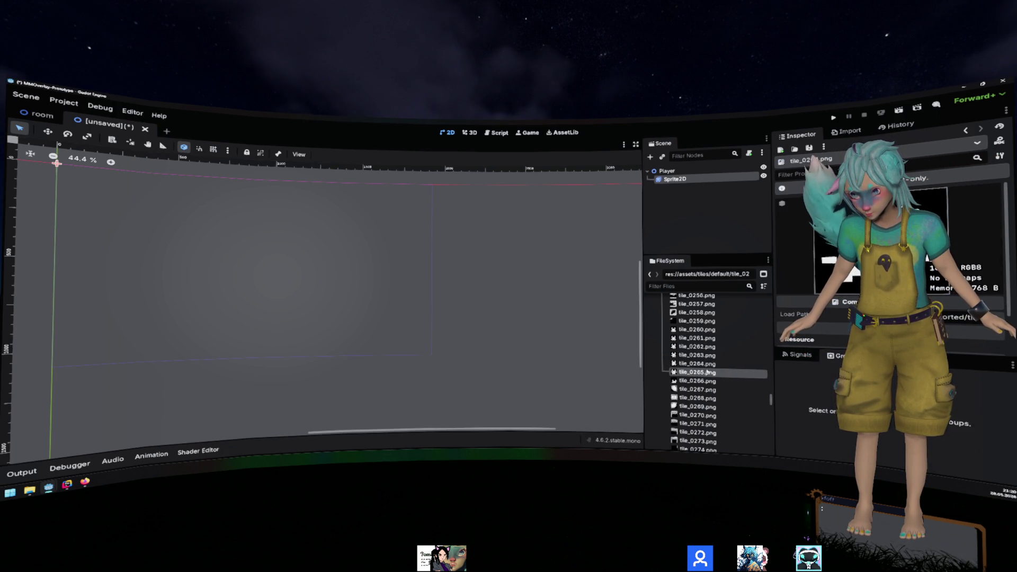
{"action": "left_click", "coordinate": [700, 330]}
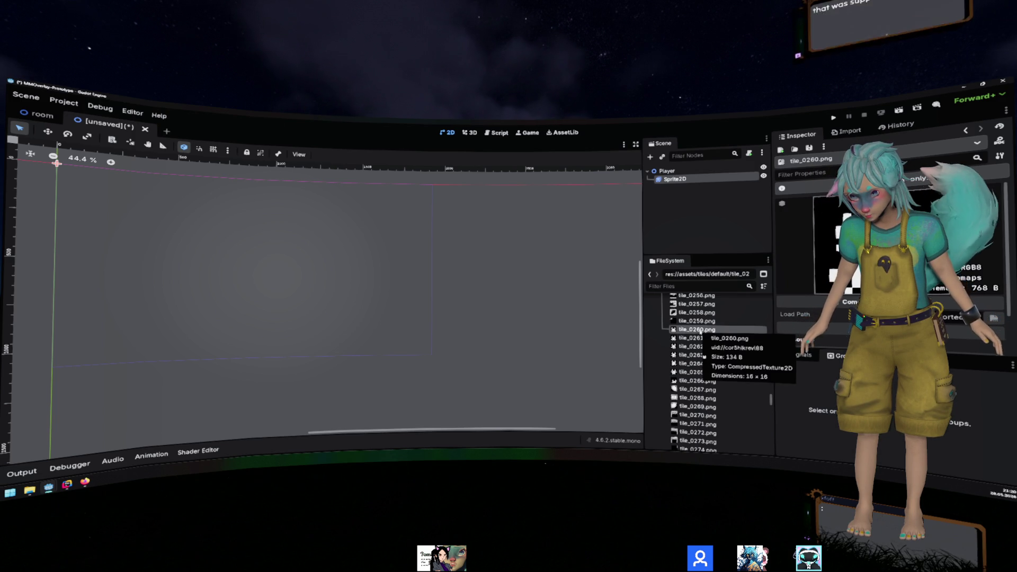
{"action": "scroll", "coordinate": [704, 336], "scroll_direction": "up", "scroll_amount": 3}
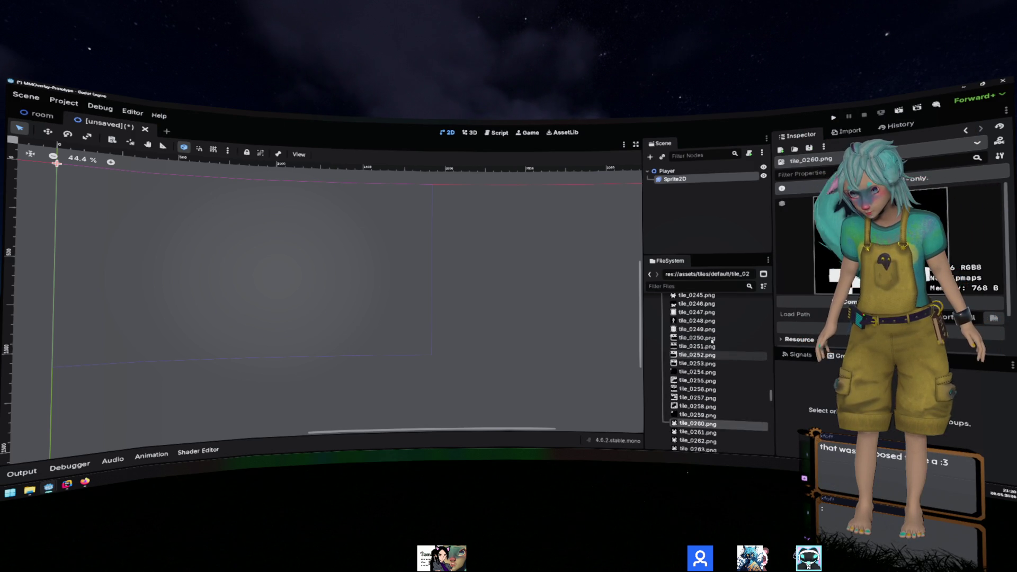
- Step back down from tile_0265 to tile_0260, then compare tile_0260 against tile_0261
{"action": "left_click", "coordinate": [698, 376]}
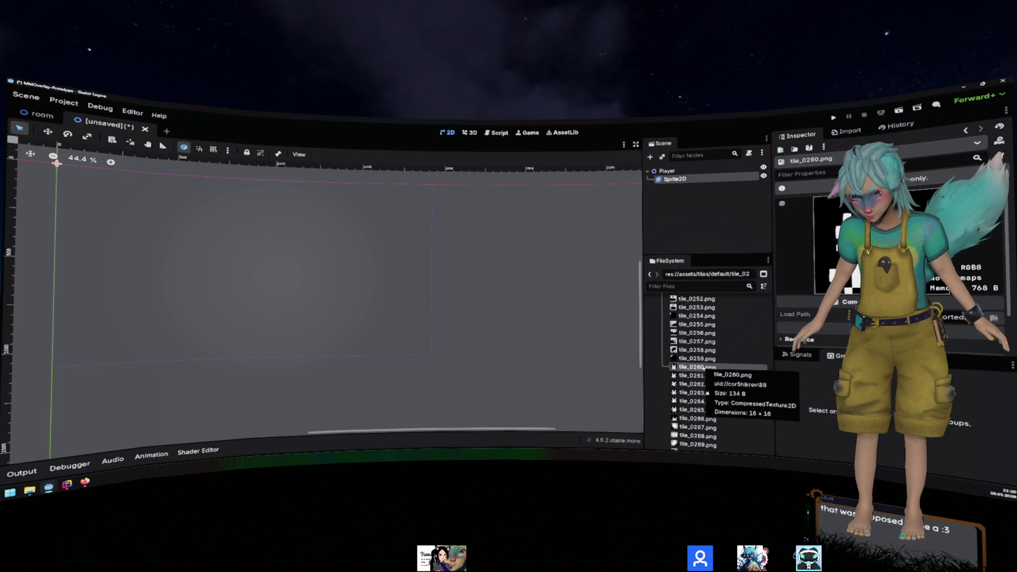
{"action": "left_click", "coordinate": [710, 418]}
{"action": "left_click", "coordinate": [709, 410]}
{"action": "left_click", "coordinate": [708, 402]}
{"action": "left_click", "coordinate": [706, 394]}
{"action": "left_click", "coordinate": [705, 384]}
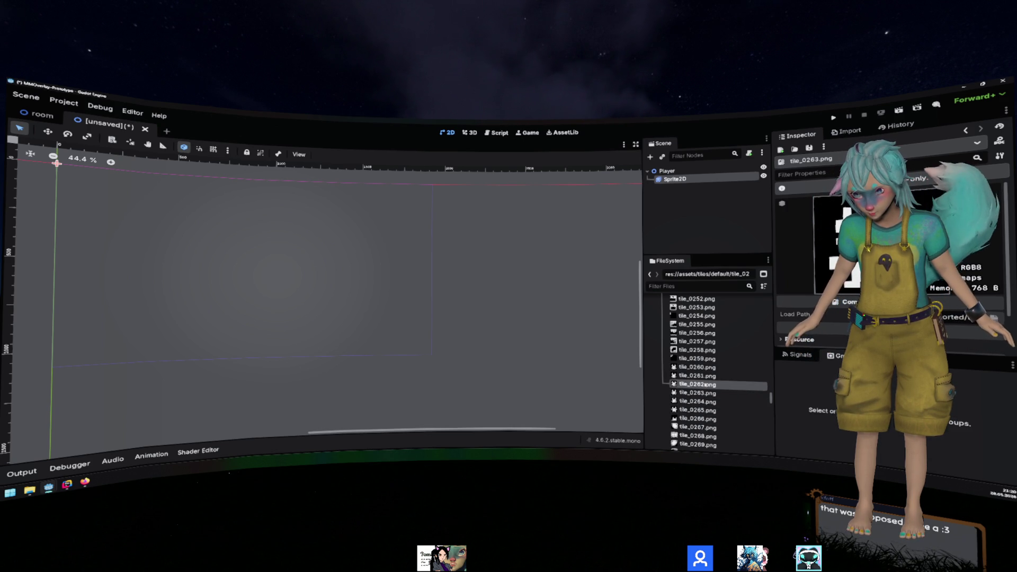
{"action": "left_click", "coordinate": [705, 376]}
{"action": "left_click", "coordinate": [706, 368]}
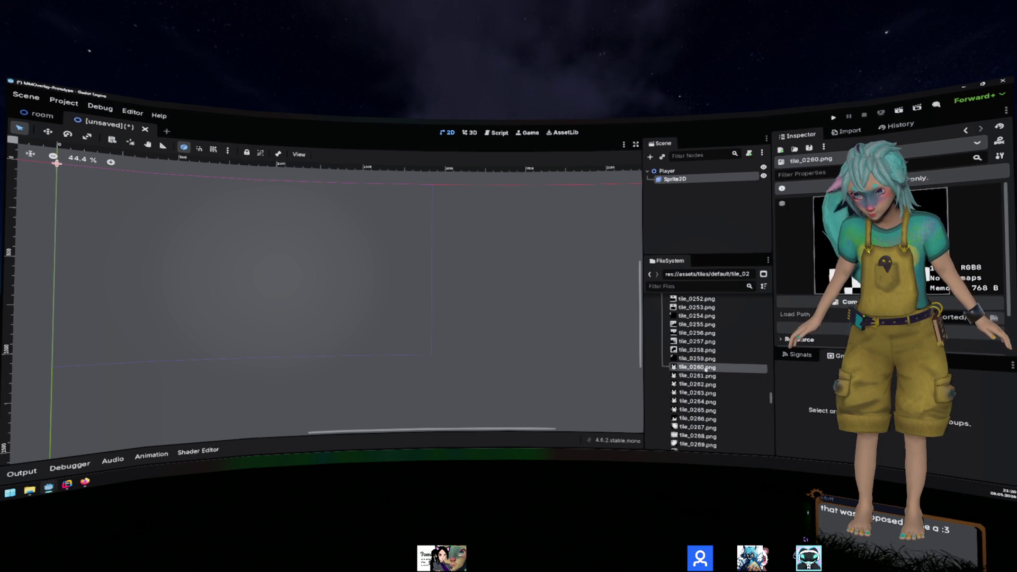
{"action": "left_click", "coordinate": [706, 377]}
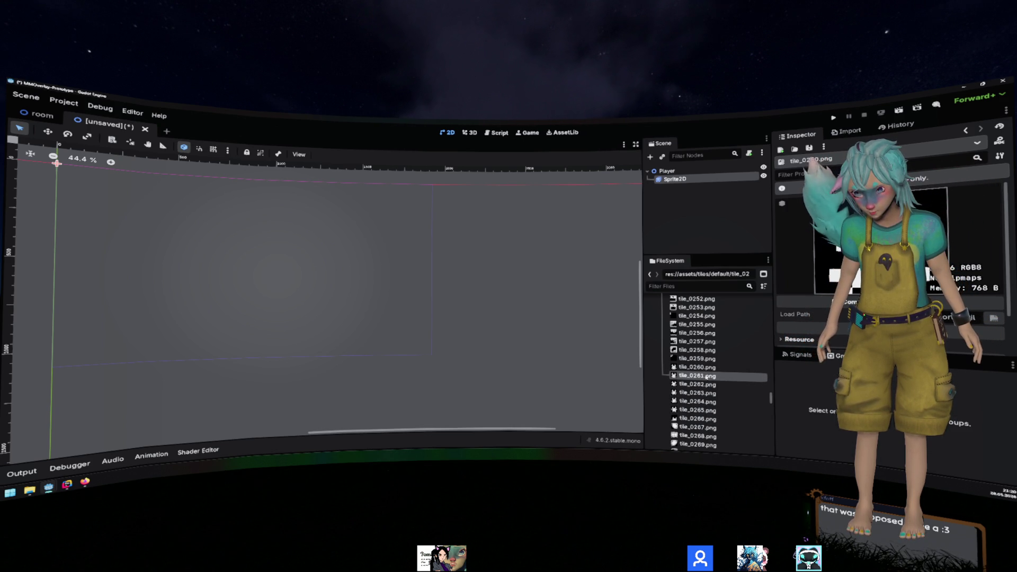
{"action": "left_click", "coordinate": [705, 368]}
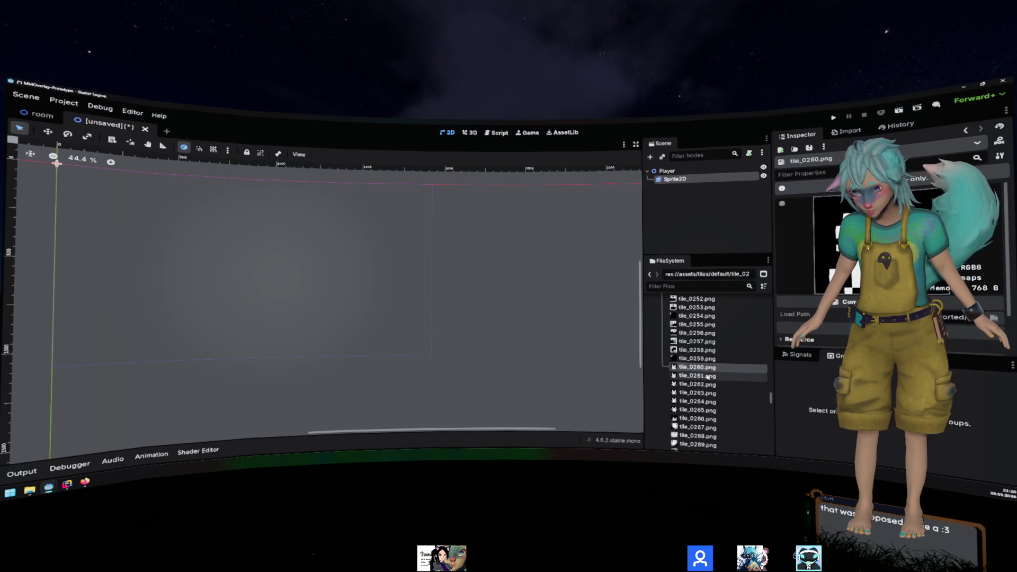
{"action": "left_click", "coordinate": [707, 377]}
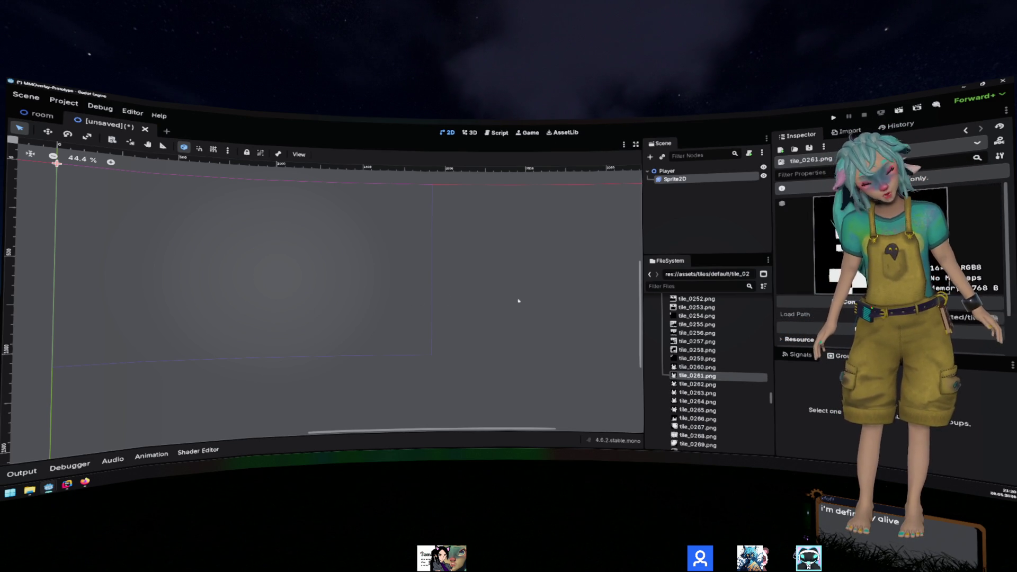
- Add tile_0260 and tile_0261 as frames 0 and 1 of the sprite's animation
{"action": "double_click", "coordinate": [676, 180]}
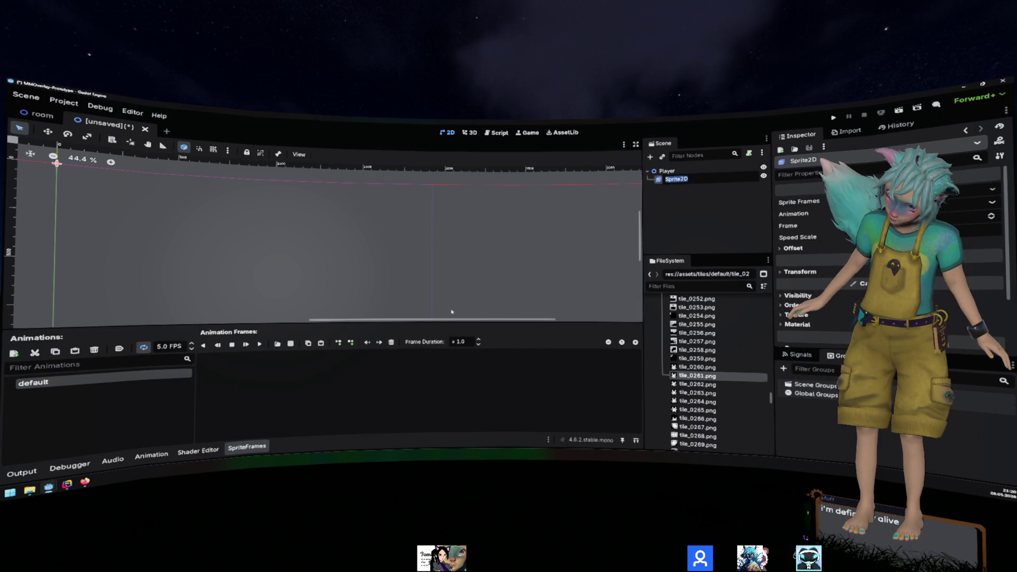
{"action": "left_click_drag", "start_coordinate": [697, 367], "coordinate": [332, 385]}
{"action": "left_click_drag", "start_coordinate": [697, 376], "coordinate": [345, 373]}
- Rename the 'default' animation to 'idle' and set its speed to 0.5 FPS
{"action": "left_click", "coordinate": [87, 380]}
{"action": "right_click", "coordinate": [87, 381]}
{"action": "left_click", "coordinate": [76, 382]}
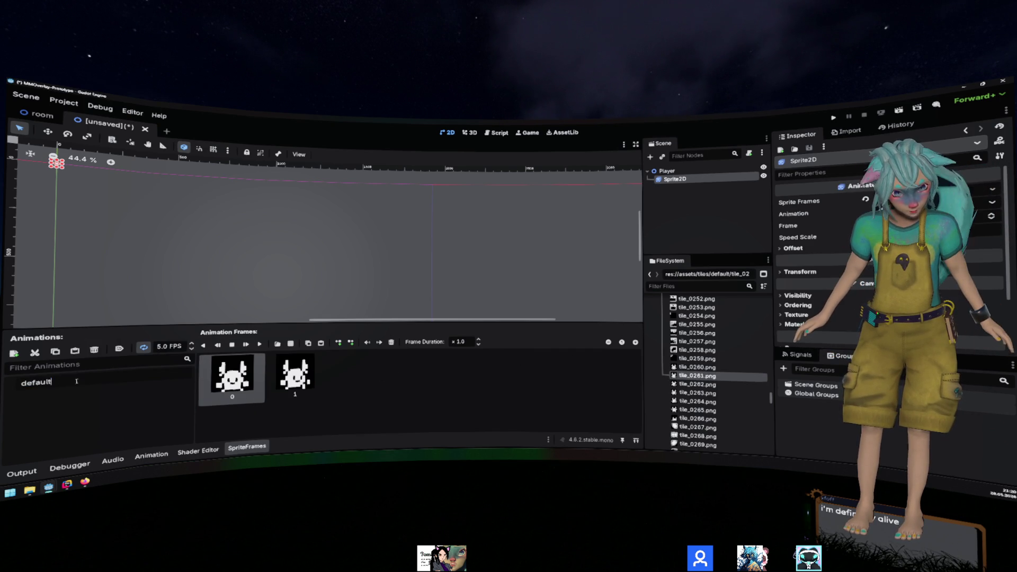
{"action": "type", "text": "idle"}
{"action": "key", "text": "Return"}
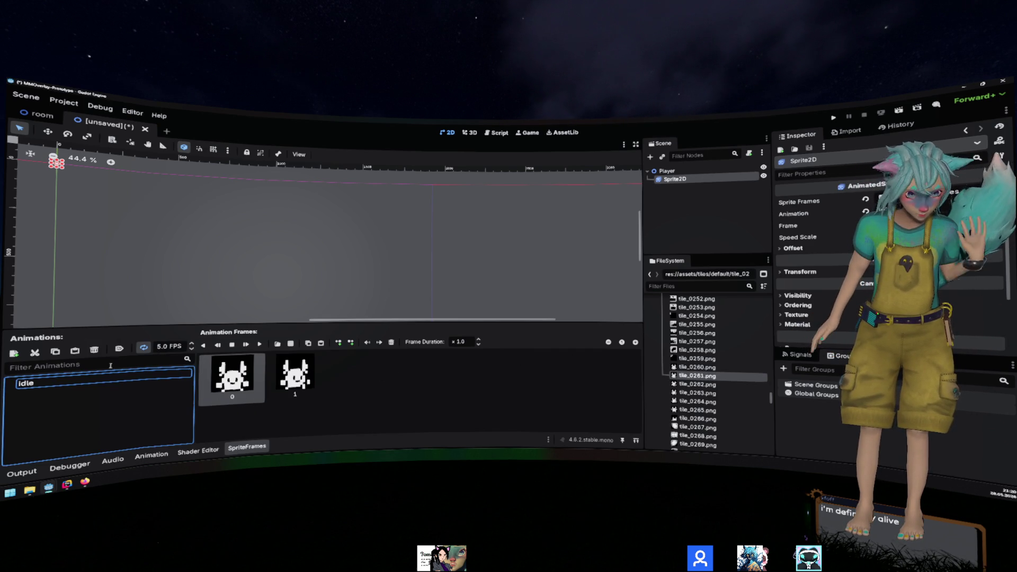
{"action": "left_click", "coordinate": [153, 347]}
{"action": "type", "text": "0."}
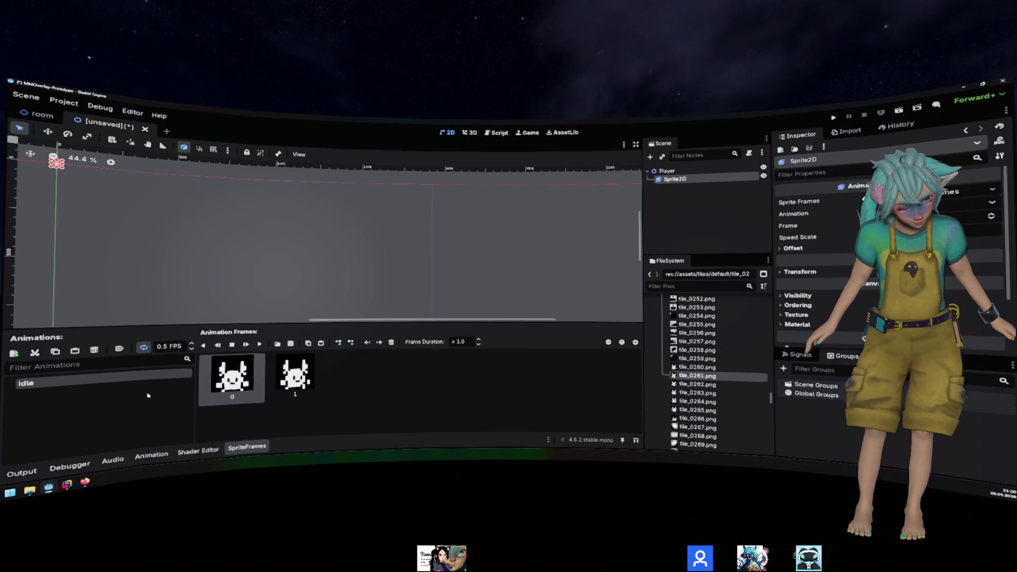
- Add a new 'walk' animation holding tile_0262 and tile_0263 as its frames
{"action": "left_click", "coordinate": [14, 354]}
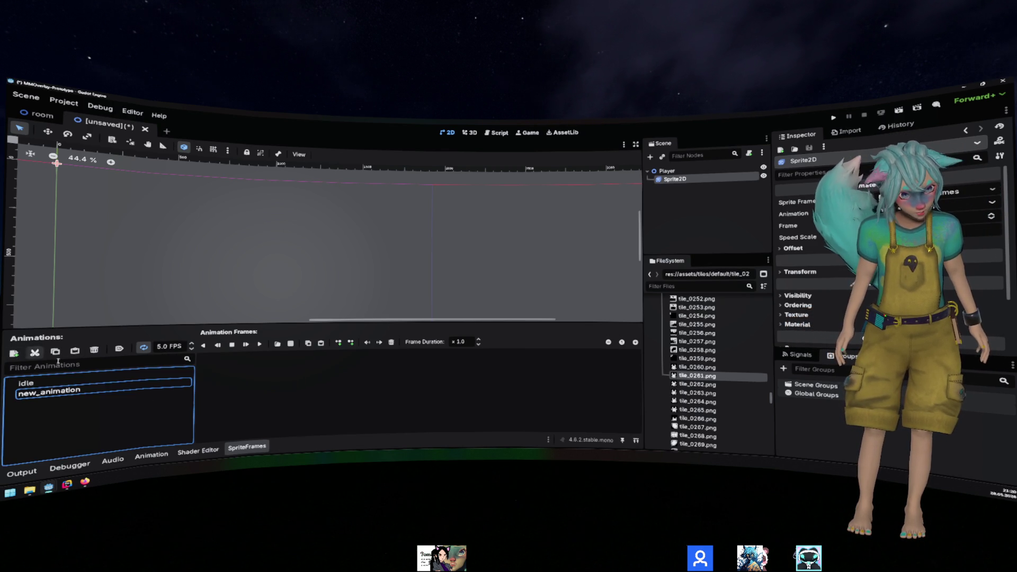
{"action": "double_click", "coordinate": [132, 385]}
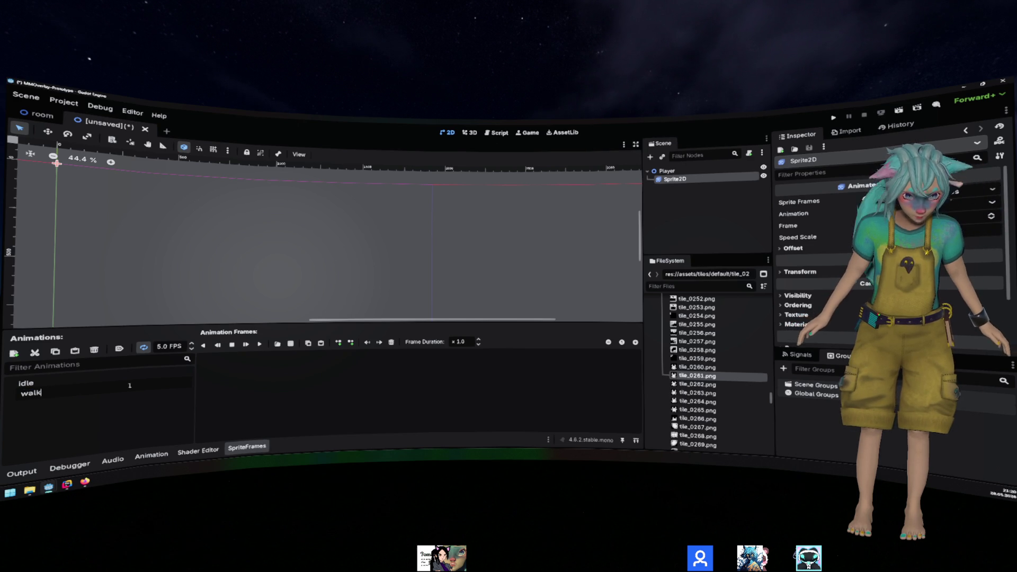
{"action": "key", "text": "Return"}
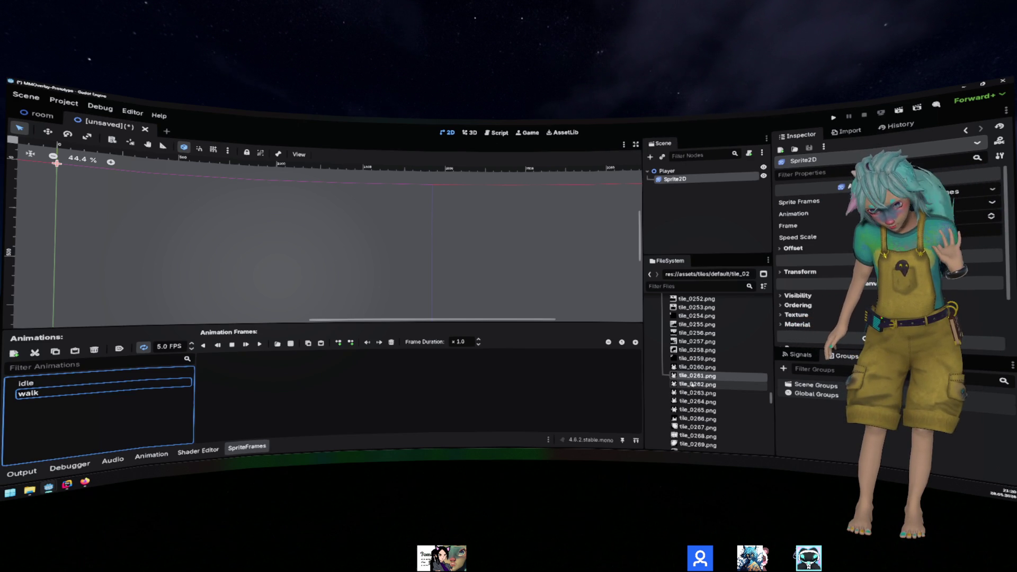
{"action": "left_click_drag", "start_coordinate": [697, 384], "coordinate": [327, 394]}
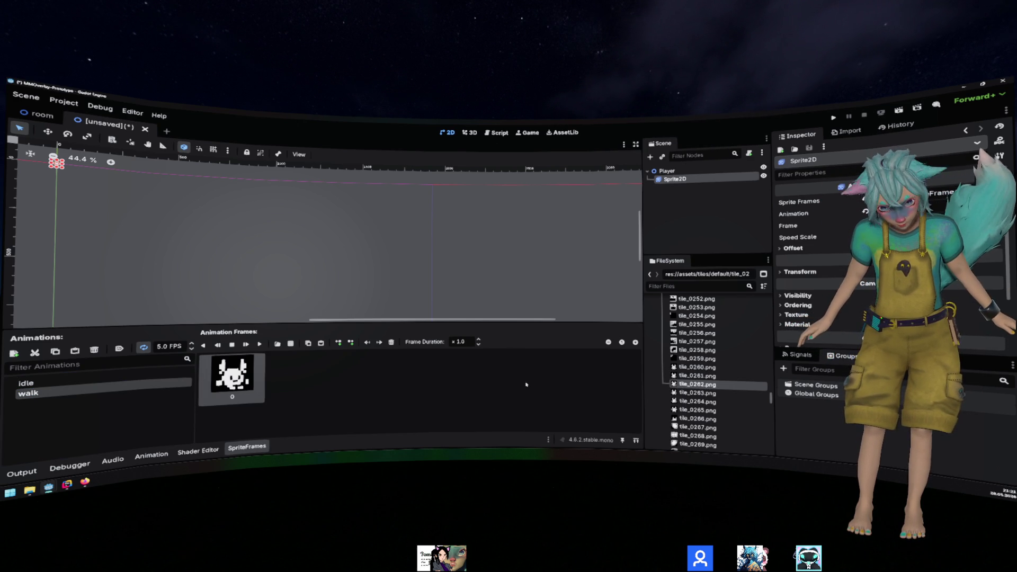
{"action": "left_click", "coordinate": [689, 393]}
{"action": "left_click_drag", "start_coordinate": [688, 393], "coordinate": [424, 395]}
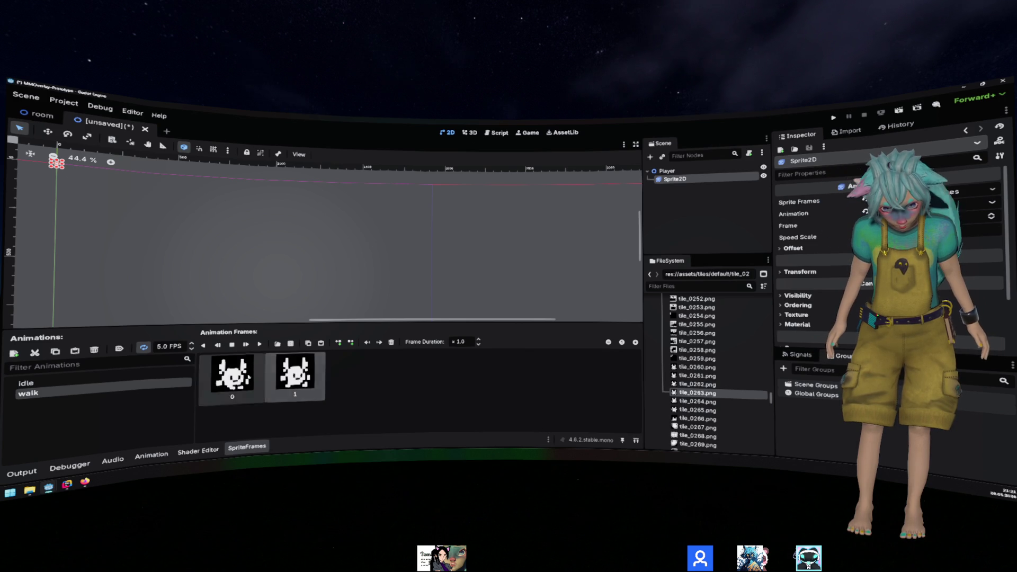
- Play the walk animation at 5.0 FPS to preview it on the sprite
{"action": "scroll", "coordinate": [183, 235], "scroll_direction": "up", "scroll_amount": 8}
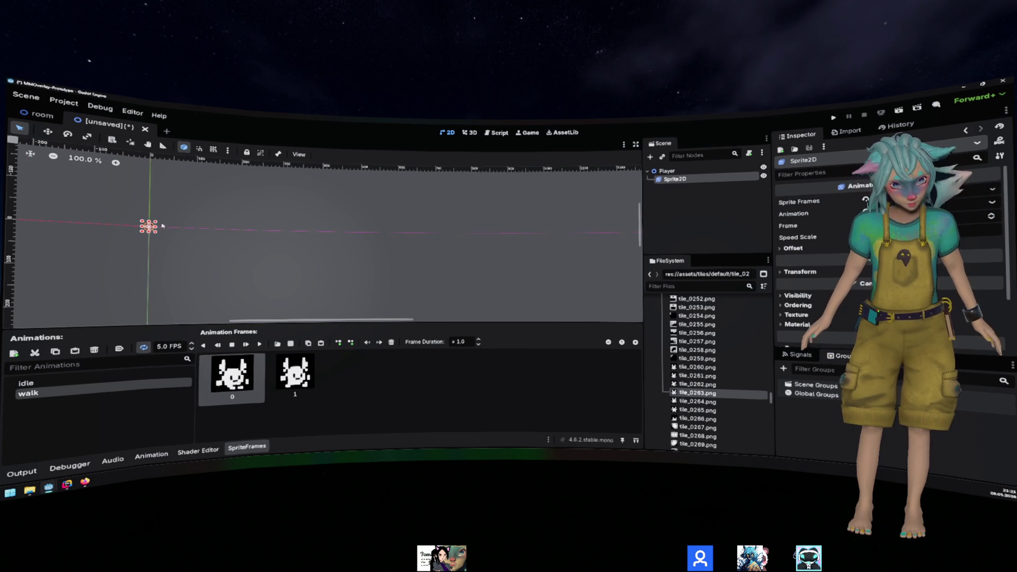
{"action": "scroll", "coordinate": [183, 236], "scroll_direction": "up", "scroll_amount": 10}
{"action": "scroll", "coordinate": [348, 281], "scroll_direction": "down", "scroll_amount": 1}
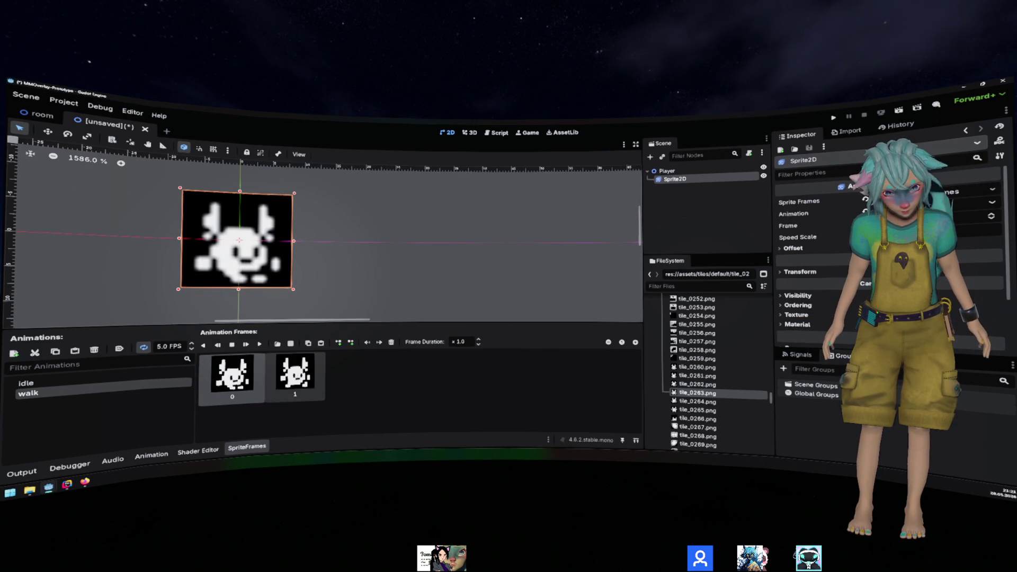
{"action": "left_click", "coordinate": [260, 344]}
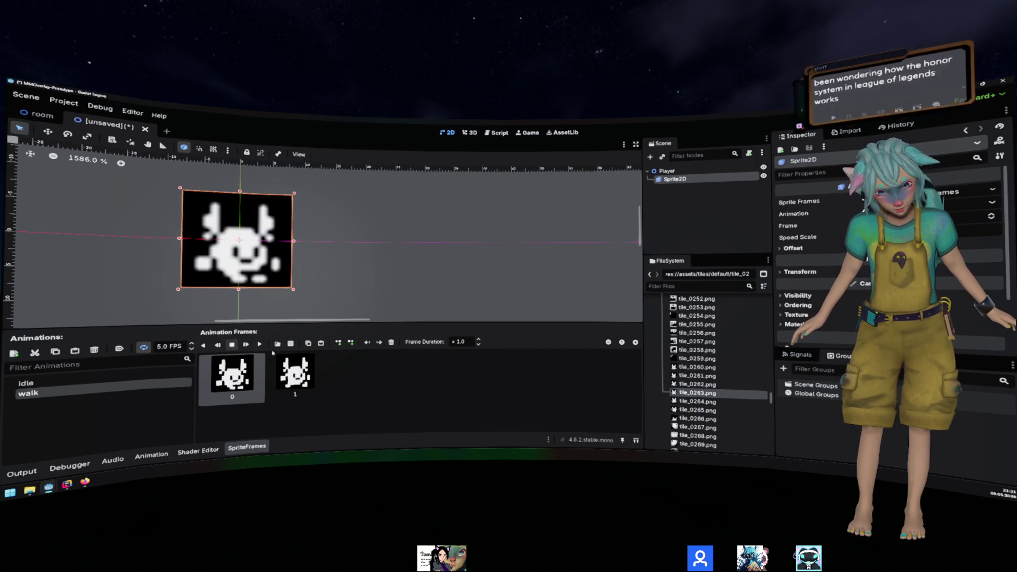
{"action": "scroll", "coordinate": [728, 380], "scroll_direction": "down", "scroll_amount": 10}
{"action": "scroll", "coordinate": [728, 379], "scroll_direction": "down", "scroll_amount": 8}
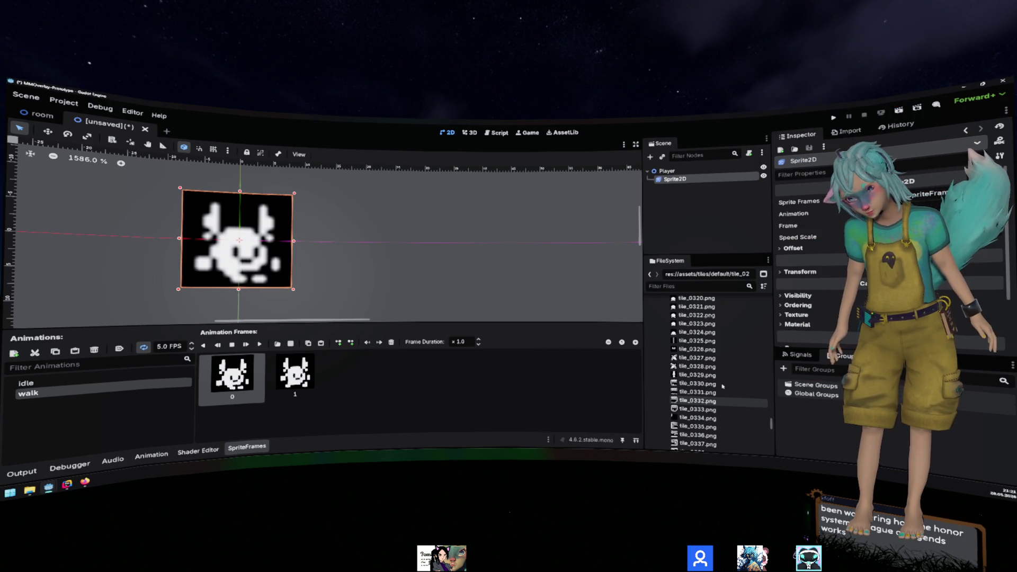
{"action": "key", "text": "Left"}
{"action": "key", "text": "Left"}
{"action": "key", "text": "Left"}
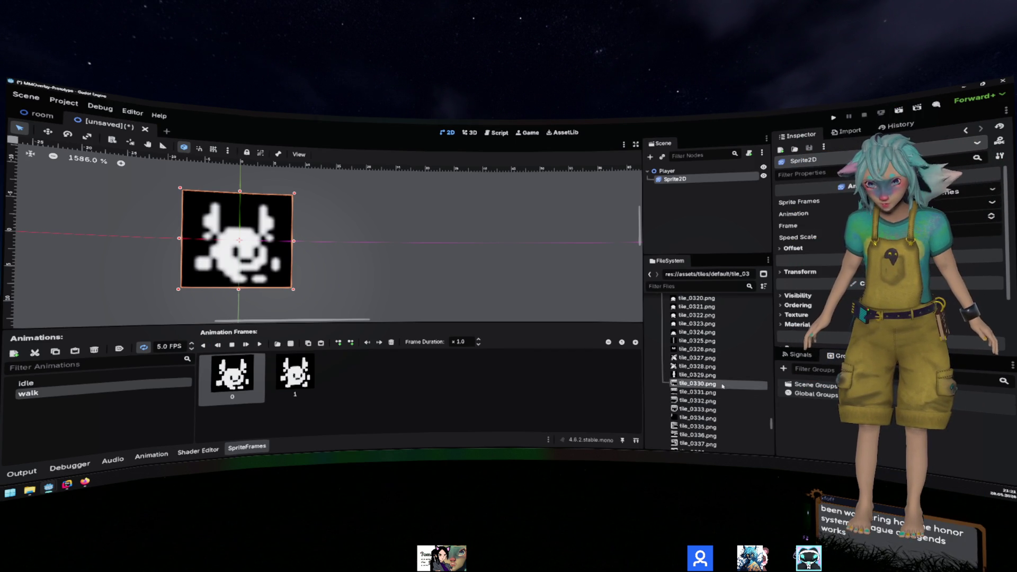
{"action": "key", "text": "Right"}
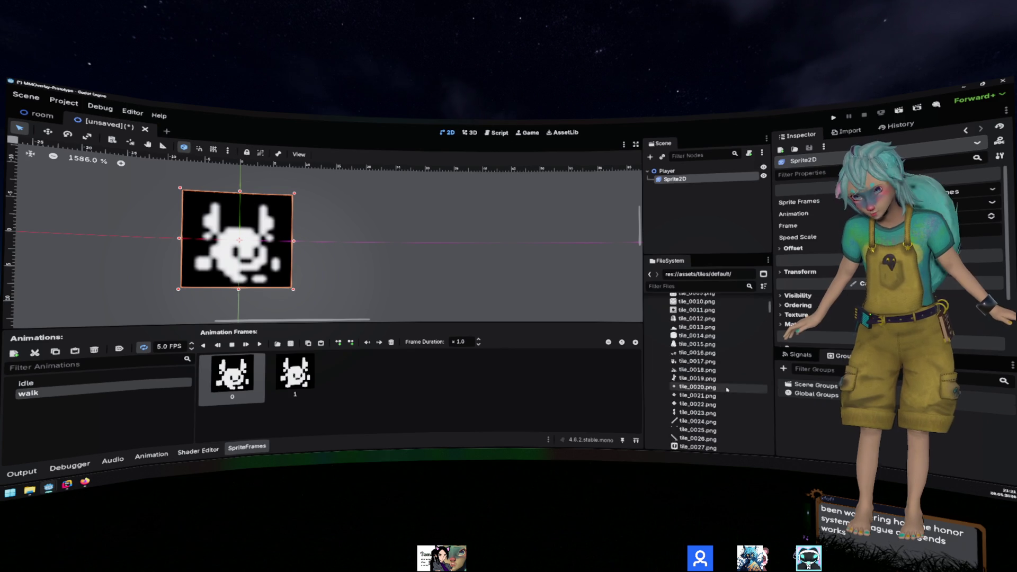
- From the tiles/transparent folder, swap the old frames for transparent tile_0261 and tile_0263
{"action": "scroll", "coordinate": [726, 390], "scroll_direction": "down", "scroll_amount": 15}
{"action": "scroll", "coordinate": [727, 391], "scroll_direction": "down", "scroll_amount": 20}
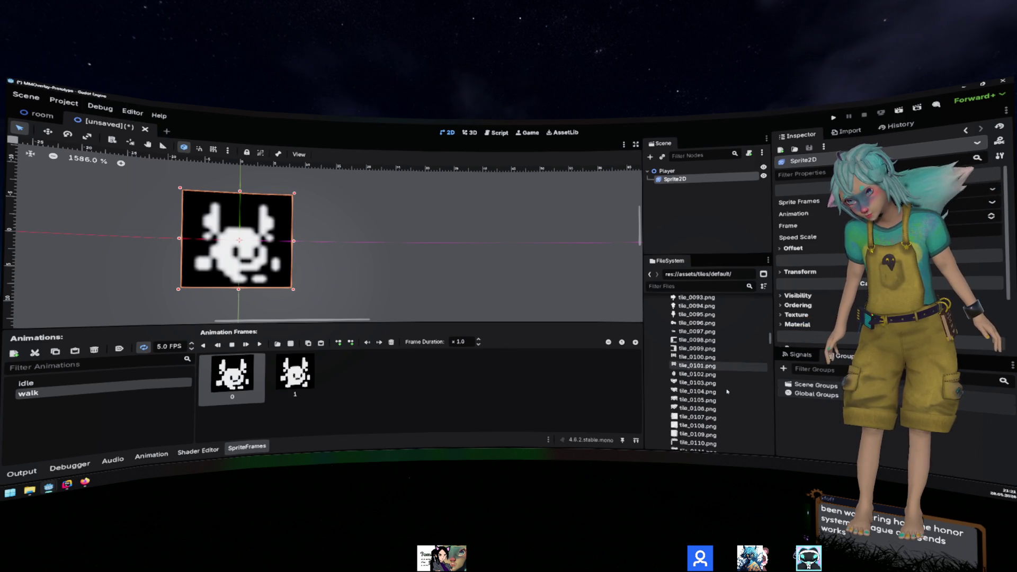
{"action": "scroll", "coordinate": [725, 391], "scroll_direction": "down", "scroll_amount": 9}
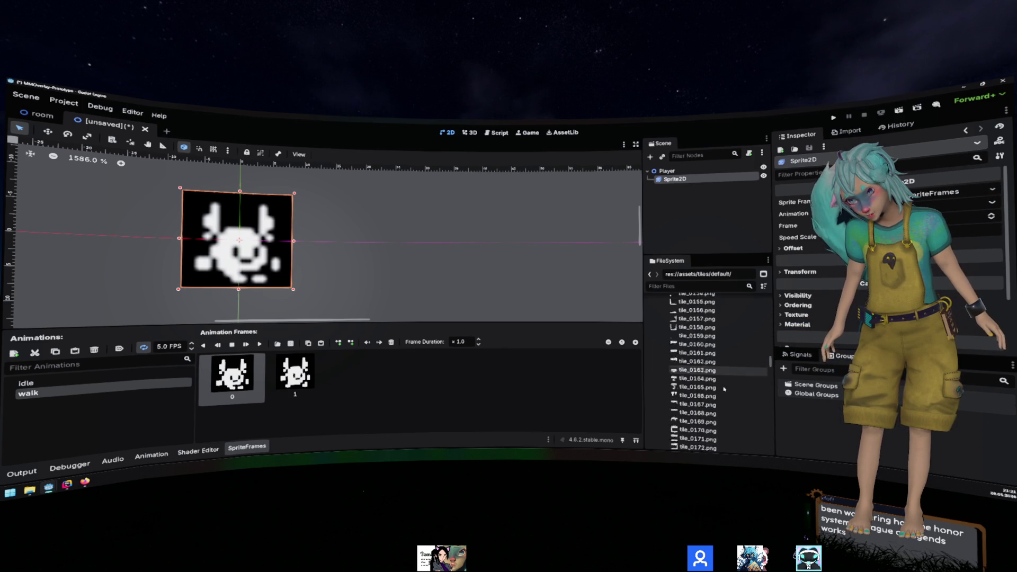
{"action": "scroll", "coordinate": [721, 384], "scroll_direction": "up", "scroll_amount": 1}
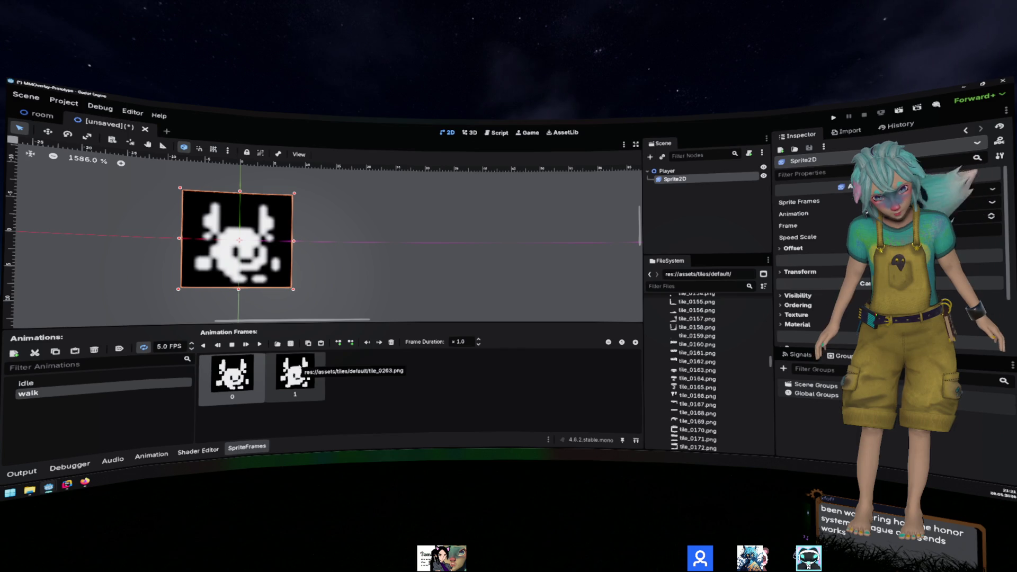
{"action": "scroll", "coordinate": [720, 381], "scroll_direction": "down", "scroll_amount": 20}
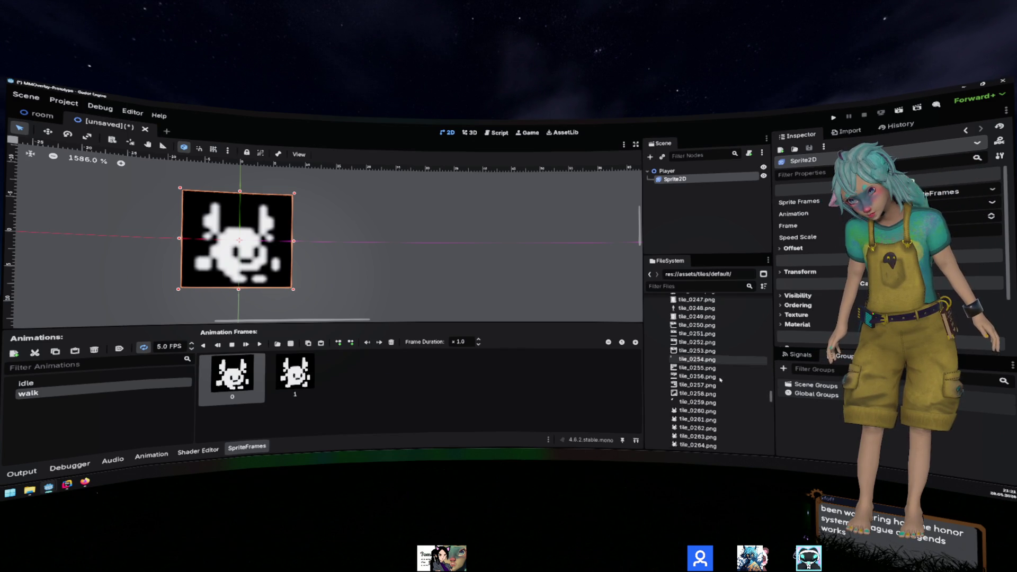
{"action": "scroll", "coordinate": [720, 382], "scroll_direction": "down", "scroll_amount": 20}
{"action": "left_click", "coordinate": [697, 373]}
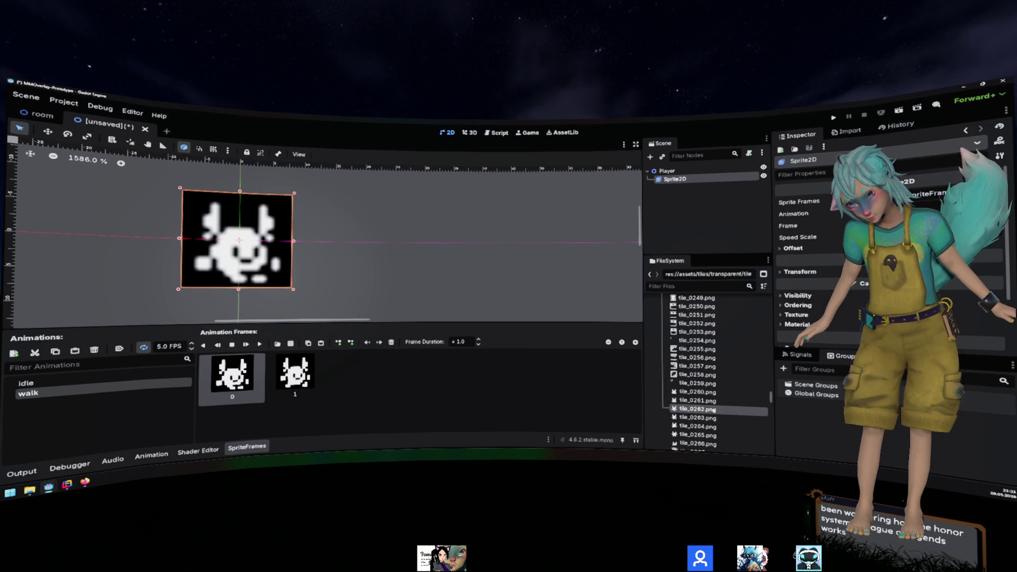
{"action": "left_click_drag", "start_coordinate": [707, 364], "coordinate": [271, 378]}
{"action": "left_click", "coordinate": [294, 376]}
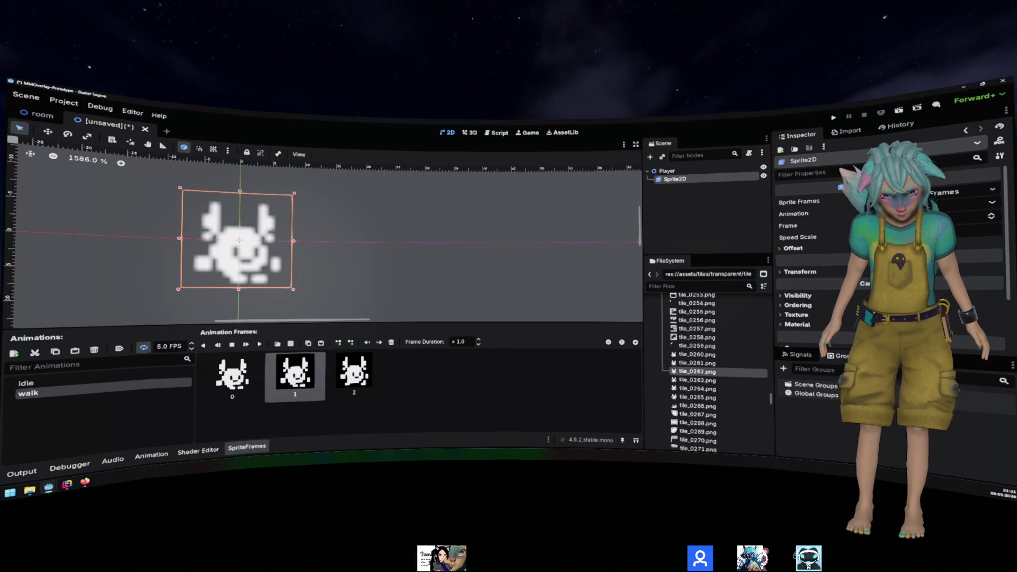
{"action": "key", "text": "Delete"}
{"action": "key", "text": "Delete"}
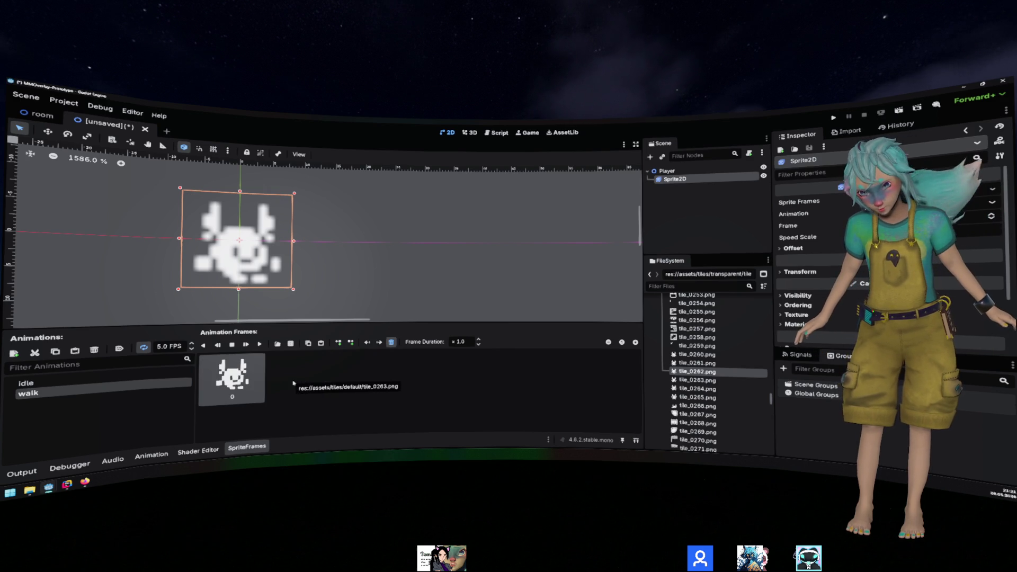
{"action": "left_click_drag", "start_coordinate": [718, 381], "coordinate": [307, 373]}
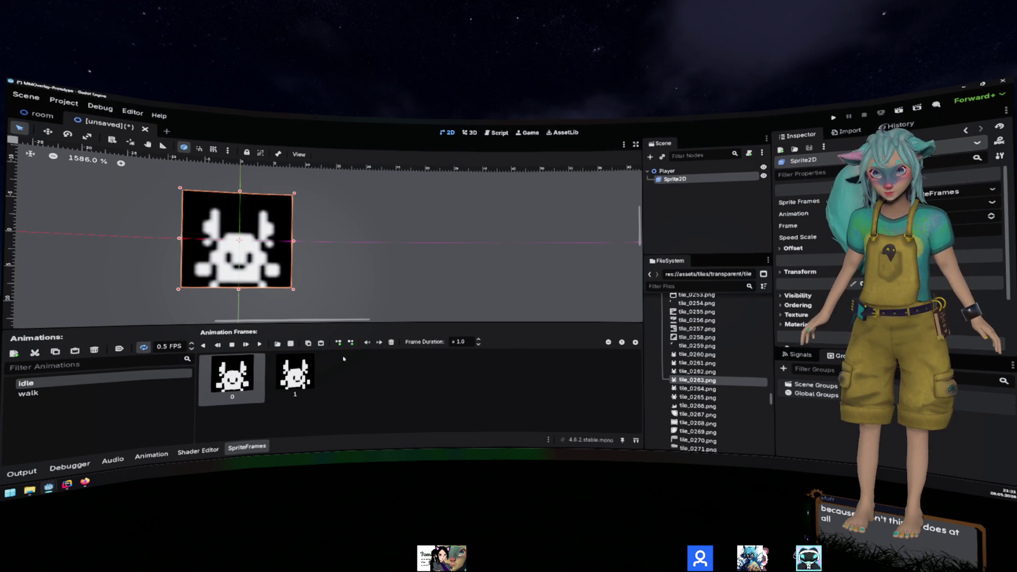
- Delete the black-background idle frames, add transparent tile_0260, and add another new animation
{"action": "key", "text": "Delete"}
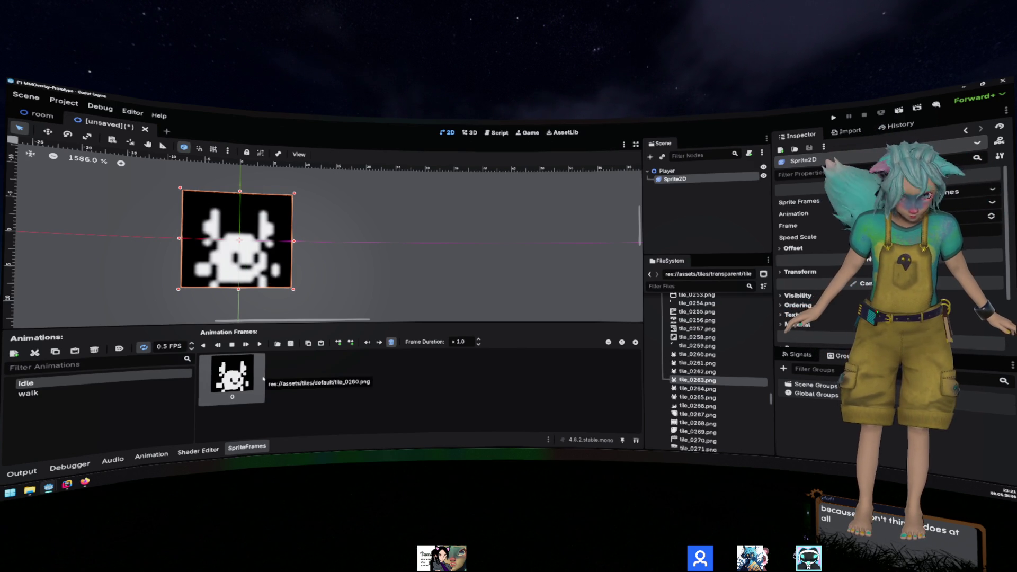
{"action": "key", "text": "Delete"}
{"action": "mouse_move", "coordinate": [694, 354]}
{"action": "left_mouse_down"}
{"action": "mouse_move", "coordinate": [477, 394]}
{"action": "mouse_move", "coordinate": [509, 384]}
{"action": "left_mouse_up"}
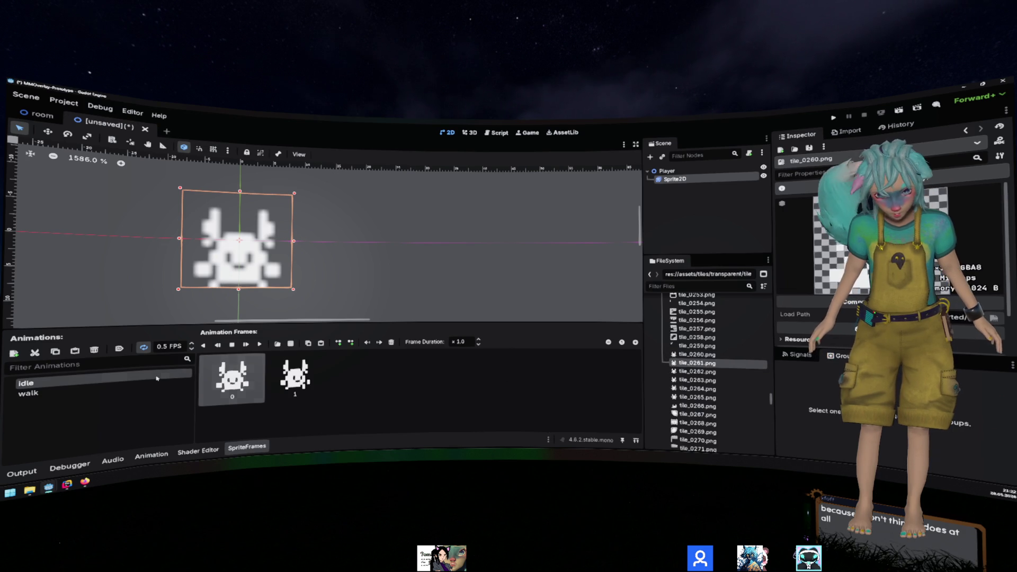
{"action": "left_click", "coordinate": [113, 389]}
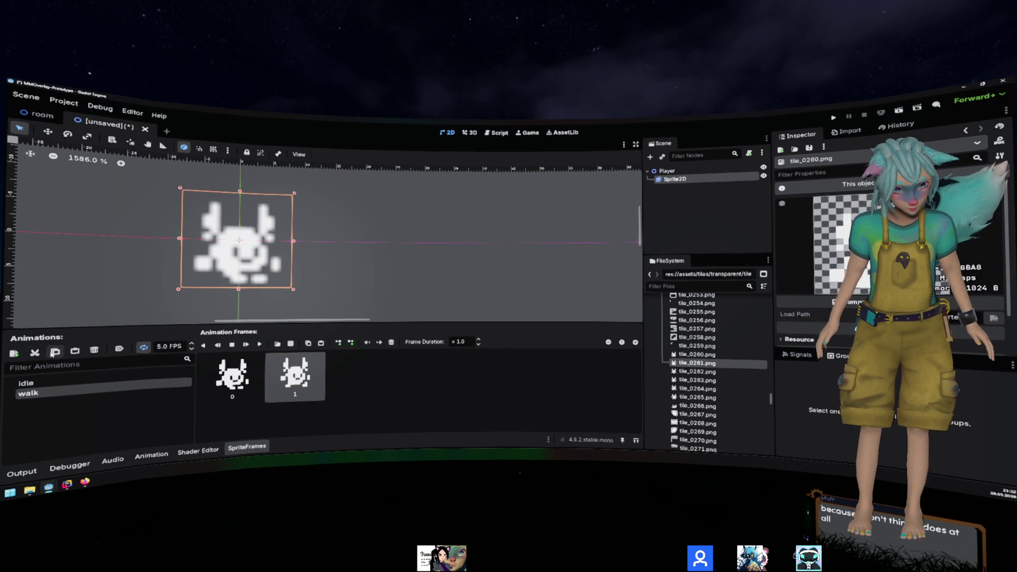
{"action": "left_click", "coordinate": [14, 352]}
- Name the new animation 'jump' and preview transparent tiles tile_0262 through tile_0265
{"action": "type", "text": "jump"}
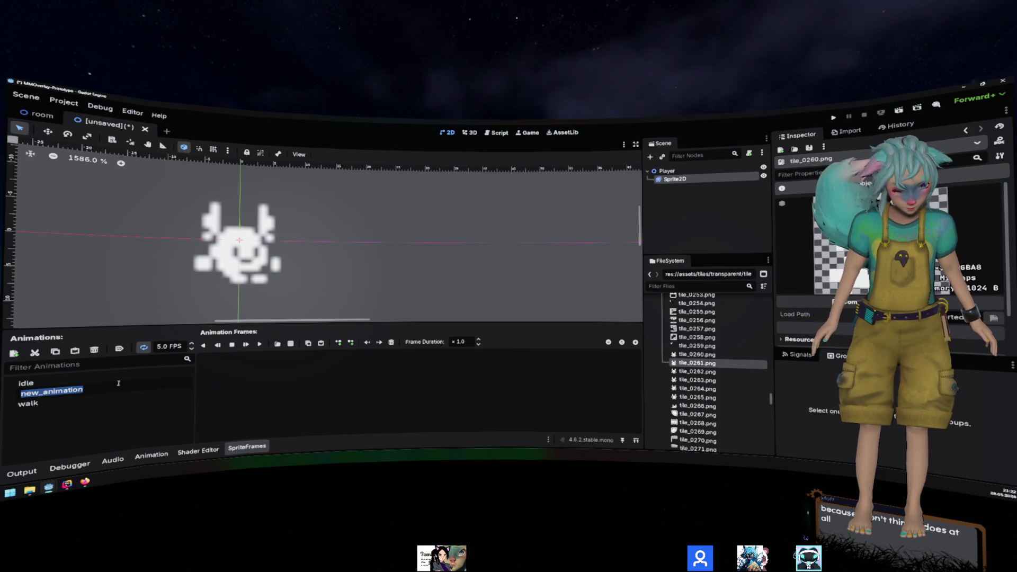
{"action": "key", "text": "Return"}
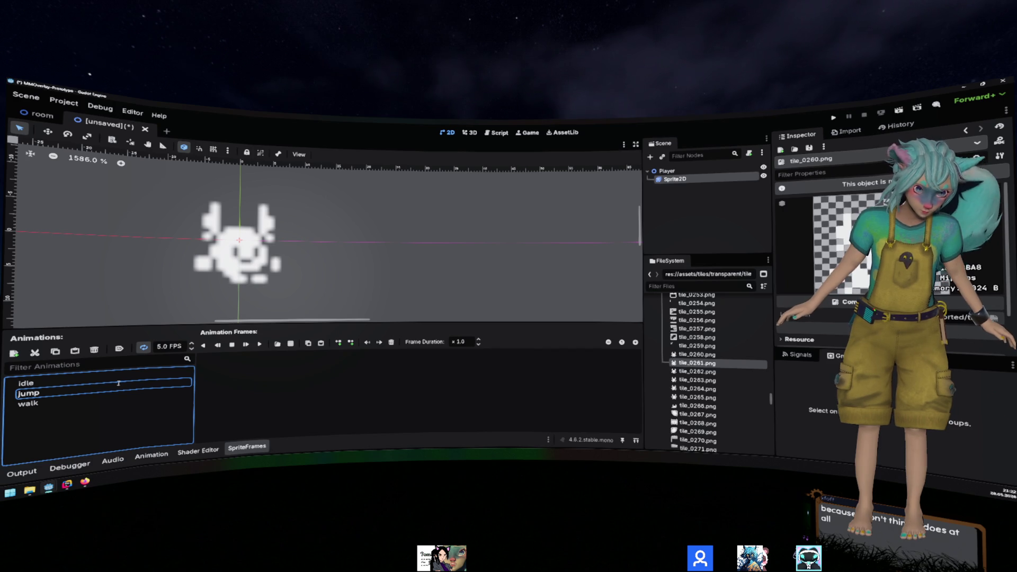
{"action": "left_click", "coordinate": [701, 380]}
{"action": "left_click", "coordinate": [711, 390]}
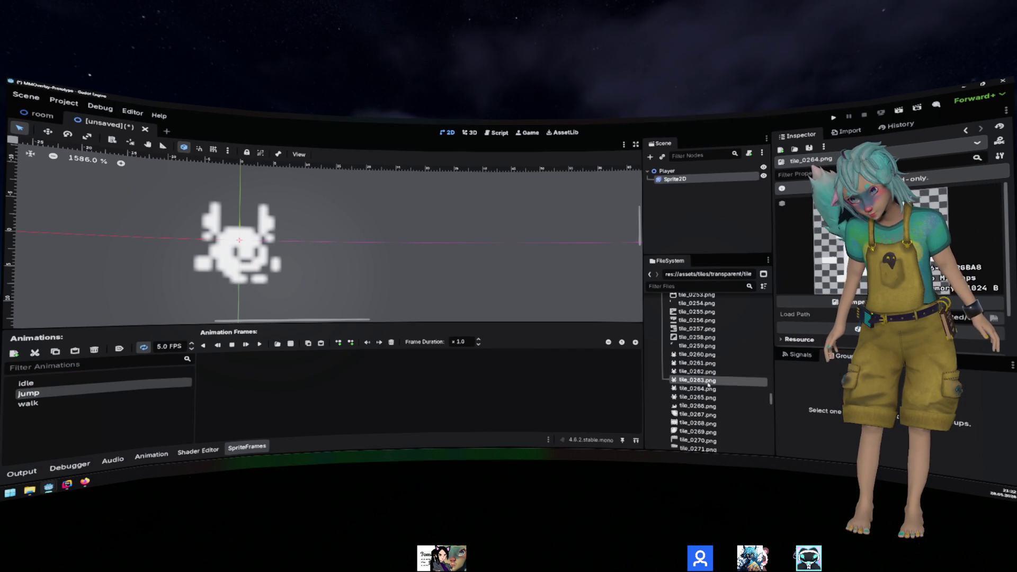
{"action": "left_click", "coordinate": [710, 398]}
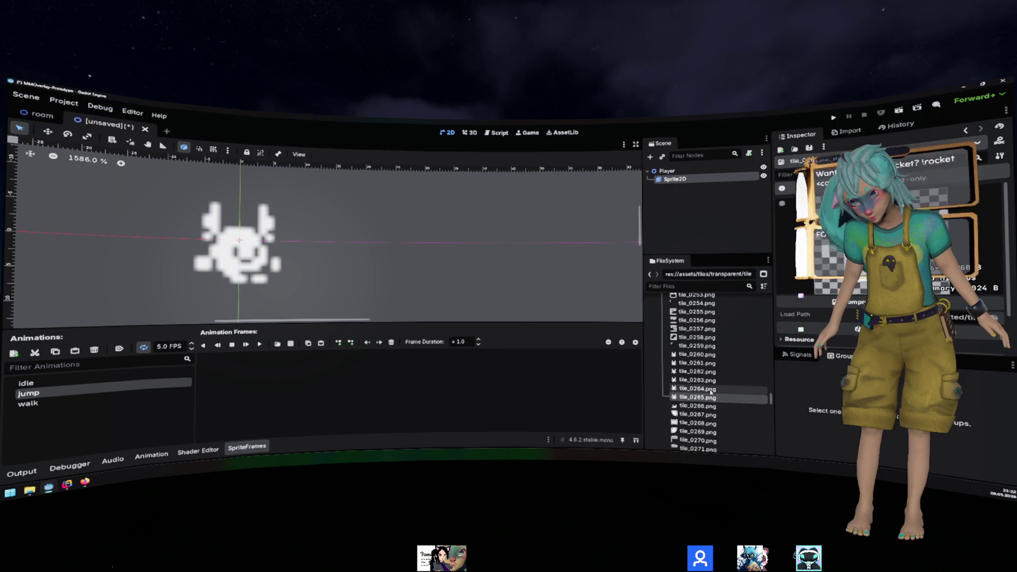
{"action": "left_click", "coordinate": [711, 389]}
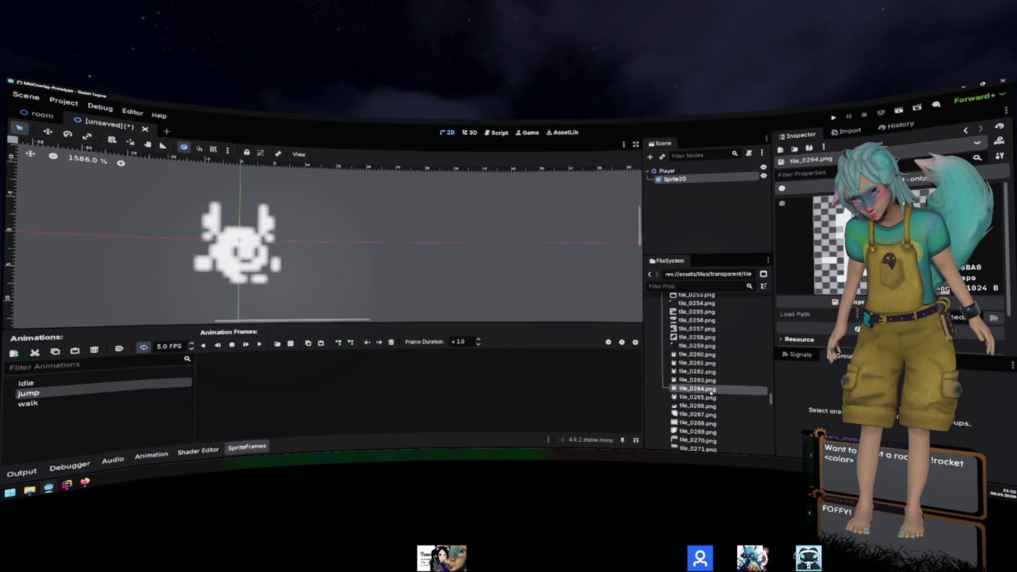
{"action": "left_click", "coordinate": [710, 381]}
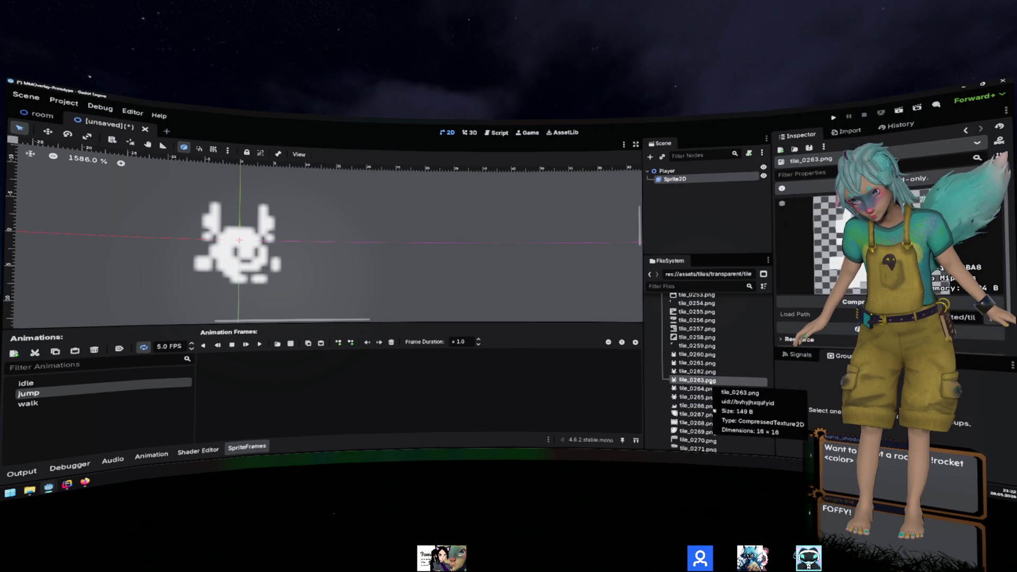
{"action": "left_click", "coordinate": [711, 374]}
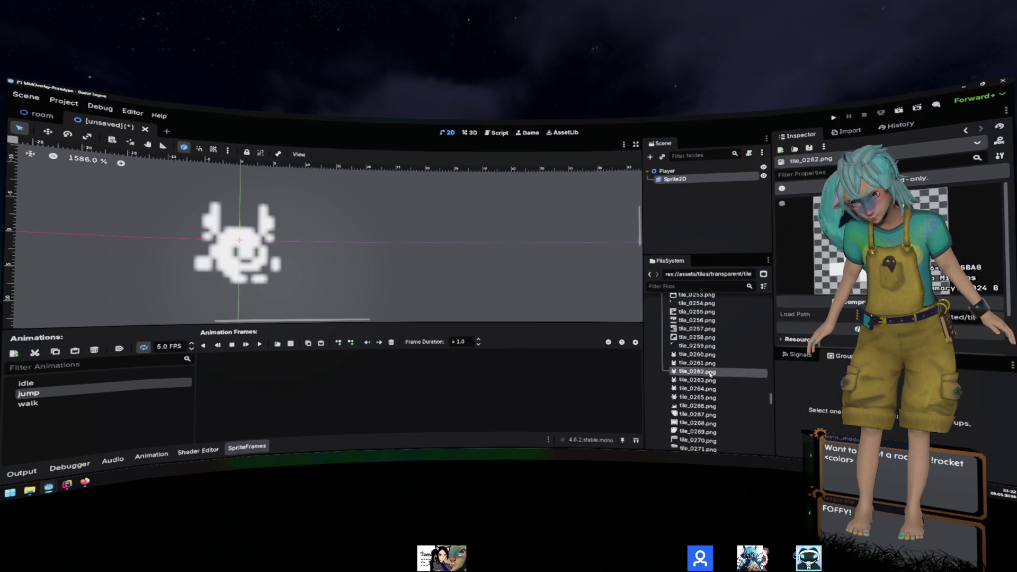
{"action": "left_click", "coordinate": [708, 381]}
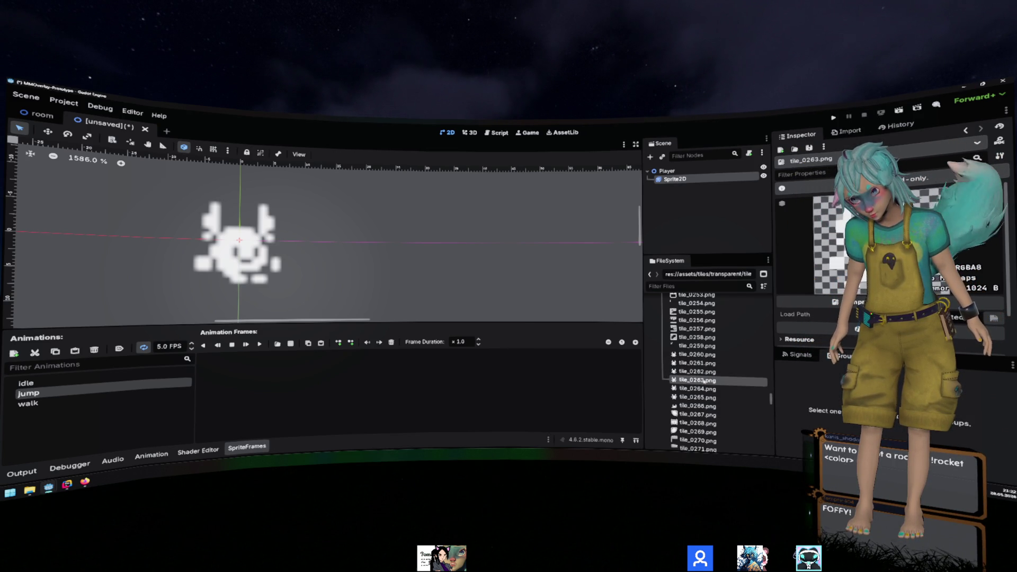
- Add tile_0264 and tile_0265 as jump frames, play them, then delete the second frame
{"action": "left_click", "coordinate": [704, 389]}
{"action": "left_click_drag", "start_coordinate": [705, 389], "coordinate": [371, 383]}
{"action": "left_click", "coordinate": [697, 397]}
{"action": "left_click_drag", "start_coordinate": [697, 397], "coordinate": [408, 398]}
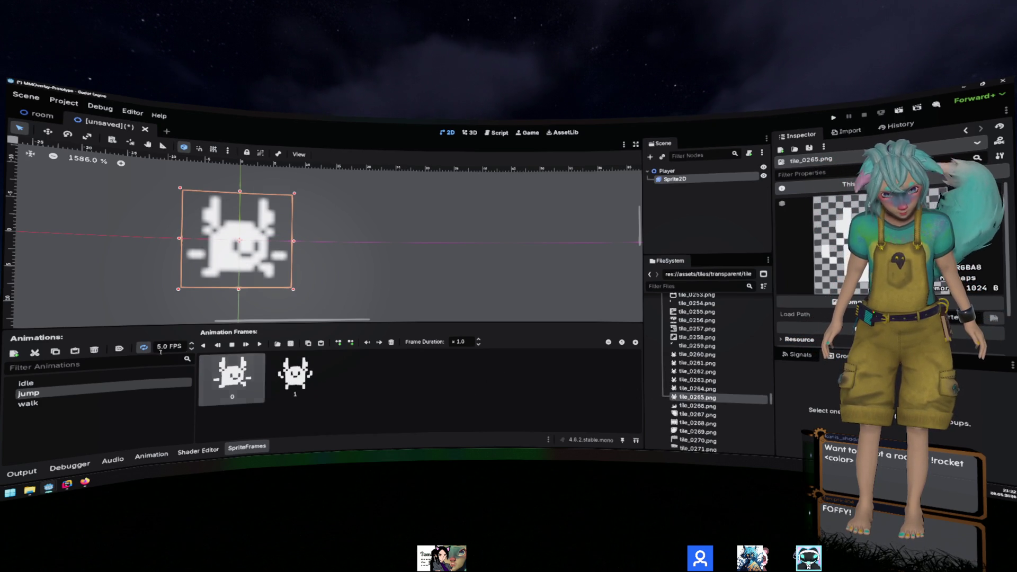
{"action": "left_click", "coordinate": [258, 345]}
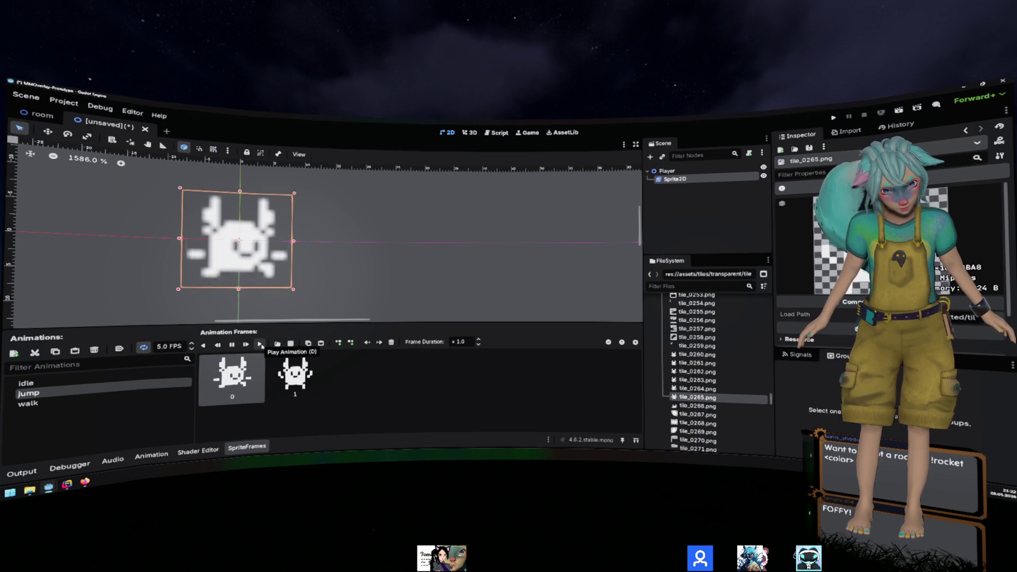
{"action": "left_click", "coordinate": [307, 378]}
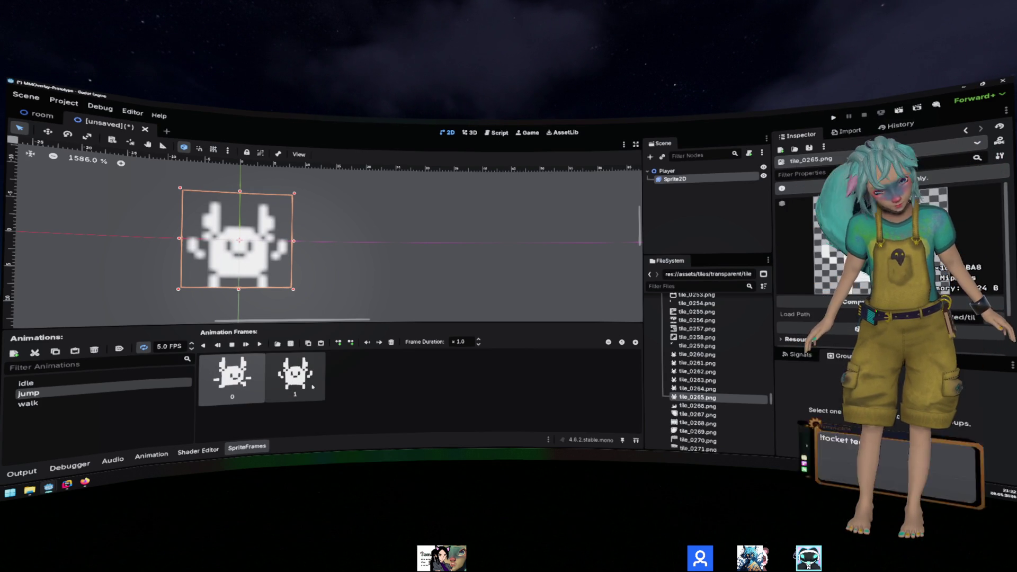
{"action": "key", "text": "Delete"}
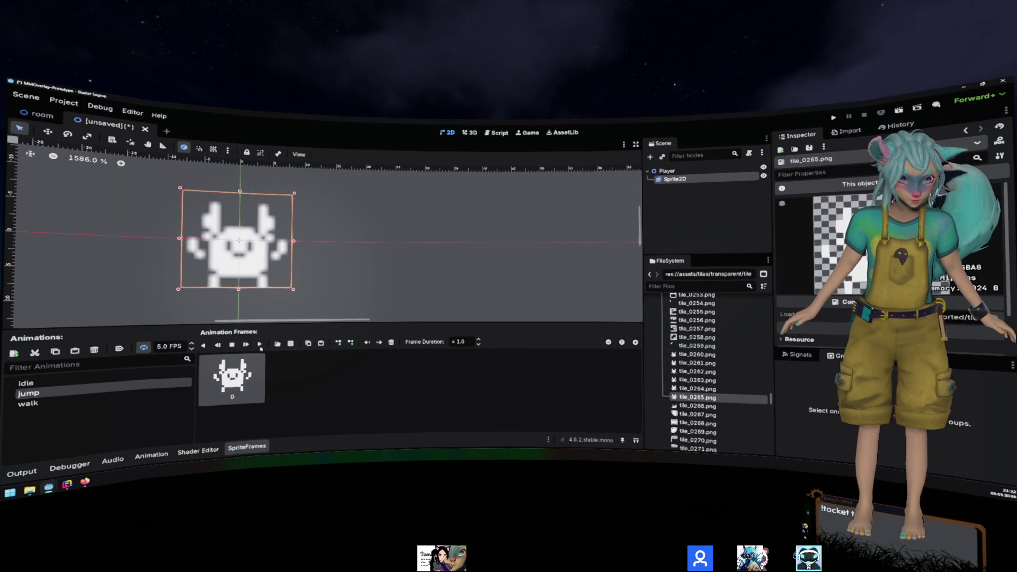
- Flip between idle, walk and jump to compare their frames, ending on jump
{"action": "left_click", "coordinate": [64, 383]}
{"action": "left_click", "coordinate": [63, 403]}
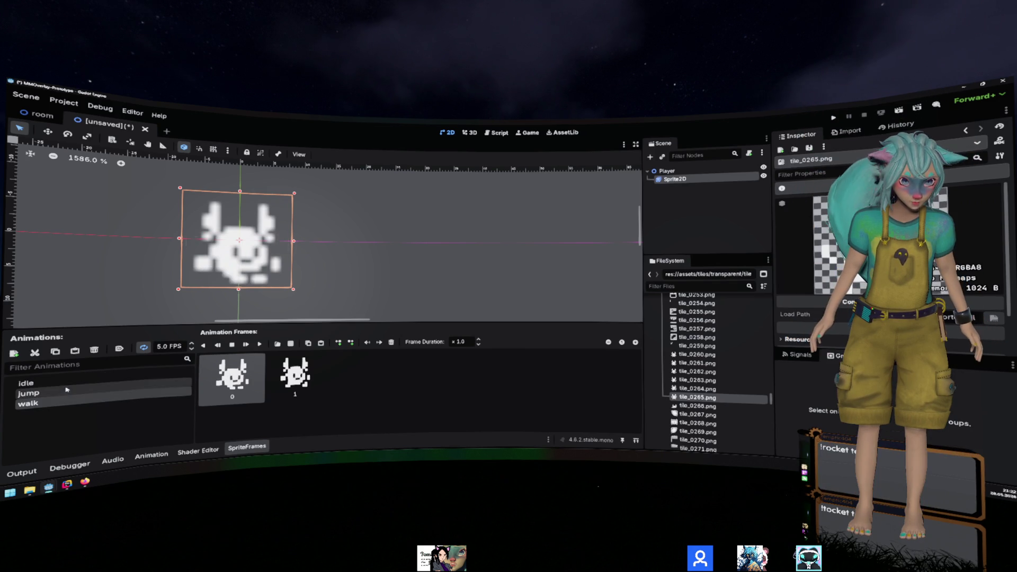
{"action": "left_click", "coordinate": [66, 392]}
{"action": "left_click", "coordinate": [64, 402]}
{"action": "left_click", "coordinate": [64, 383]}
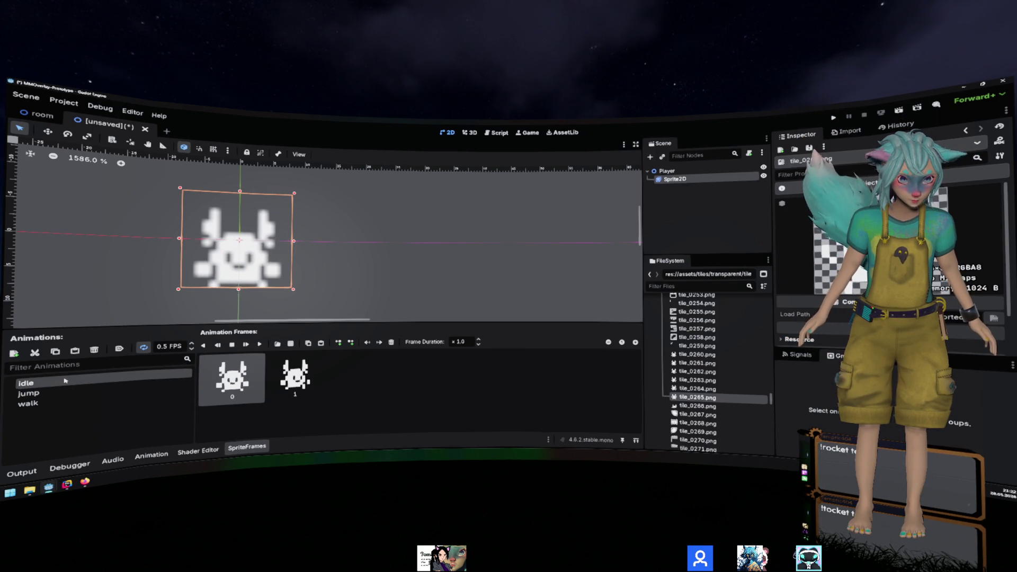
{"action": "left_click", "coordinate": [66, 391]}
{"action": "left_click", "coordinate": [66, 382]}
{"action": "left_click", "coordinate": [66, 392]}
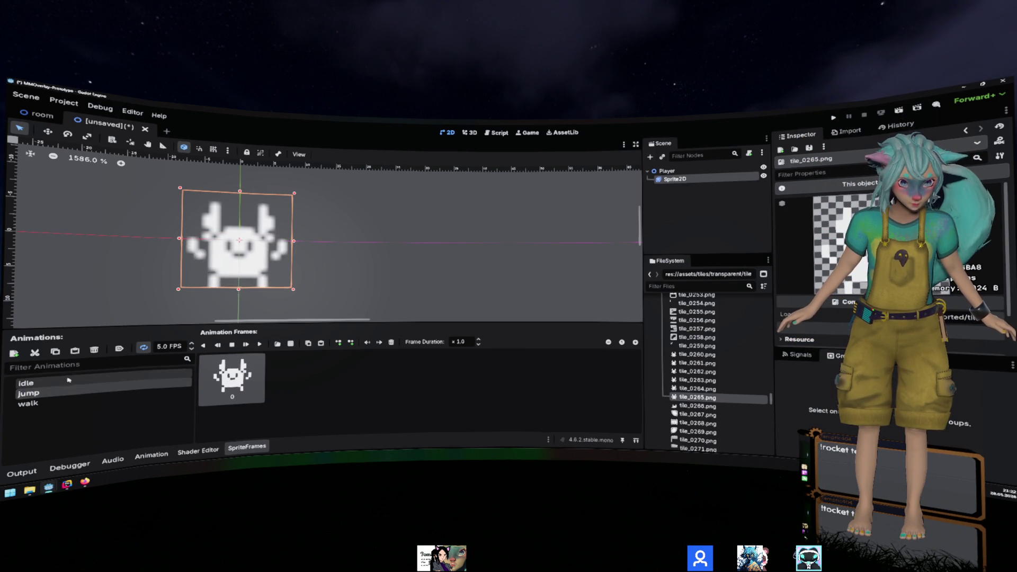
{"action": "left_click", "coordinate": [68, 381]}
{"action": "left_click", "coordinate": [70, 390]}
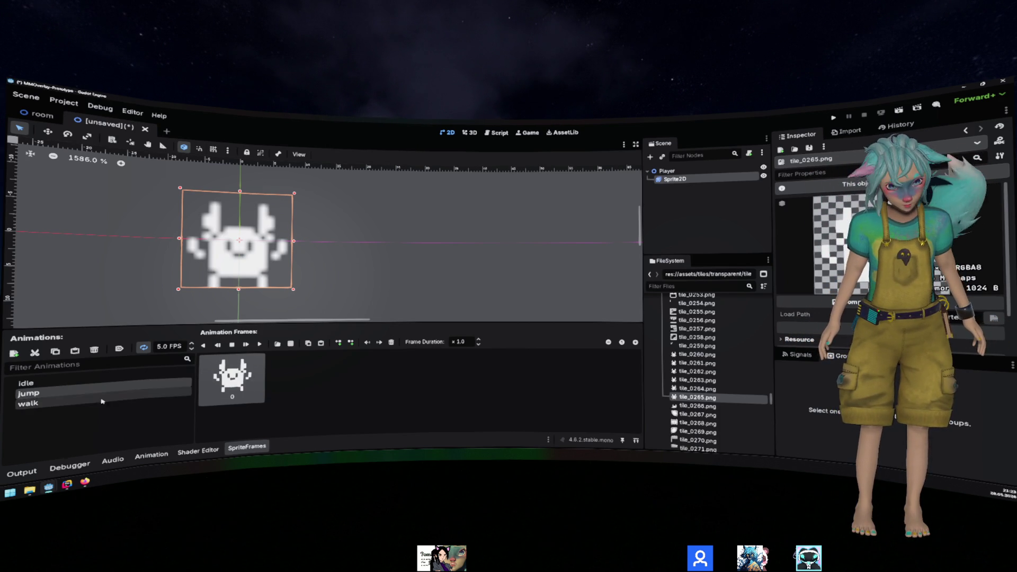
{"action": "left_click", "coordinate": [26, 383]}
- Save the scene as player.tscn and rename the sprite node to View
{"action": "key", "text": "ctrl+s"}
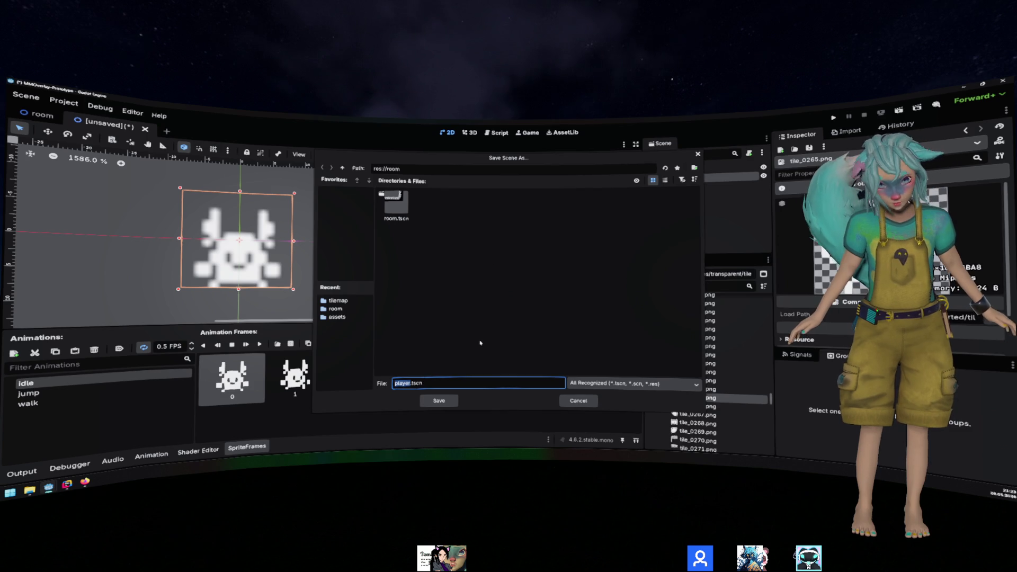
{"action": "key", "text": "Return"}
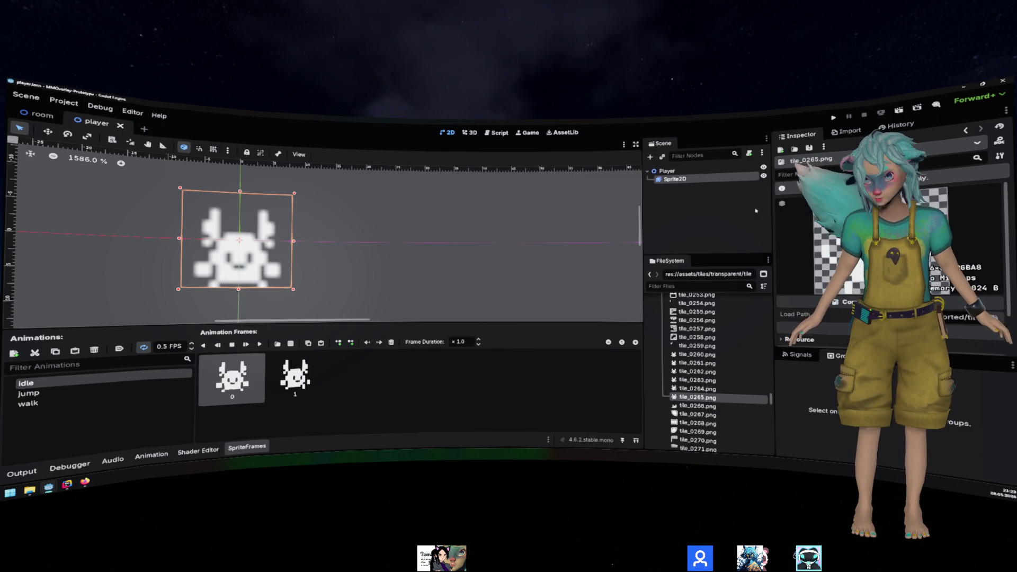
{"action": "left_click", "coordinate": [675, 179]}
{"action": "double_click", "coordinate": [675, 179]}
{"action": "type", "text": "View"}
{"action": "key", "text": "Return"}
- Choose Attach Script for the Player root node
{"action": "left_click", "coordinate": [667, 171]}
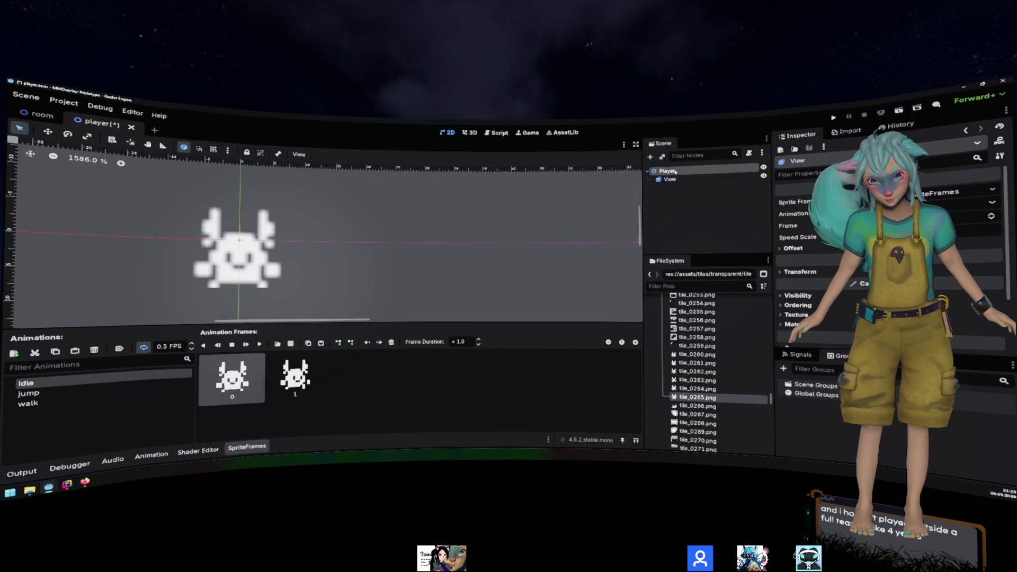
{"action": "right_click", "coordinate": [666, 171]}
{"action": "left_click", "coordinate": [747, 228]}
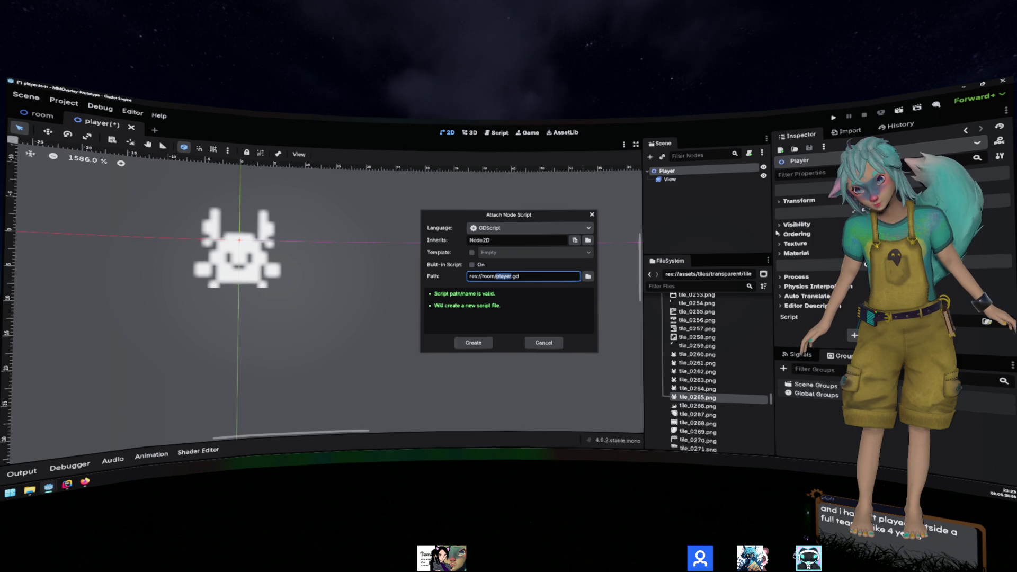
- Create player.gd for Player, set View's idle animation to autoplay on load, and save
{"action": "key", "text": "Return"}
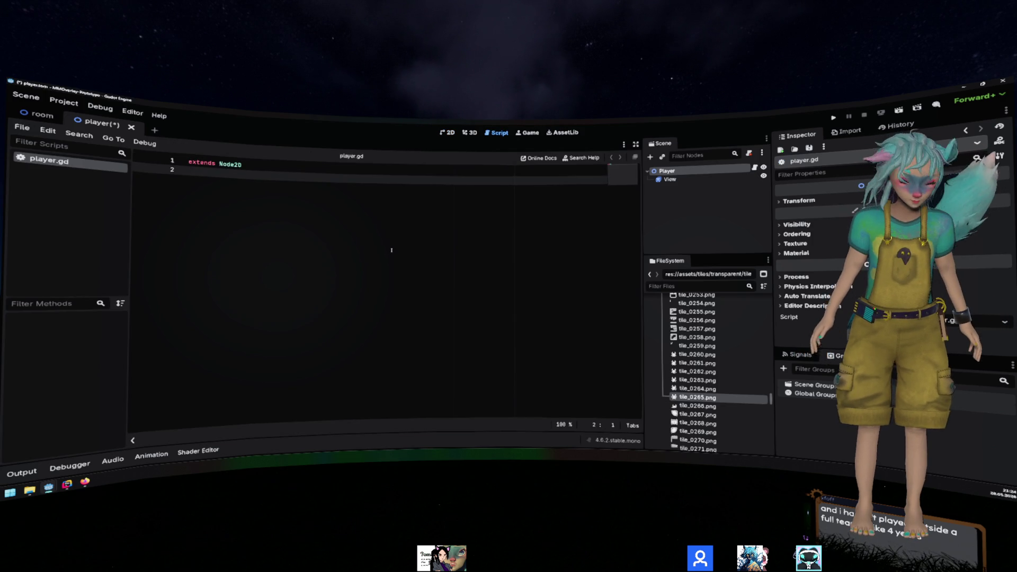
{"action": "key", "text": "Return"}
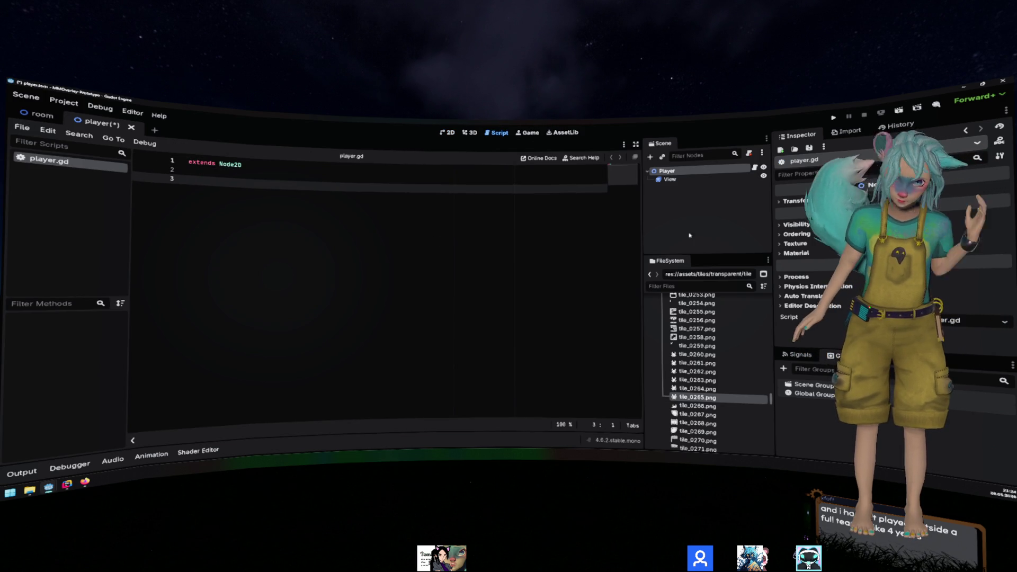
{"action": "left_click", "coordinate": [670, 179]}
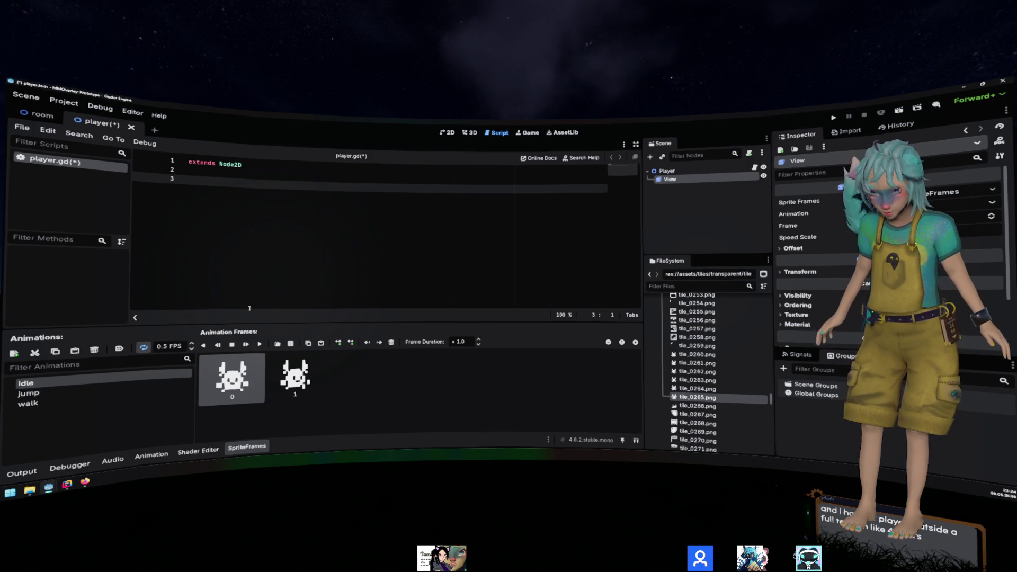
{"action": "left_click", "coordinate": [121, 350]}
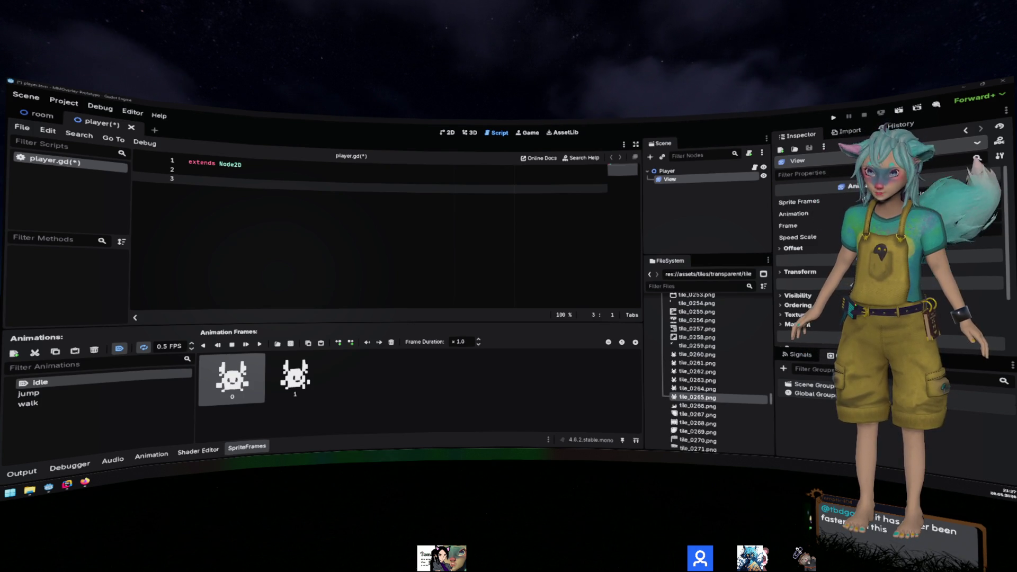
{"action": "left_click", "coordinate": [317, 203]}
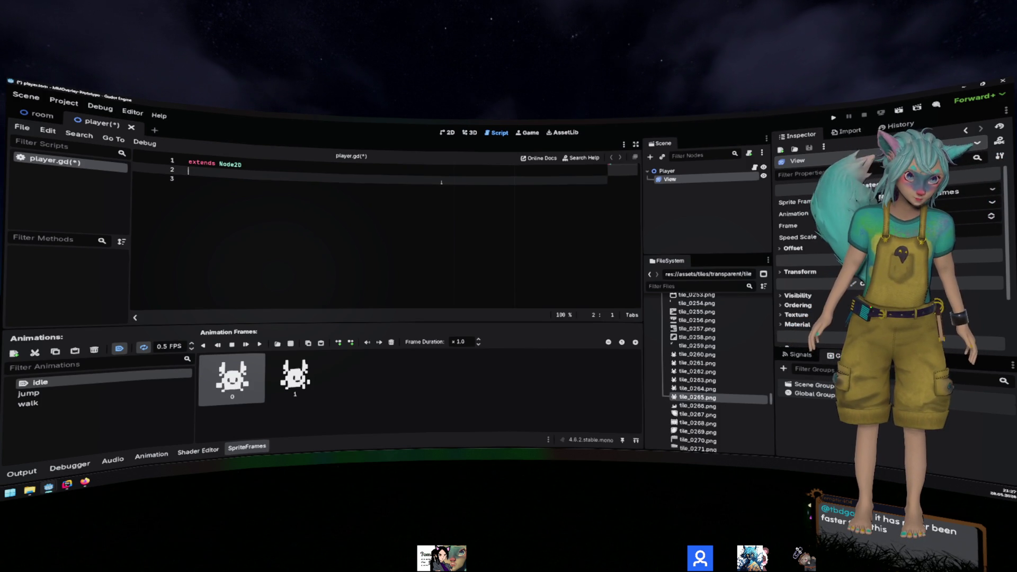
{"action": "key", "text": "ctrl+s"}
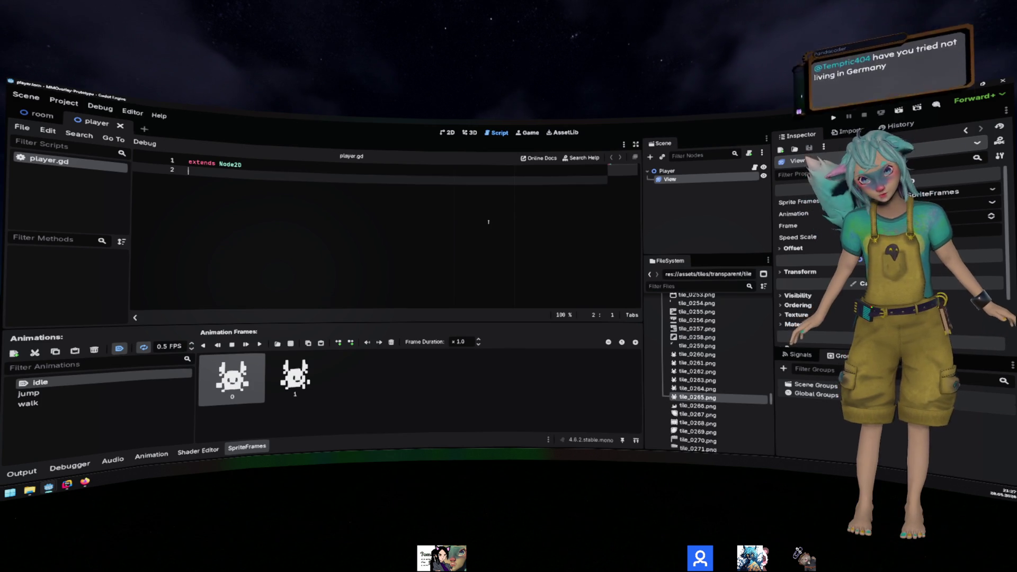
- Add 'var user: TwitchUser' below extends Node2D in player.gd and save it
{"action": "key", "text": "Return"}
{"action": "type", "text": "var user: Twitch"}
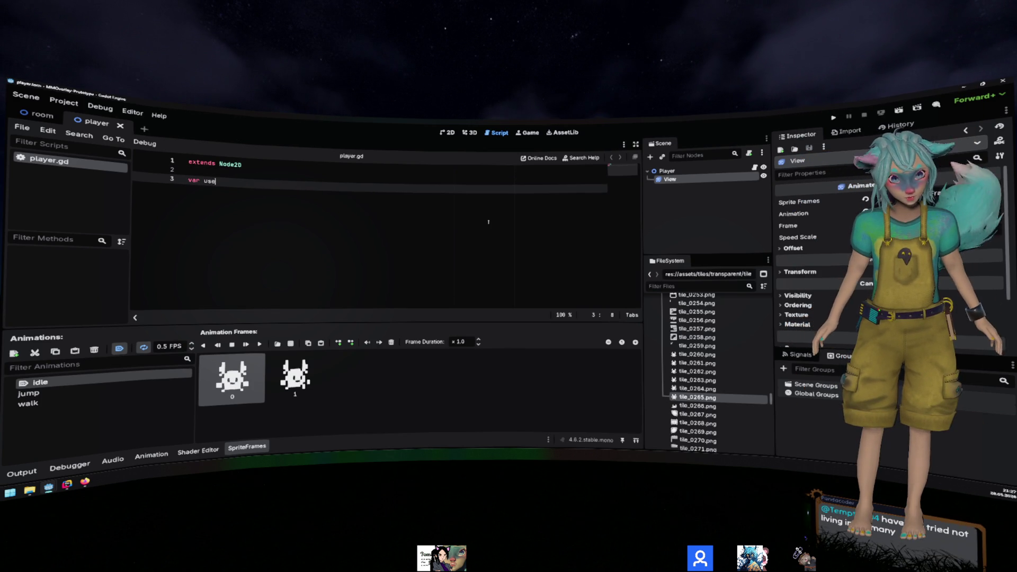
{"action": "type", "text": "User"}
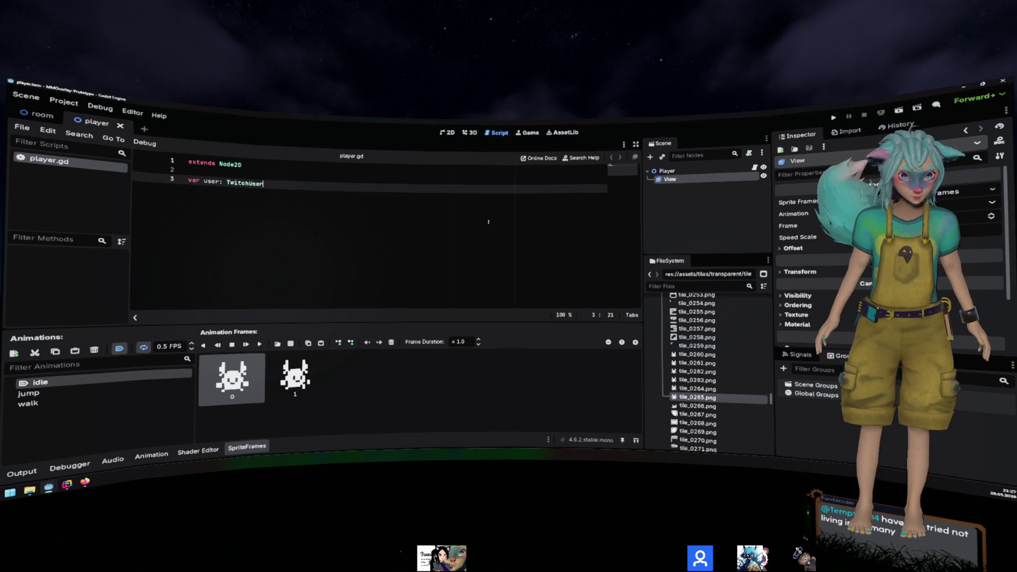
{"action": "key", "text": "ctrl+s"}
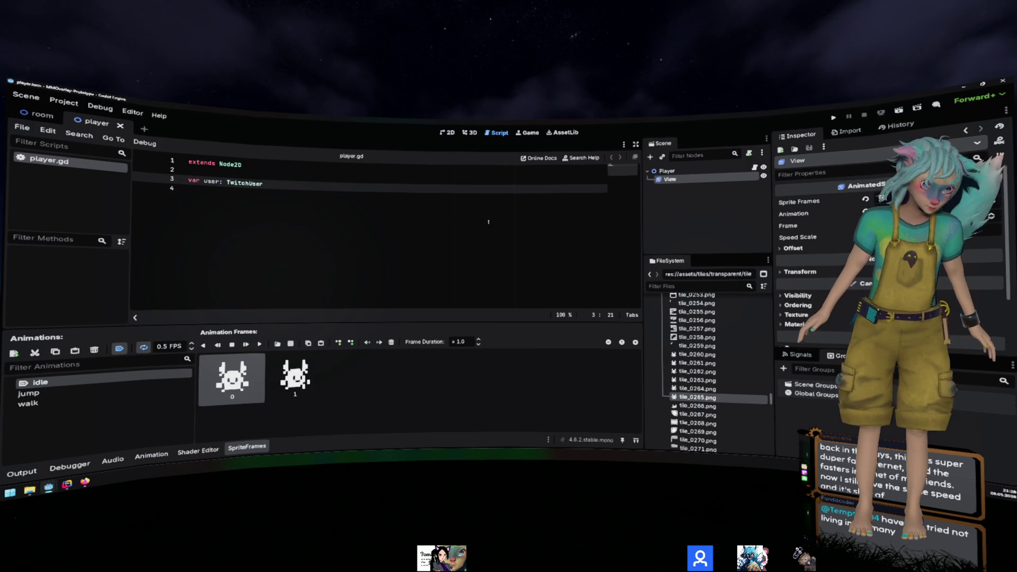
{"action": "key", "text": "Return"}
{"action": "key", "text": "Return"}
{"action": "left_click", "coordinate": [36, 114]}
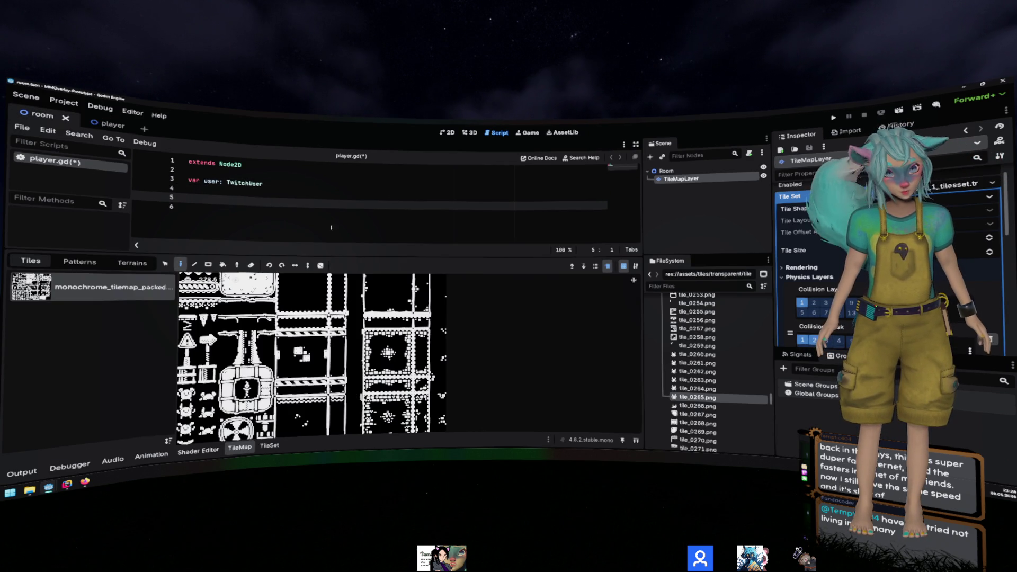
- Deselect the TileMapLayer in the room scene and collapse FileSystem to addons, assets and room
{"action": "left_click", "coordinate": [451, 133]}
{"action": "scroll", "coordinate": [360, 204], "scroll_direction": "down", "scroll_amount": 3}
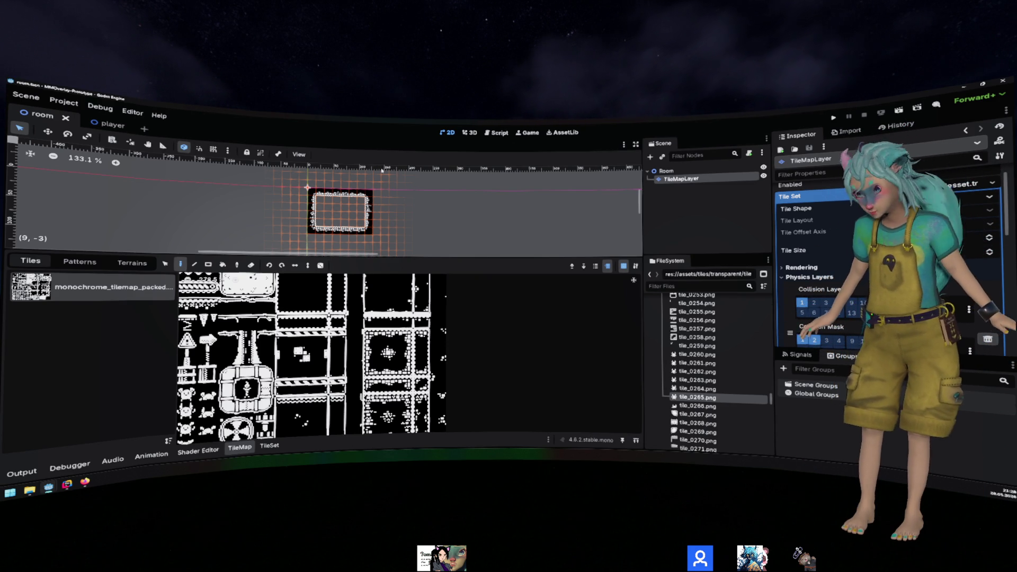
{"action": "left_click_drag", "start_coordinate": [410, 203], "coordinate": [457, 197]}
{"action": "left_click", "coordinate": [637, 178]}
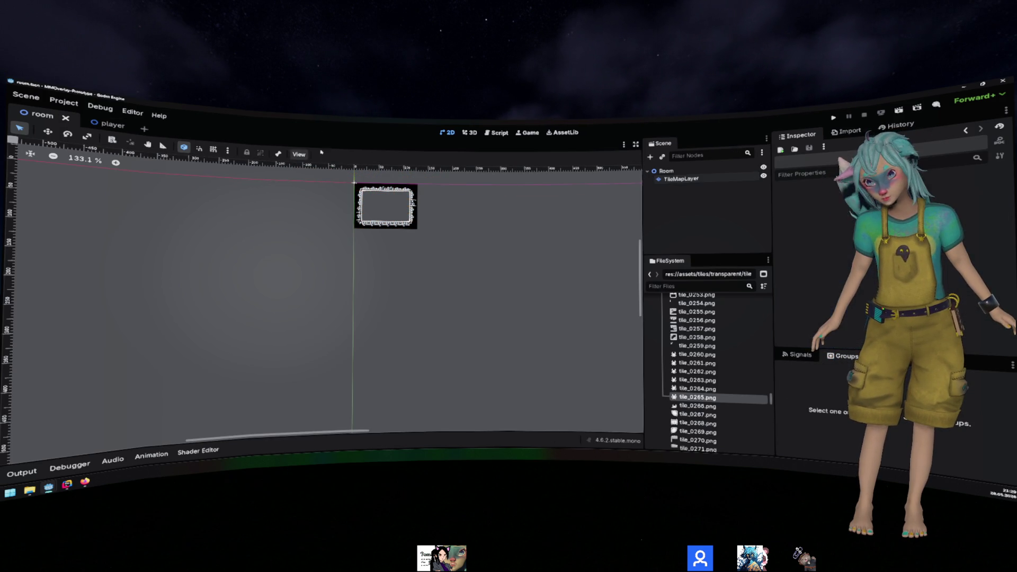
{"action": "left_click_drag", "start_coordinate": [771, 397], "coordinate": [770, 388]}
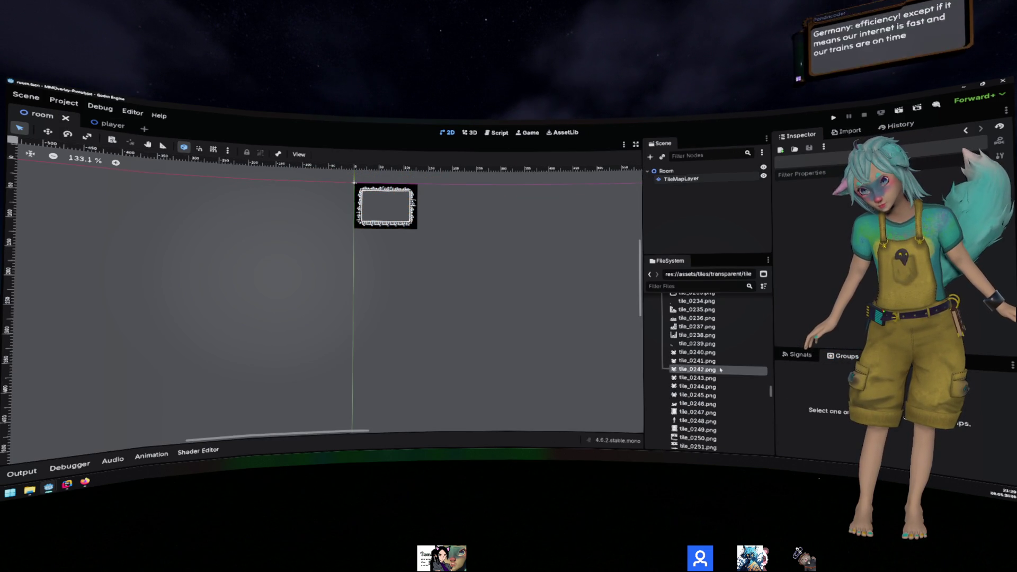
{"action": "key", "text": "Left"}
{"action": "key", "text": "Left"}
{"action": "key", "text": "Left"}
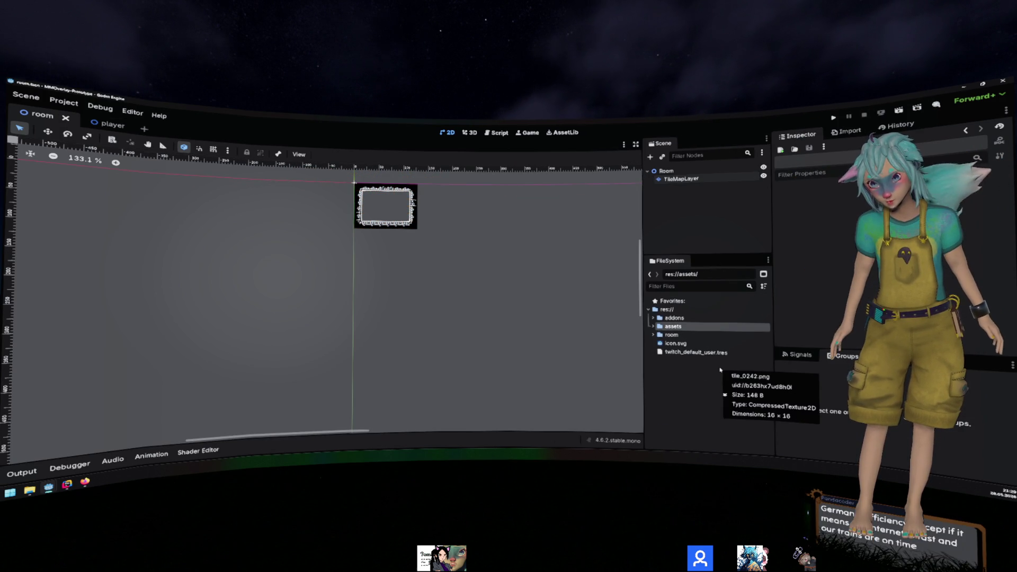
- Create a new scene with a 2D root node named 'Lobby'
{"action": "left_click", "coordinate": [144, 129]}
{"action": "left_click", "coordinate": [694, 183]}
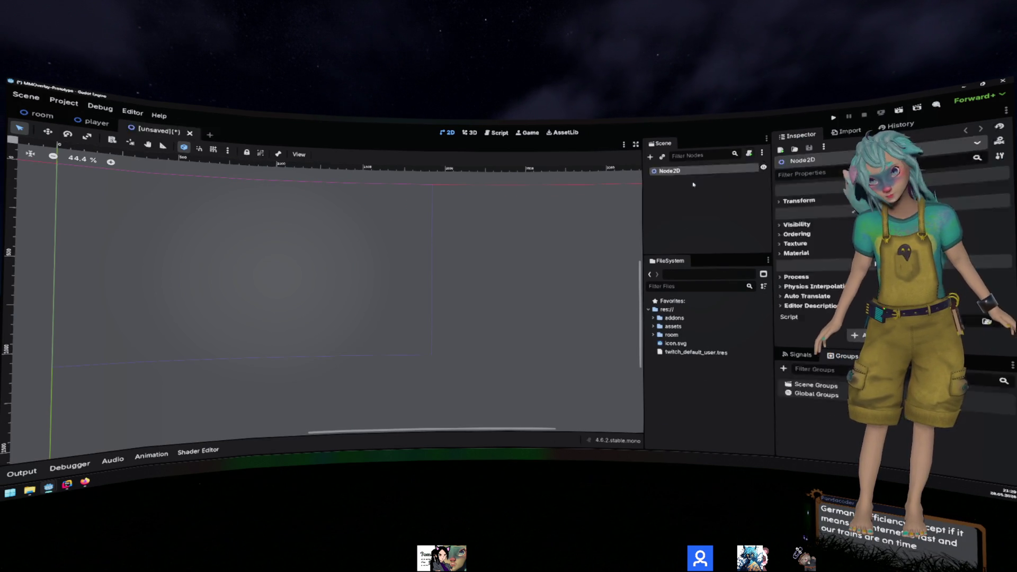
{"action": "key", "text": "F2"}
{"action": "type", "text": "Lobby"}
{"action": "key", "text": "Return"}
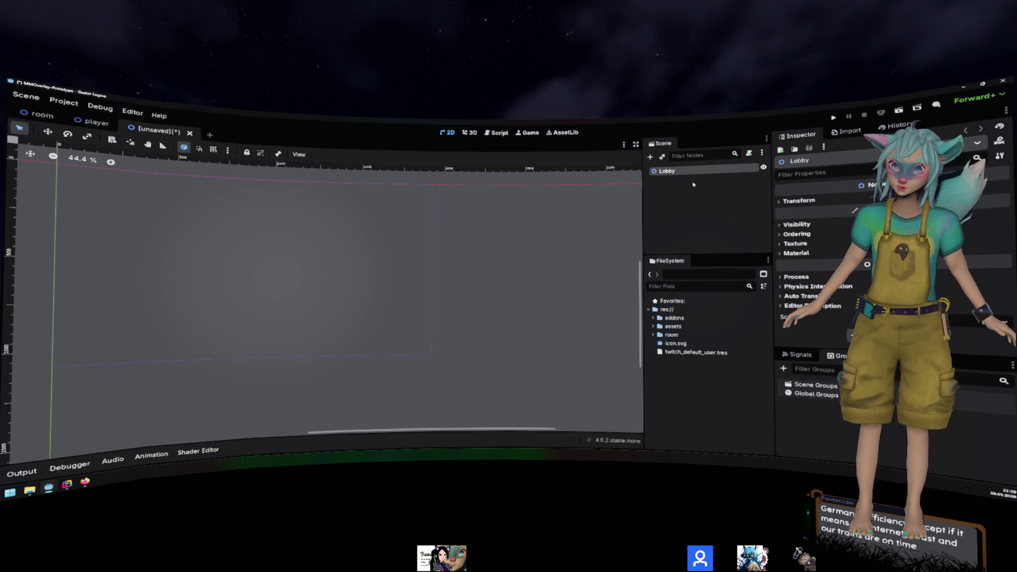
- Attach a new lobby.gd script to Lobby and bring up Save Scene As
{"action": "right_click", "coordinate": [670, 168]}
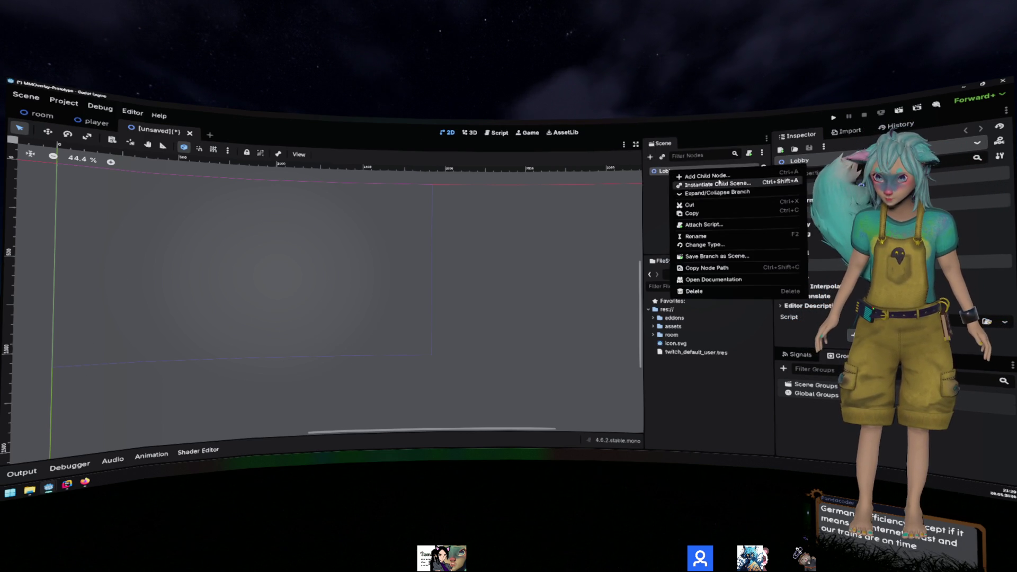
{"action": "left_click", "coordinate": [713, 180]}
{"action": "key", "text": "Escape"}
{"action": "right_click", "coordinate": [699, 170]}
{"action": "left_click", "coordinate": [762, 225]}
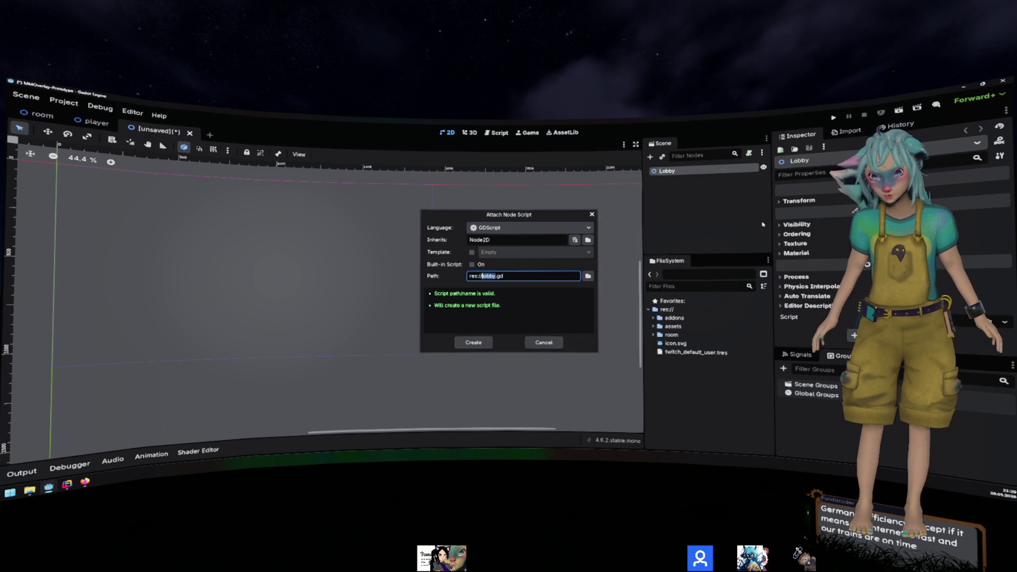
{"action": "key", "text": "Return"}
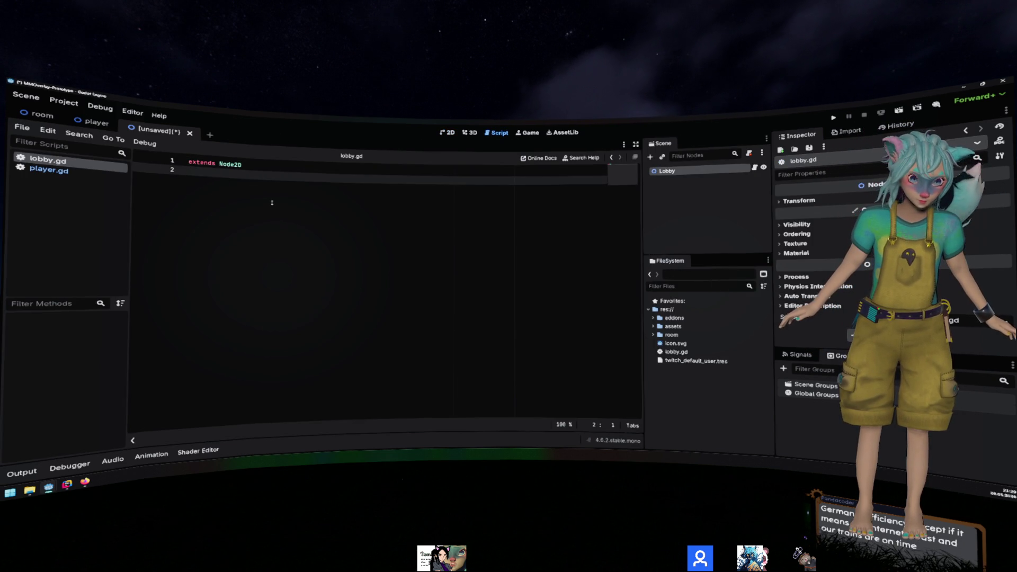
{"action": "type", "text": "@export "}
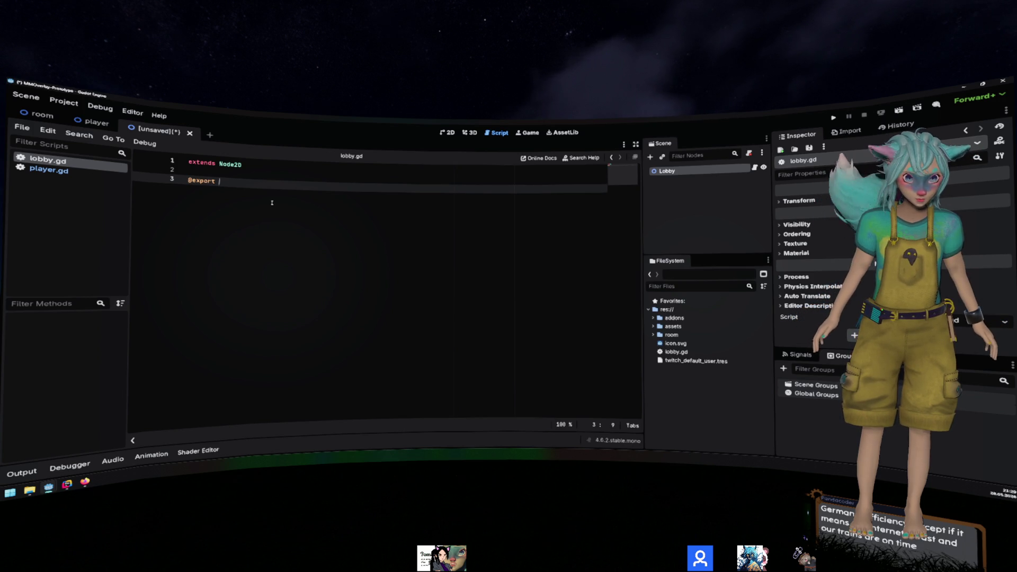
{"action": "type", "text": "var"}
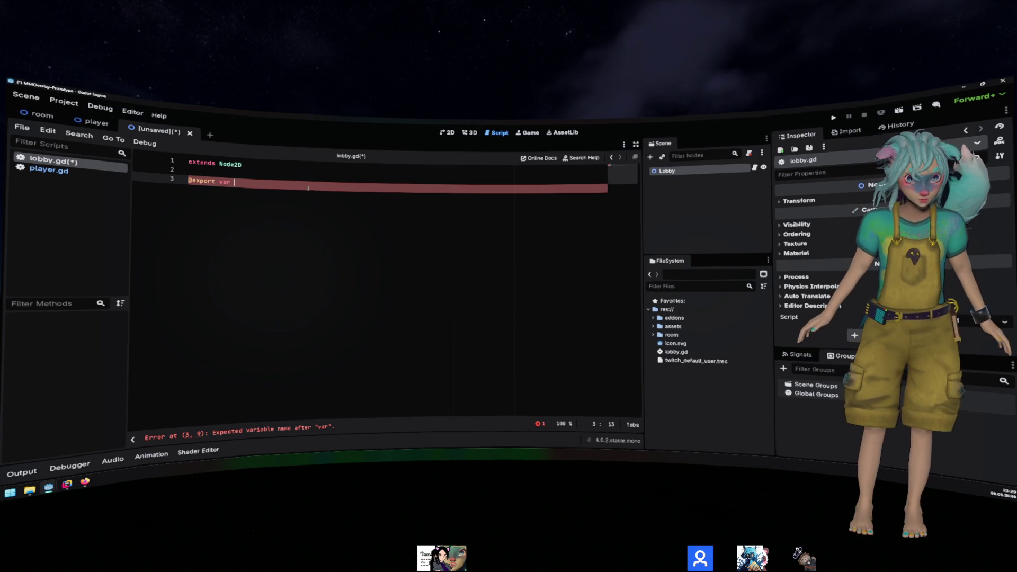
{"action": "key", "text": "ctrl+z"}
{"action": "key", "text": "ctrl+s"}
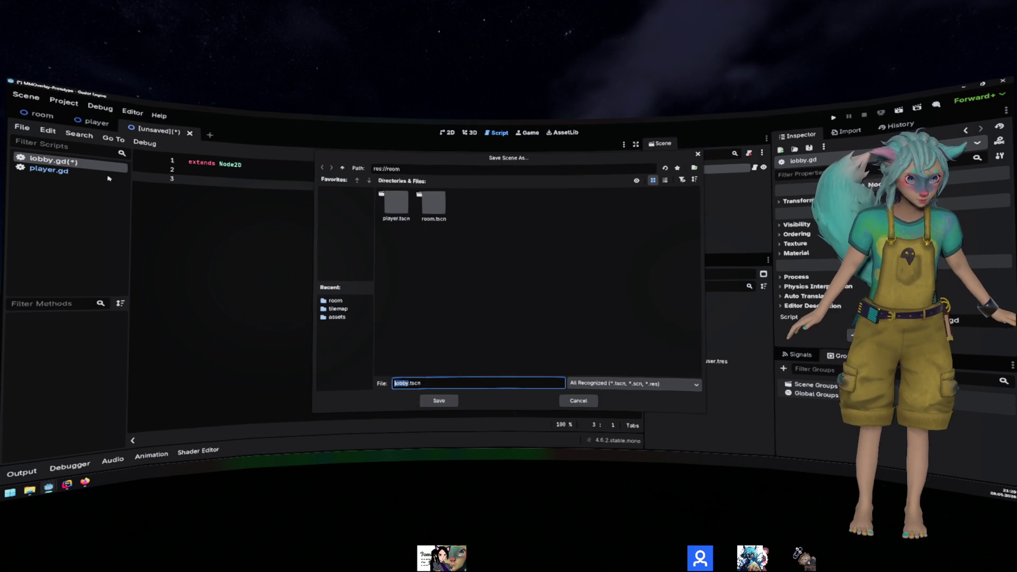
- Save the scene as lobby.tscn and move lobby.gd into the room folder
{"action": "key", "text": "Return"}
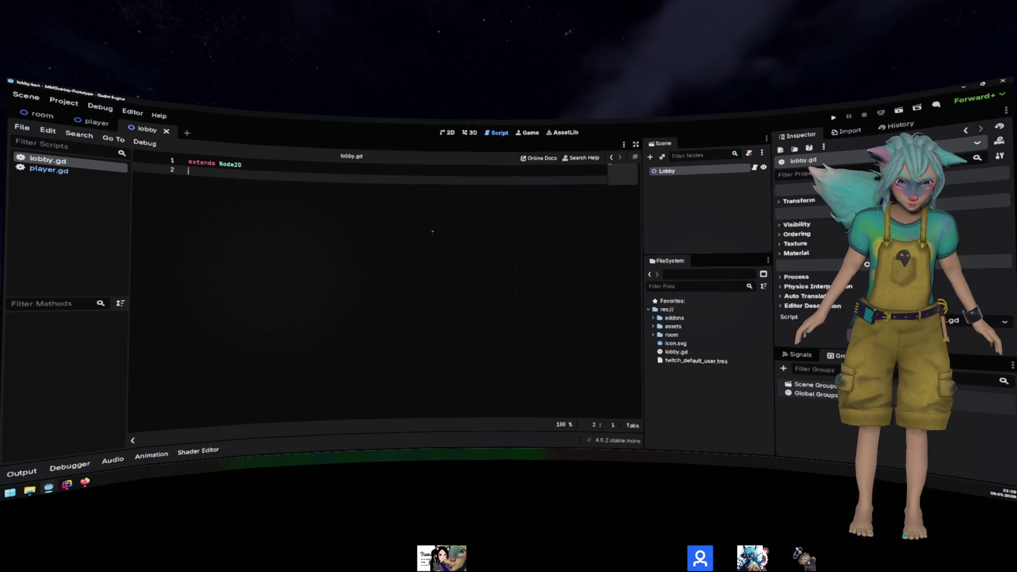
{"action": "left_click_drag", "start_coordinate": [676, 352], "coordinate": [671, 335]}
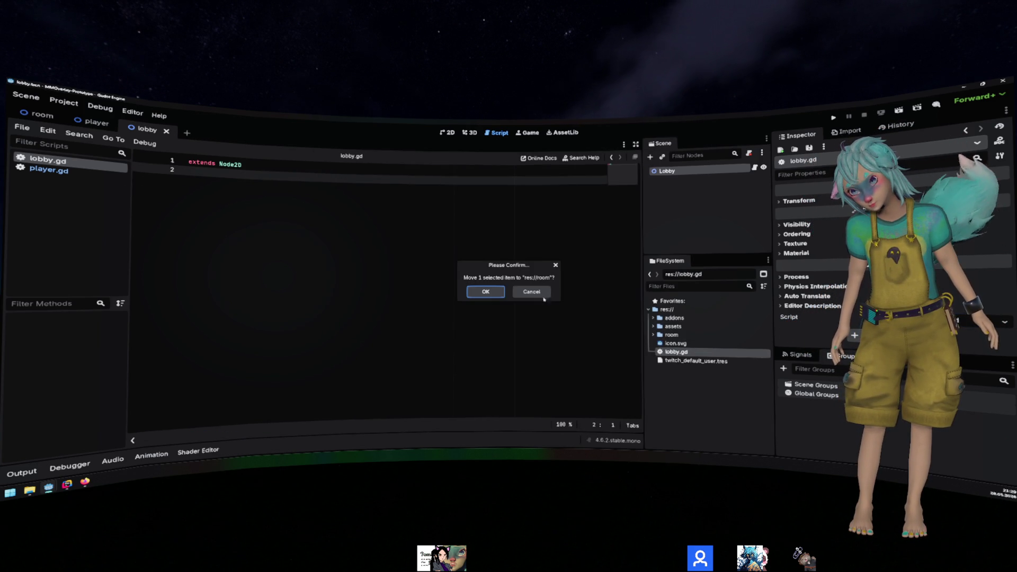
{"action": "key", "text": "Return"}
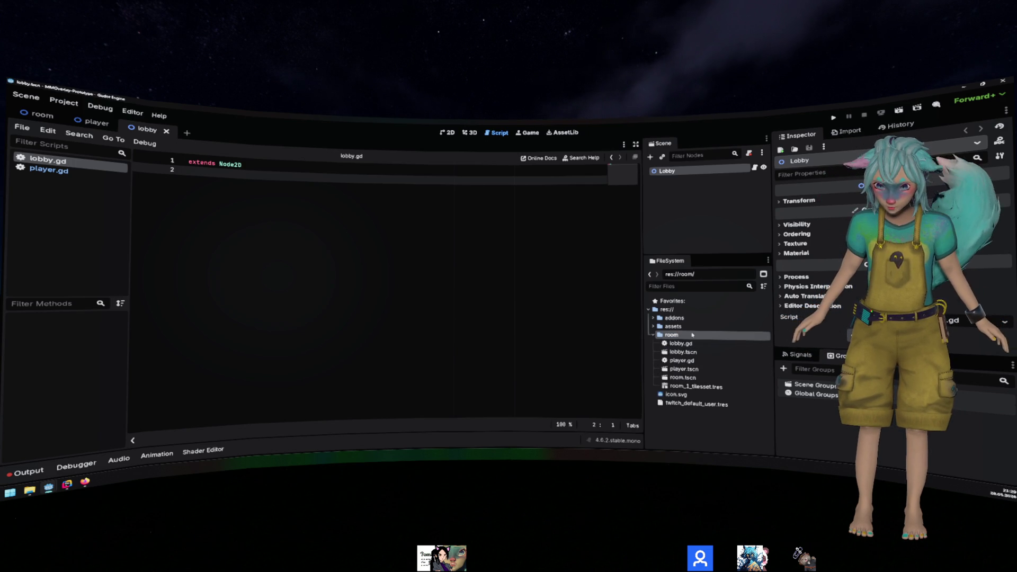
{"action": "left_click", "coordinate": [731, 419]}
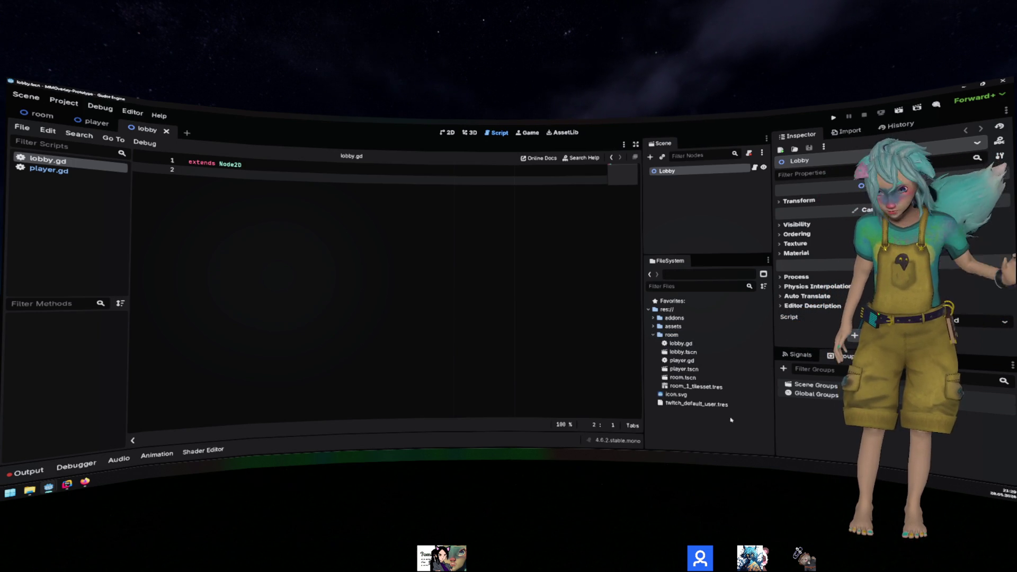
{"action": "left_click", "coordinate": [717, 357]}
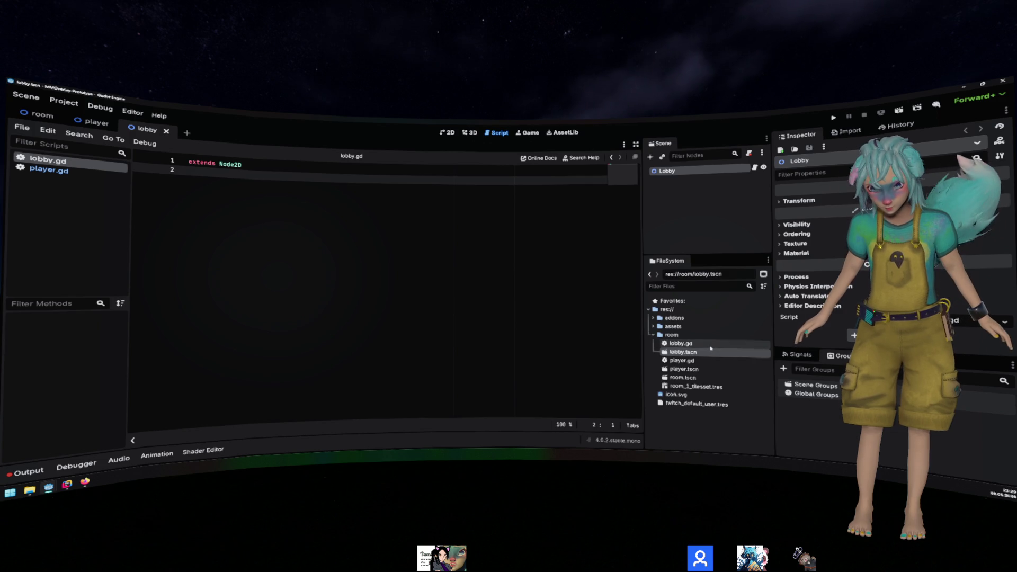
- Instance room.tscn into the lobby and move the Room down and to the right
{"action": "key", "text": "ctrl+F1"}
{"action": "left_click_drag", "start_coordinate": [683, 377], "coordinate": [316, 218]}
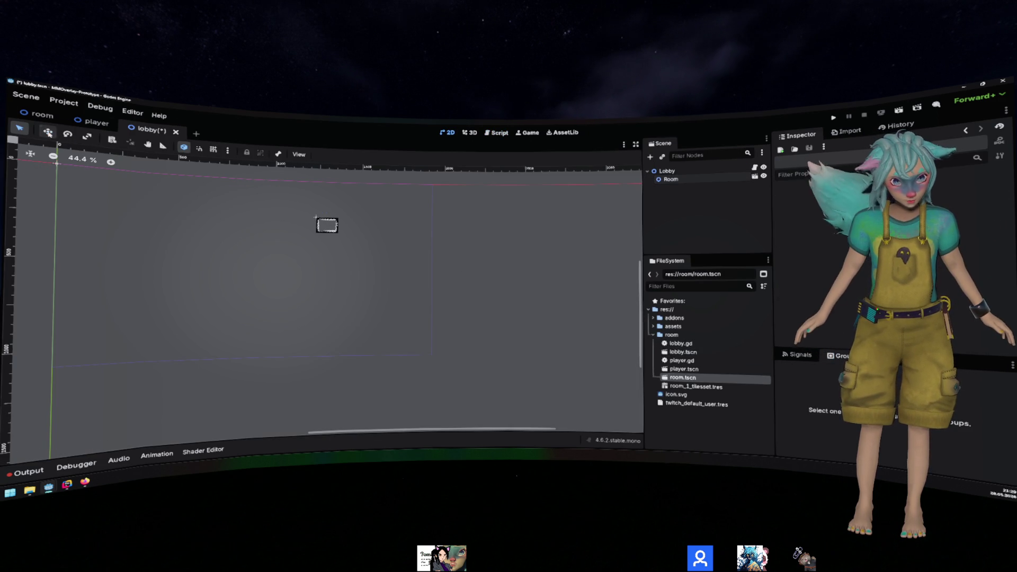
{"action": "left_click", "coordinate": [48, 131]}
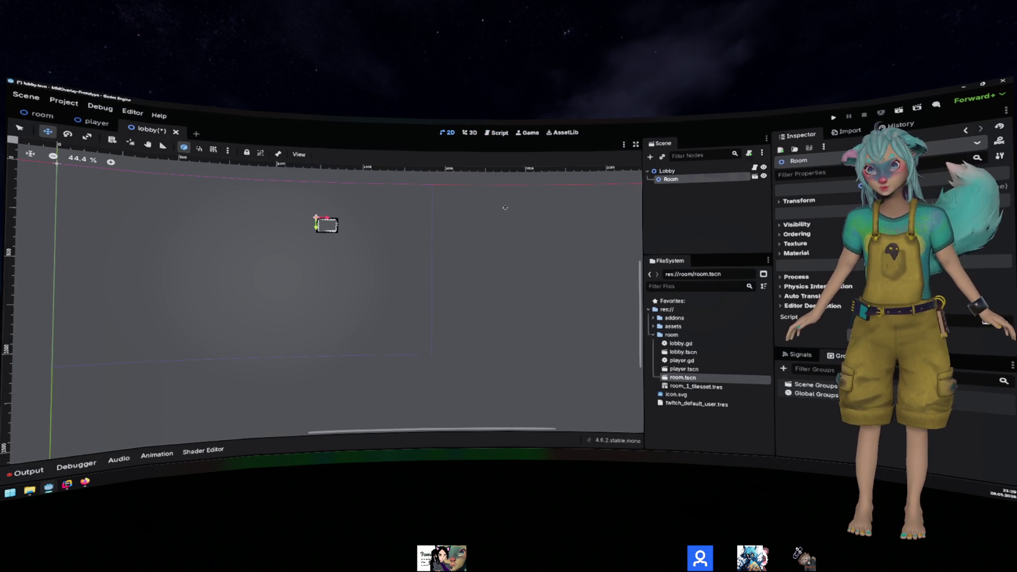
{"action": "left_click", "coordinate": [670, 179]}
{"action": "mouse_move", "coordinate": [327, 225]}
{"action": "left_mouse_down"}
{"action": "mouse_move", "coordinate": [424, 341]}
{"action": "mouse_move", "coordinate": [417, 346]}
{"action": "left_mouse_up"}
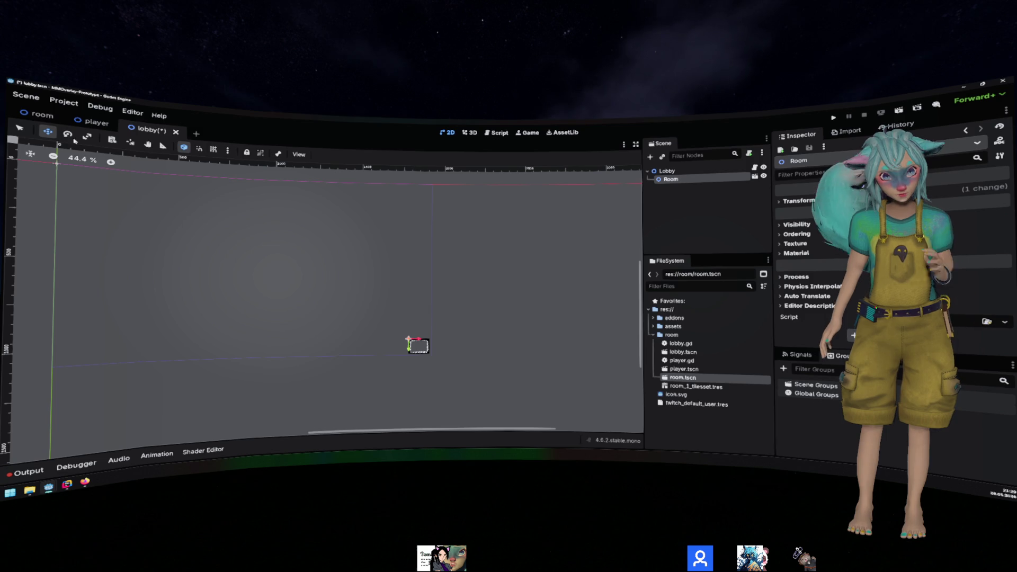
{"action": "left_click", "coordinate": [64, 102]}
{"action": "left_click", "coordinate": [87, 120]}
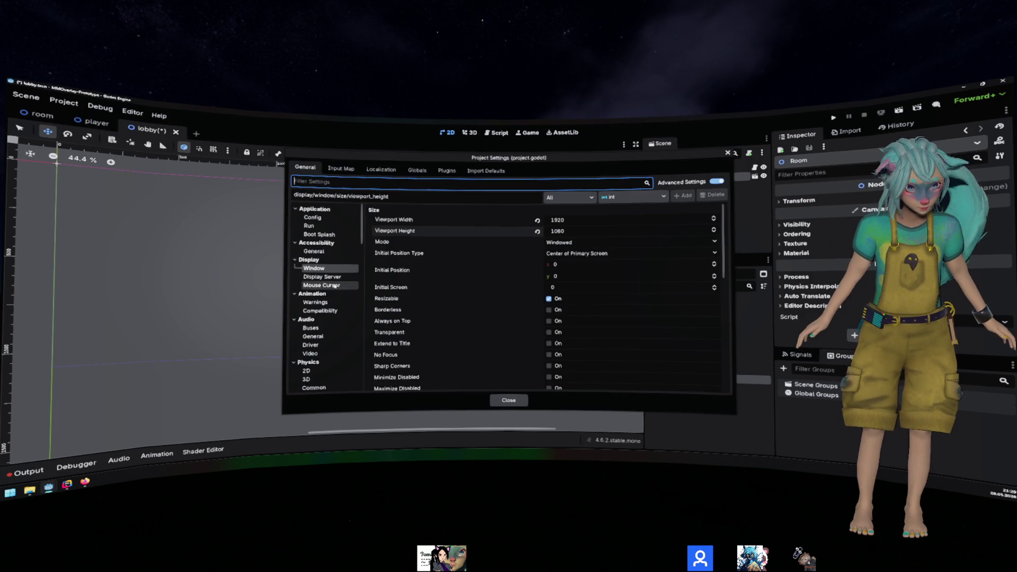
- Set the Display > Window stretch scale to 2.0
{"action": "scroll", "coordinate": [466, 290], "scroll_direction": "down", "scroll_amount": 5}
{"action": "scroll", "coordinate": [466, 291], "scroll_direction": "up", "scroll_amount": 5}
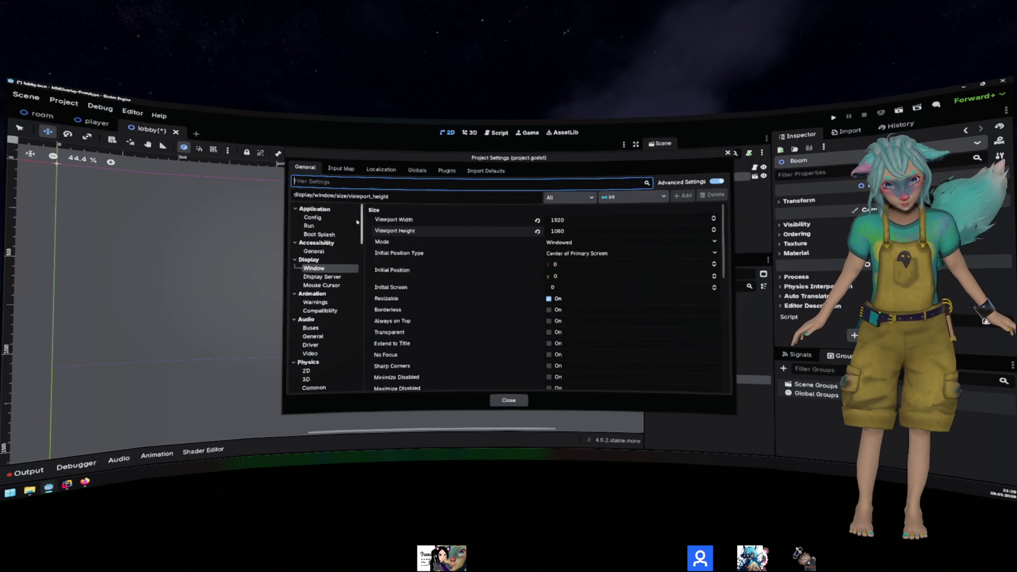
{"action": "left_click", "coordinate": [312, 217]}
{"action": "scroll", "coordinate": [481, 302], "scroll_direction": "down", "scroll_amount": 1}
{"action": "left_click", "coordinate": [309, 226]}
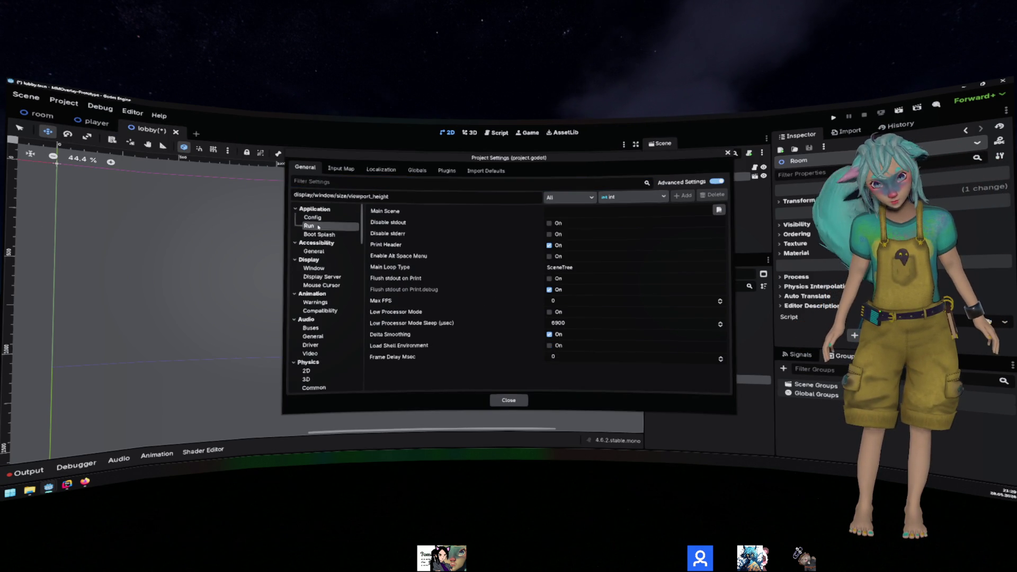
{"action": "left_click", "coordinate": [321, 252]}
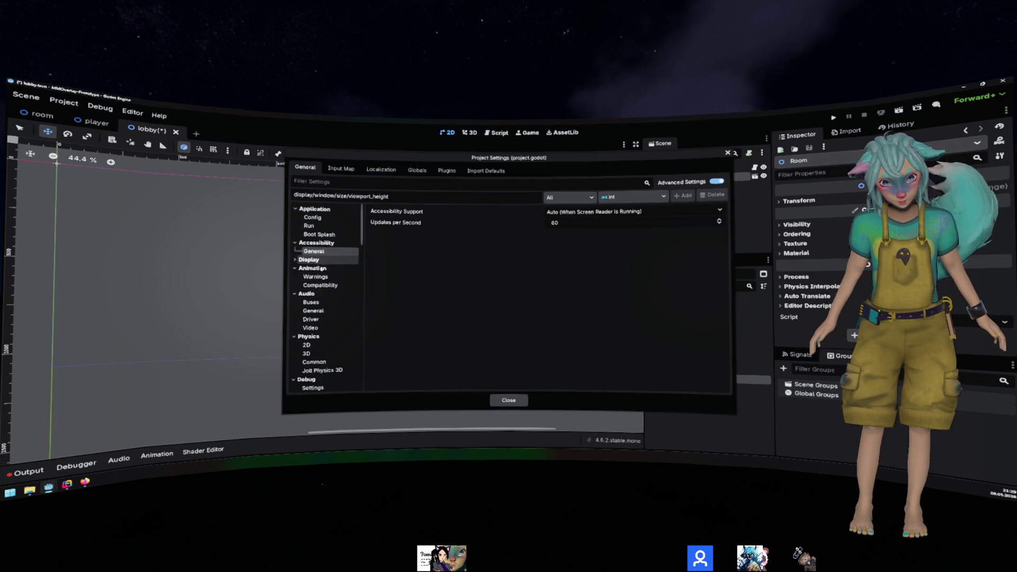
{"action": "left_click", "coordinate": [316, 268]}
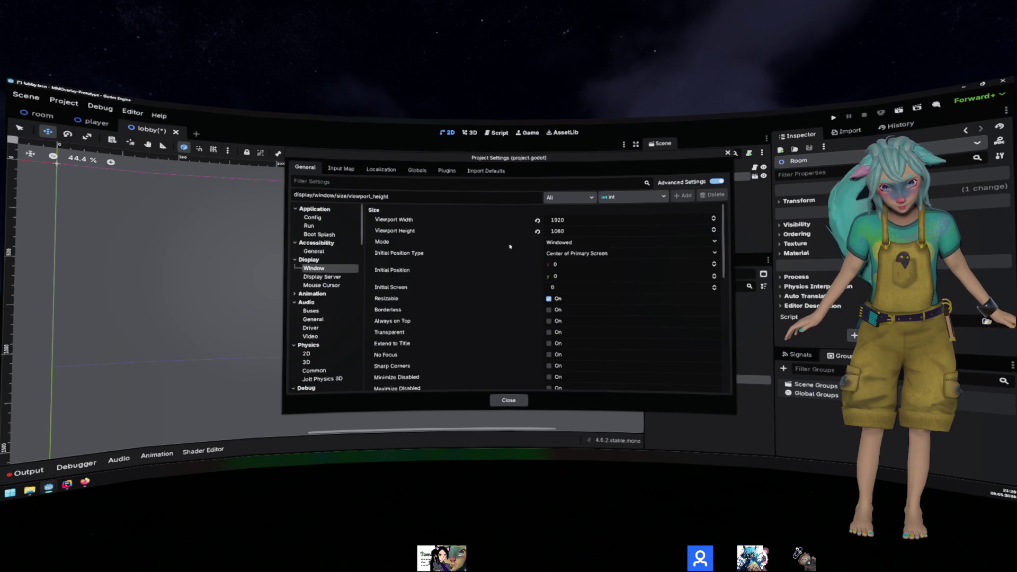
{"action": "scroll", "coordinate": [511, 255], "scroll_direction": "down", "scroll_amount": 10}
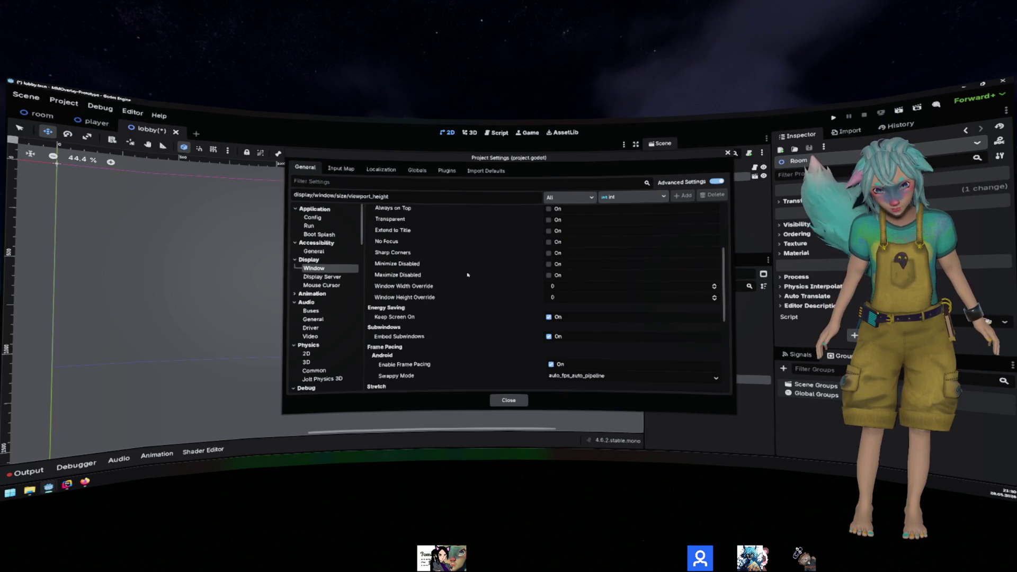
{"action": "scroll", "coordinate": [450, 278], "scroll_direction": "down", "scroll_amount": 3}
{"action": "left_click", "coordinate": [573, 286]}
{"action": "type", "text": "2"}
{"action": "key", "text": "Return"}
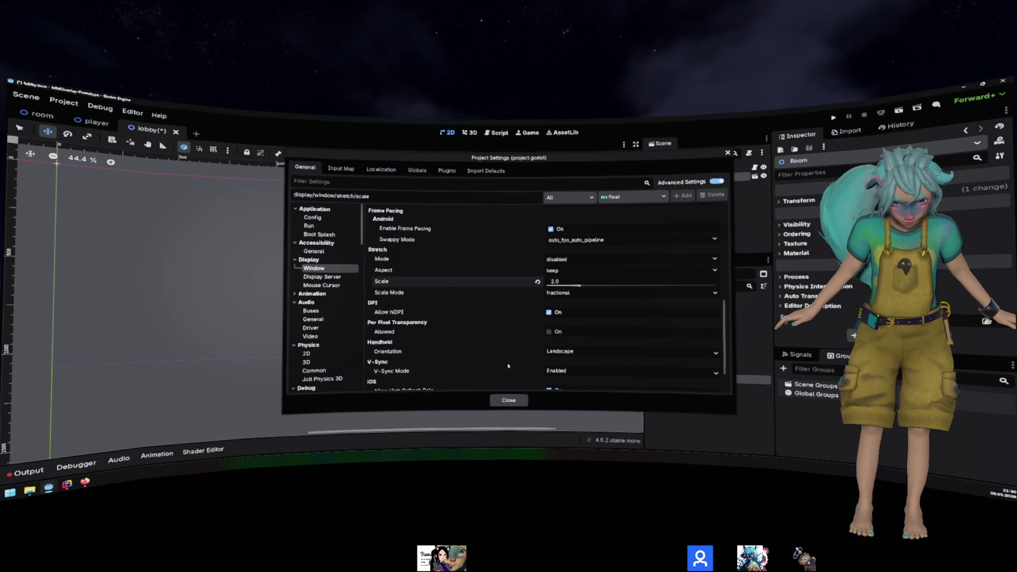
{"action": "left_click", "coordinate": [509, 400]}
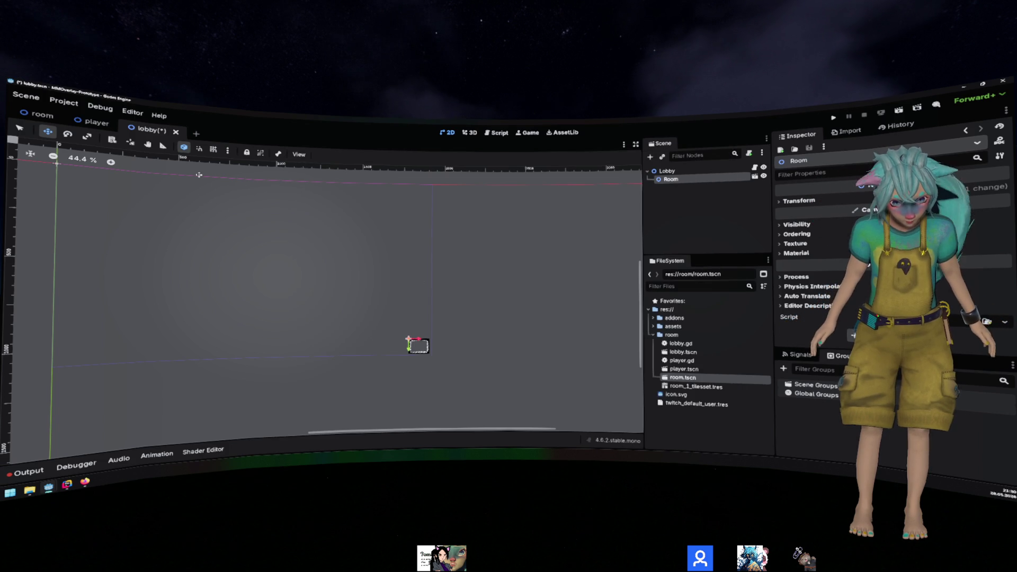
- Set the window stretch mode to viewport and the scale mode to integer
{"action": "left_click", "coordinate": [63, 102]}
{"action": "left_click", "coordinate": [79, 121]}
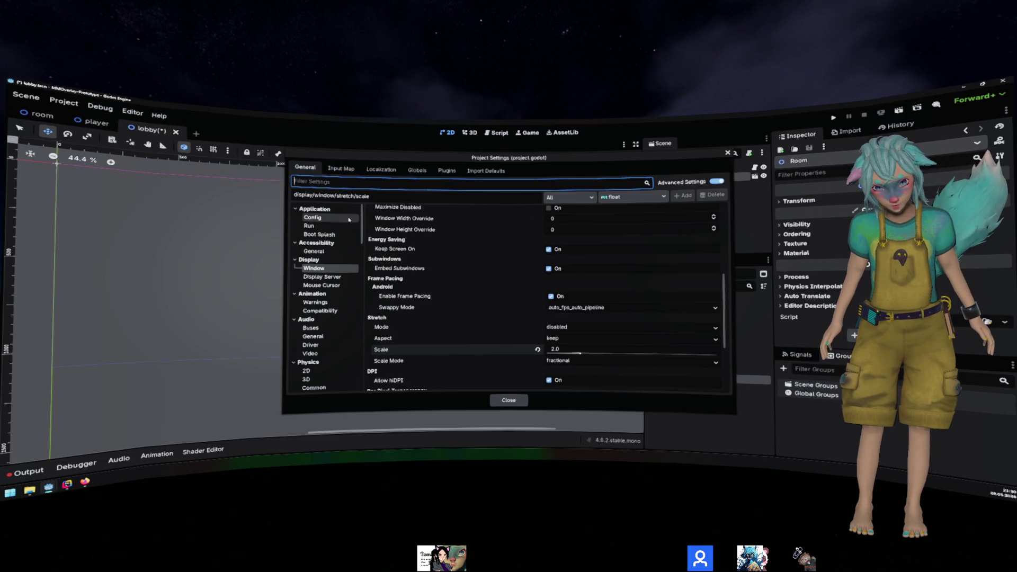
{"action": "scroll", "coordinate": [573, 319], "scroll_direction": "down", "scroll_amount": 1}
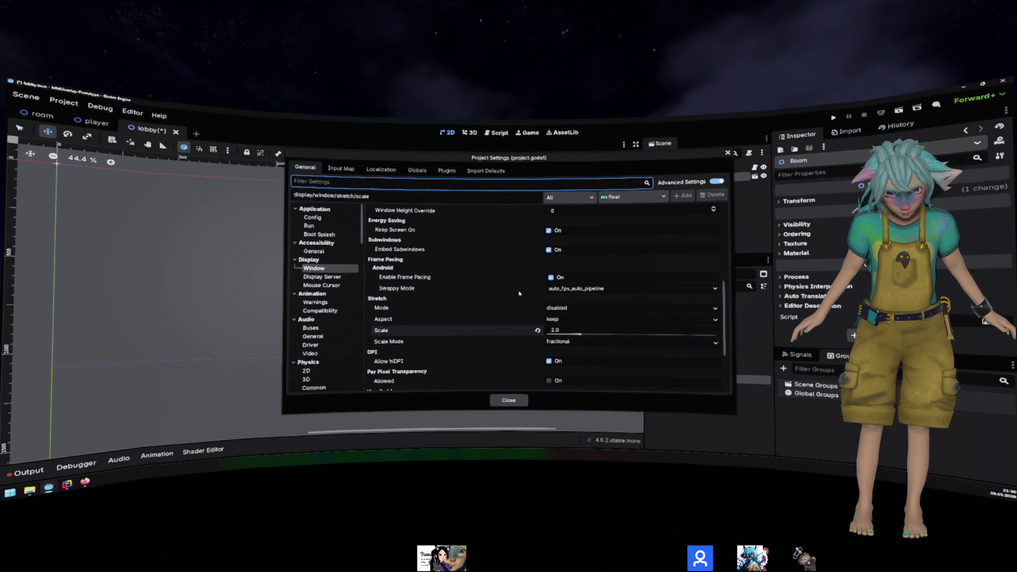
{"action": "left_click", "coordinate": [579, 309]}
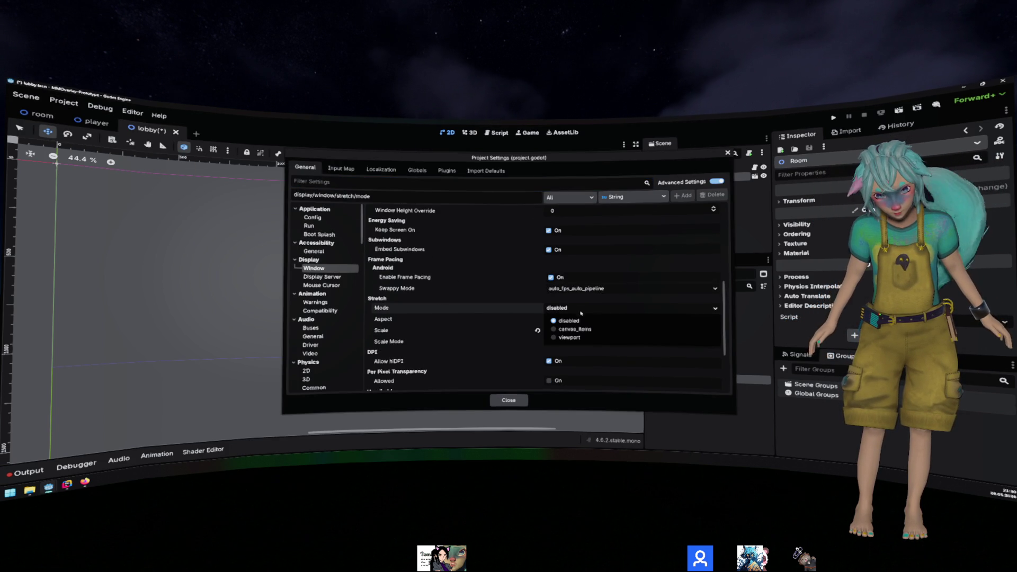
{"action": "left_click", "coordinate": [575, 337]}
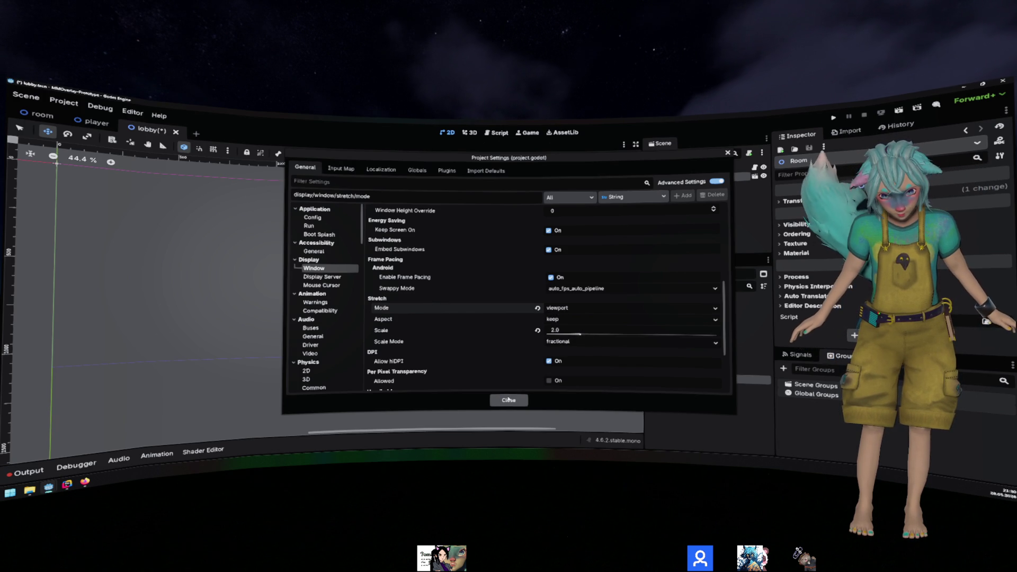
{"action": "left_click", "coordinate": [578, 342]}
{"action": "left_click", "coordinate": [559, 351]}
{"action": "left_click", "coordinate": [577, 342]}
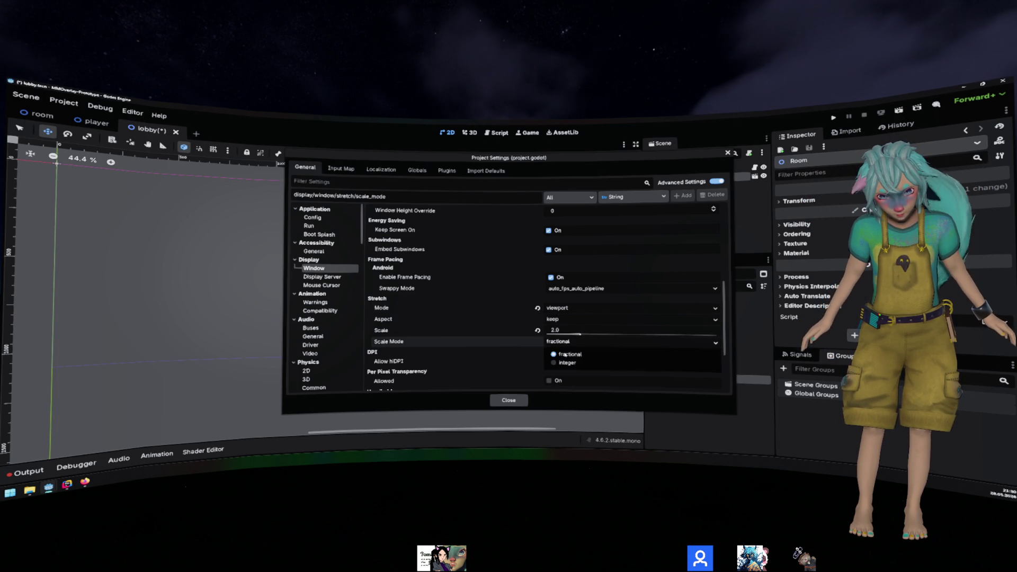
{"action": "left_click", "coordinate": [557, 362]}
{"action": "left_click", "coordinate": [506, 400]}
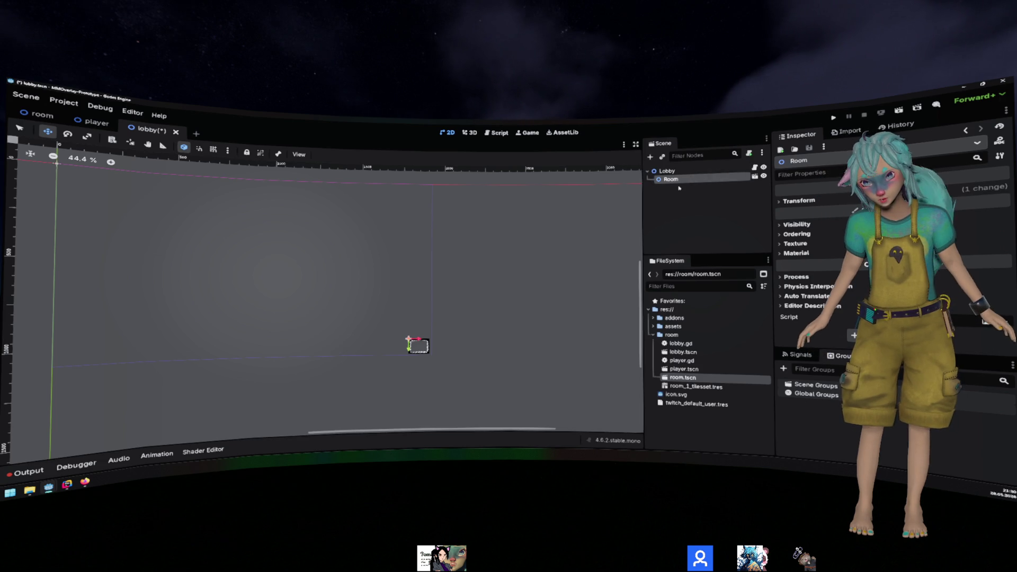
- Save the lobby, move the Room up and left, and test-run the game
{"action": "key", "text": "ctrl+s"}
{"action": "scroll", "coordinate": [333, 240], "scroll_direction": "left", "scroll_amount": 2}
{"action": "scroll", "coordinate": [333, 239], "scroll_direction": "left", "scroll_amount": 2}
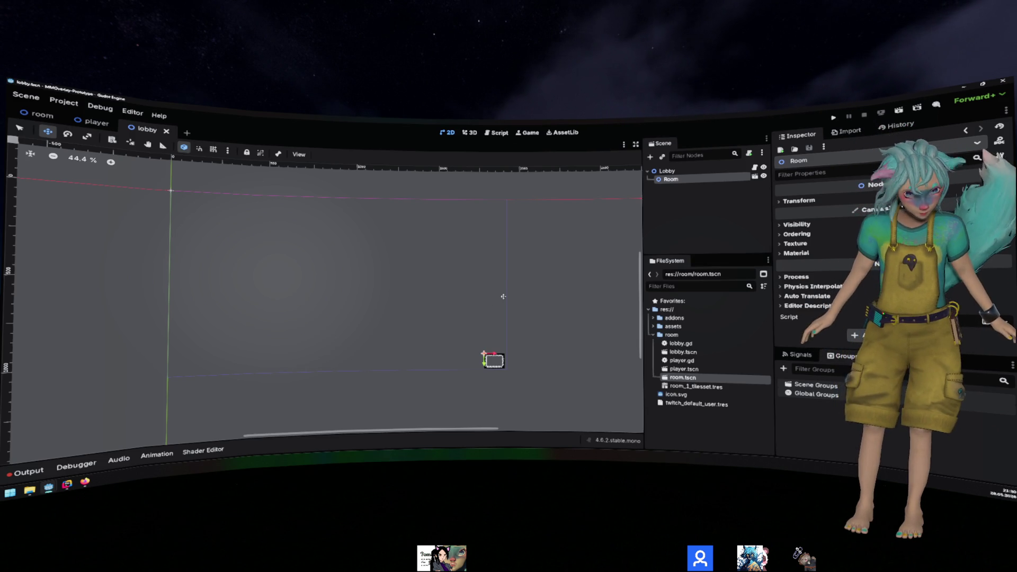
{"action": "mouse_move", "coordinate": [511, 311]}
{"action": "left_mouse_down"}
{"action": "mouse_move", "coordinate": [368, 257]}
{"action": "mouse_move", "coordinate": [331, 208]}
{"action": "mouse_move", "coordinate": [310, 220]}
{"action": "left_mouse_up"}
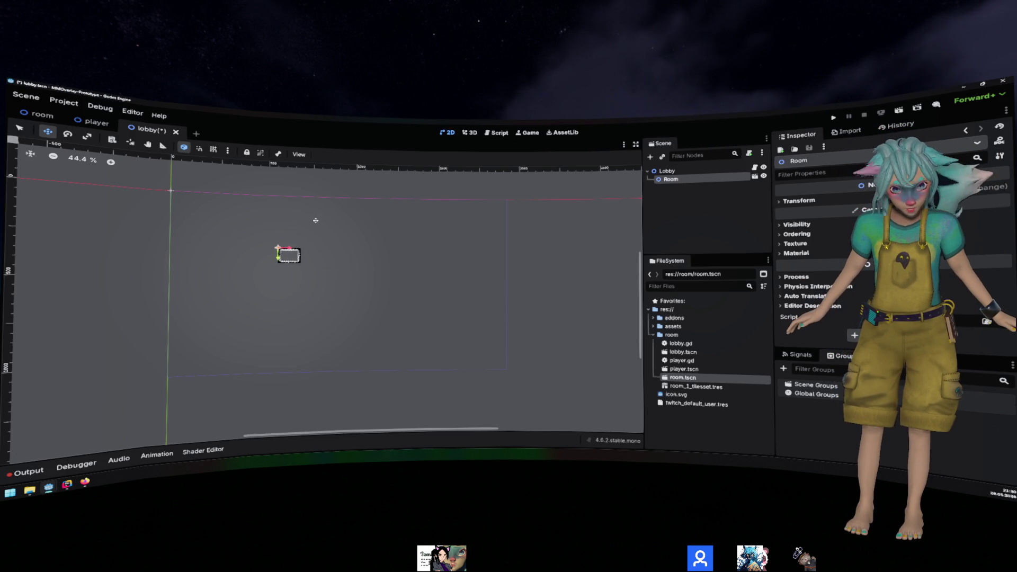
{"action": "key", "text": "F6"}
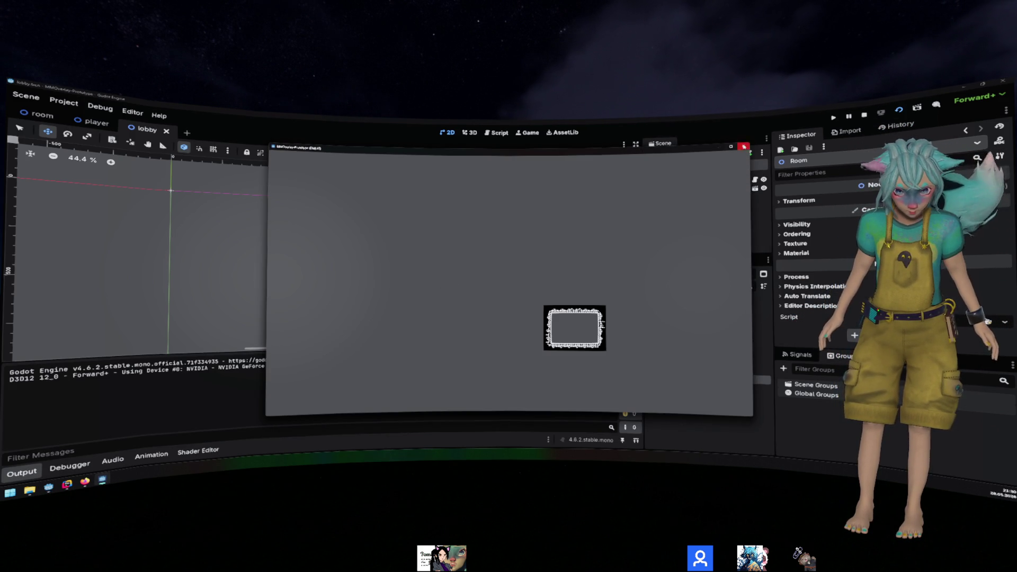
{"action": "key", "text": "F8"}
- Nudge the Room to a new spot and run the game again to check it
{"action": "left_click_drag", "start_coordinate": [321, 261], "coordinate": [343, 276]}
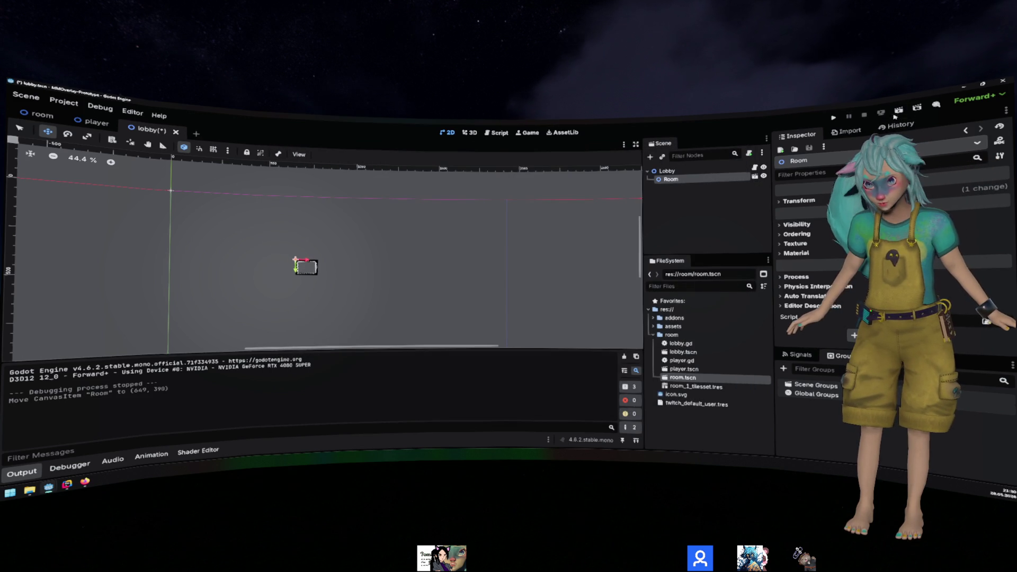
{"action": "key", "text": "F6"}
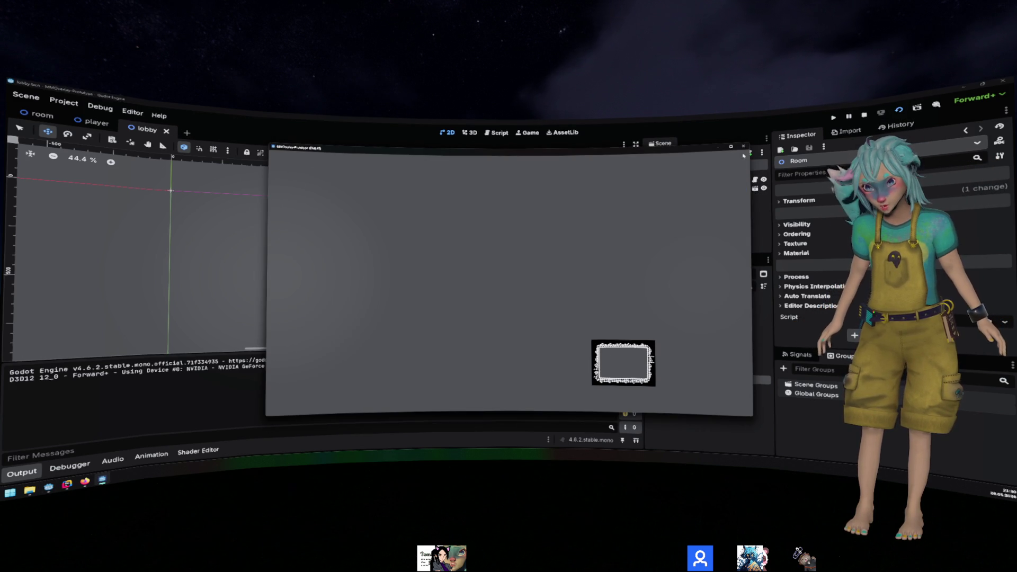
{"action": "left_click", "coordinate": [743, 146]}
{"action": "scroll", "coordinate": [438, 241], "scroll_direction": "down", "scroll_amount": 2}
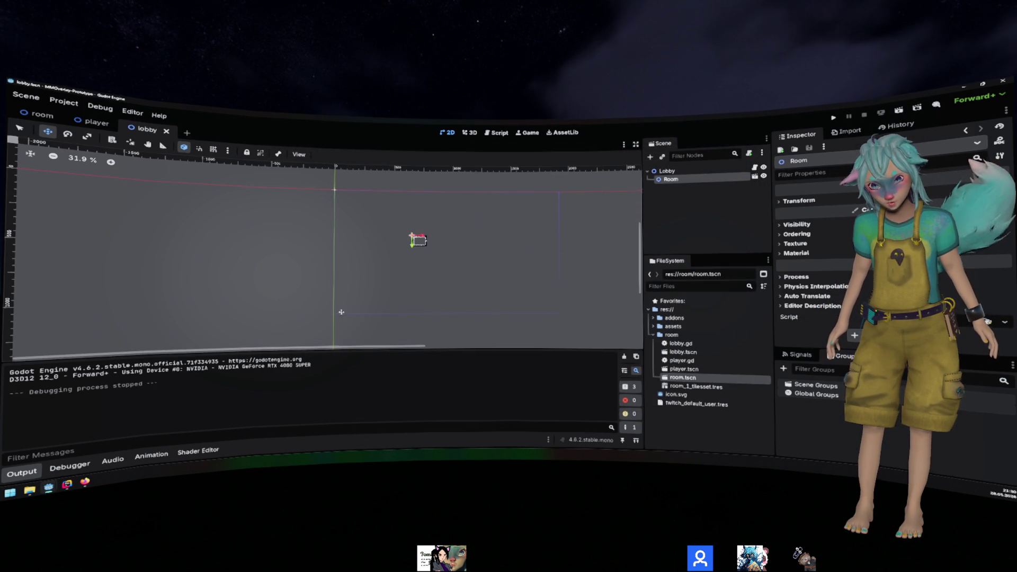
{"action": "left_click", "coordinate": [62, 105]}
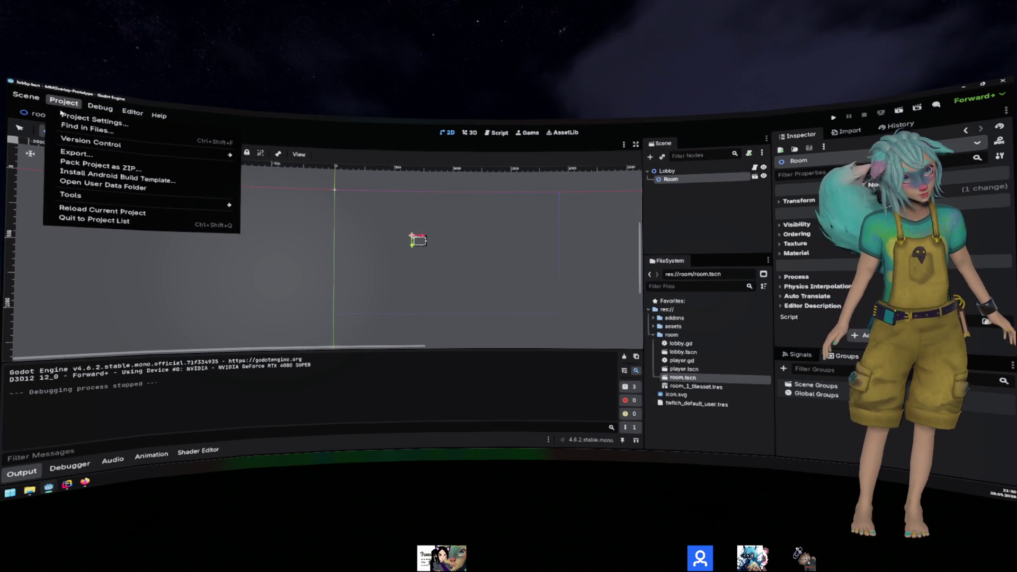
- Enable Per Pixel Transparency Allowed in Display > Window, then close the Setup Twitcher dialog
{"action": "left_click", "coordinate": [62, 115]}
{"action": "scroll", "coordinate": [418, 244], "scroll_direction": "down", "scroll_amount": 5}
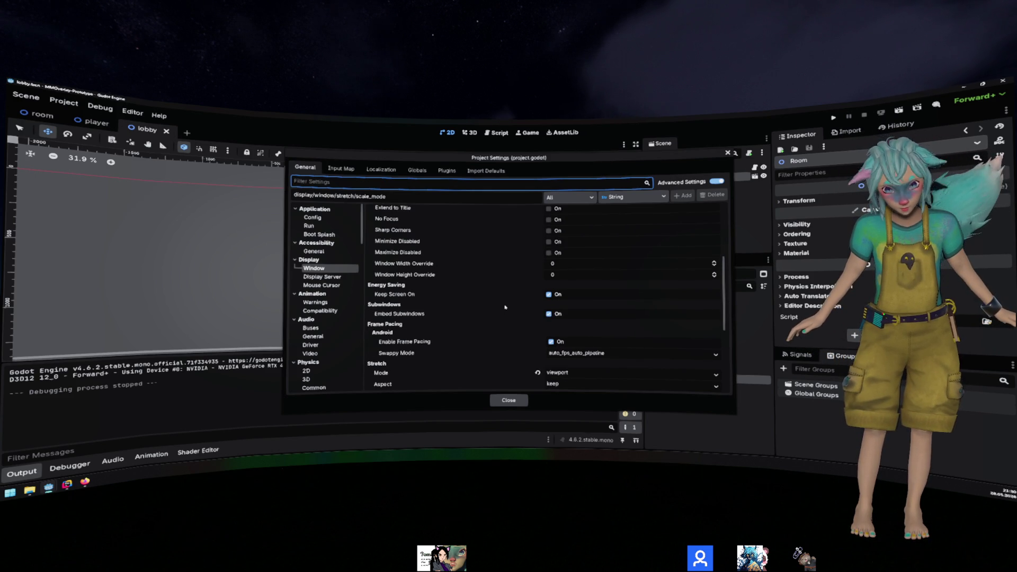
{"action": "scroll", "coordinate": [505, 307], "scroll_direction": "down", "scroll_amount": 5}
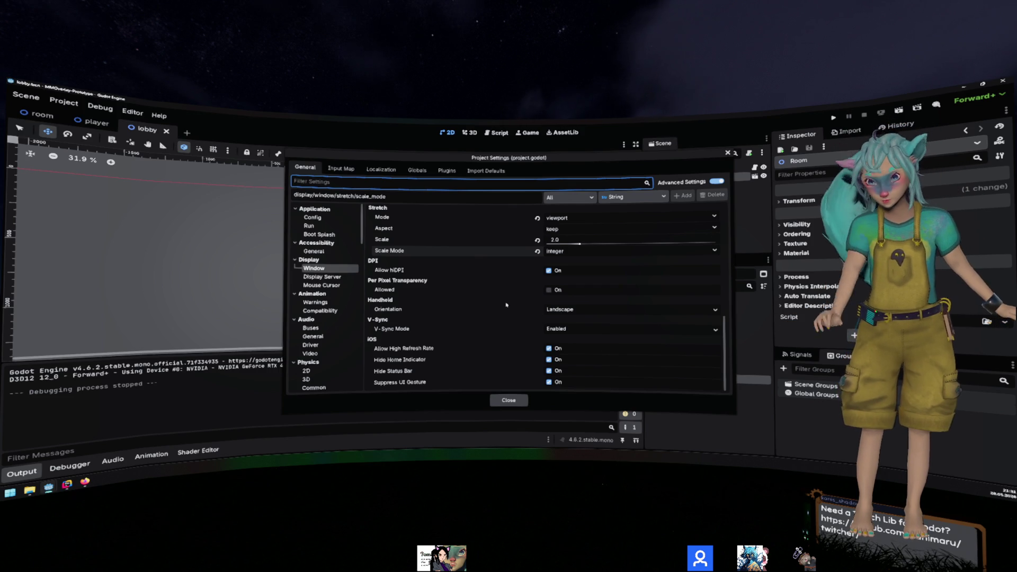
{"action": "left_click", "coordinate": [503, 294]}
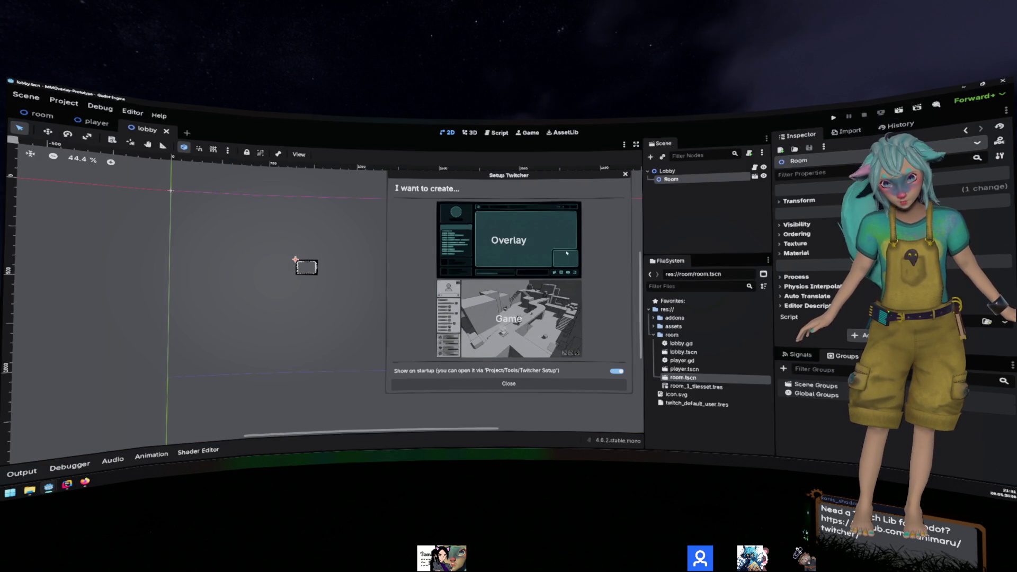
{"action": "left_click", "coordinate": [611, 383]}
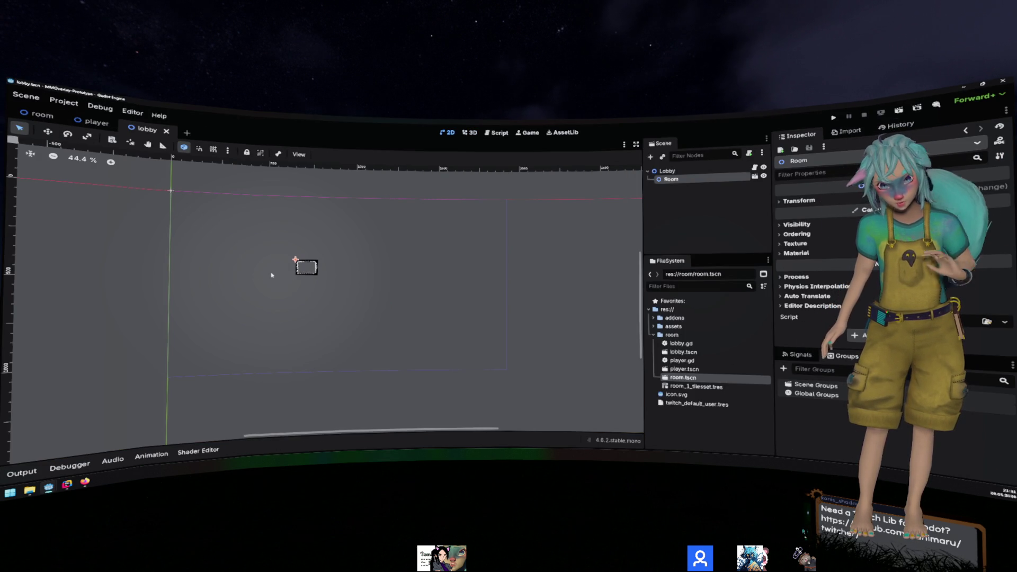
- Add a StaticBody2D child under the Lobby root node, found by searching 'stat'
{"action": "left_click", "coordinate": [667, 171]}
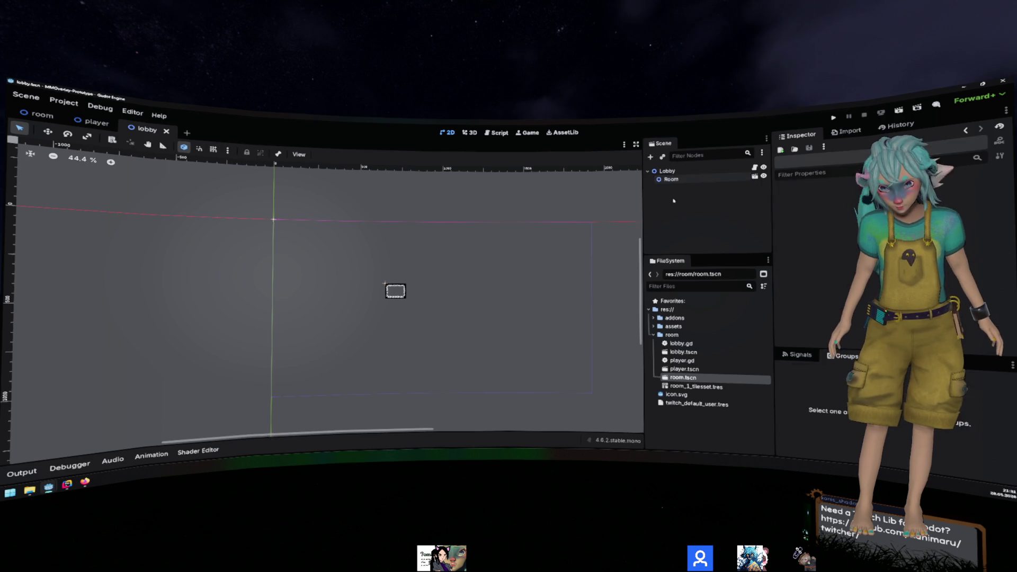
{"action": "right_click", "coordinate": [679, 170]}
{"action": "left_click", "coordinate": [689, 174]}
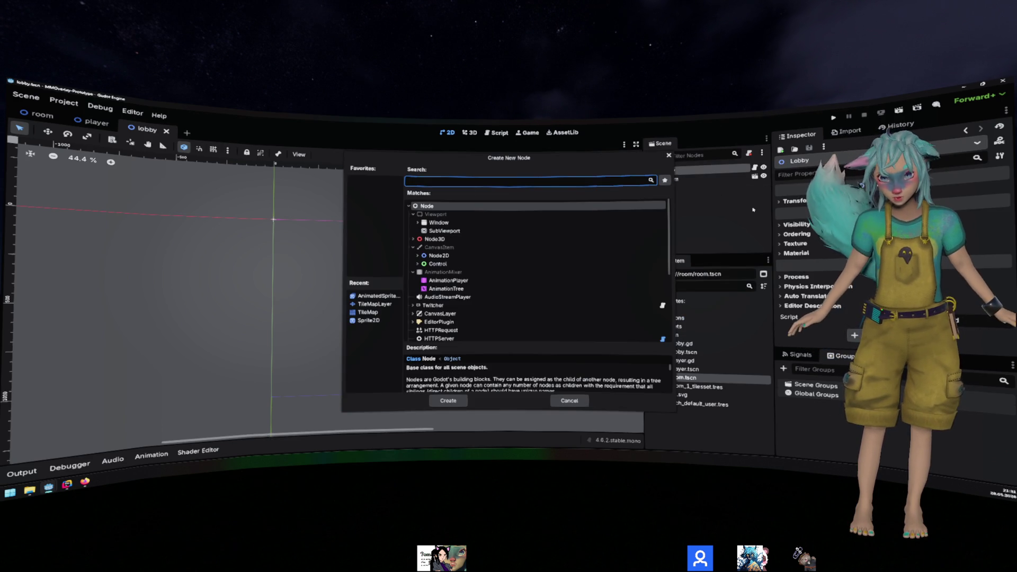
{"action": "left_click", "coordinate": [417, 255]}
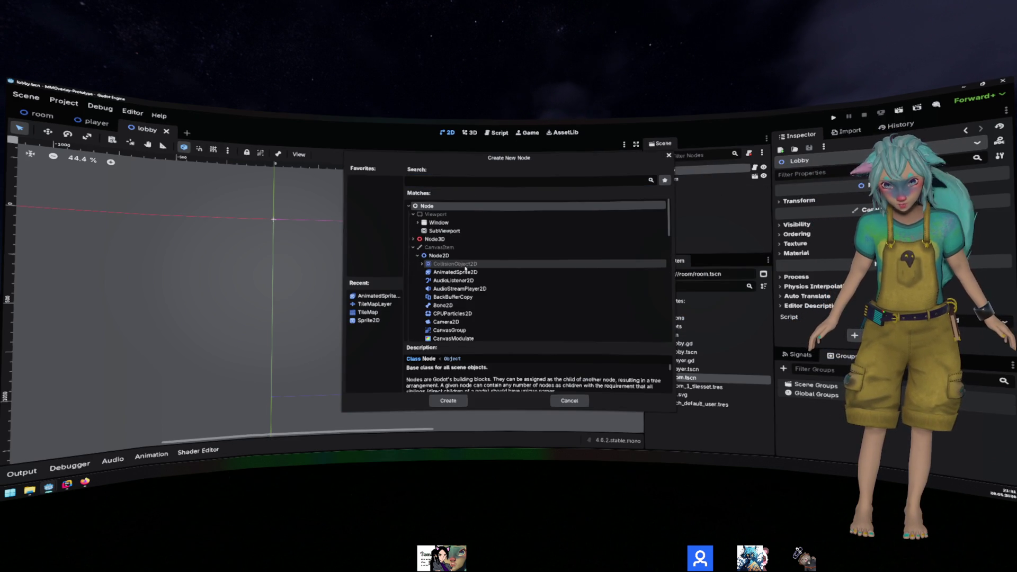
{"action": "scroll", "coordinate": [495, 257], "scroll_direction": "down", "scroll_amount": 2}
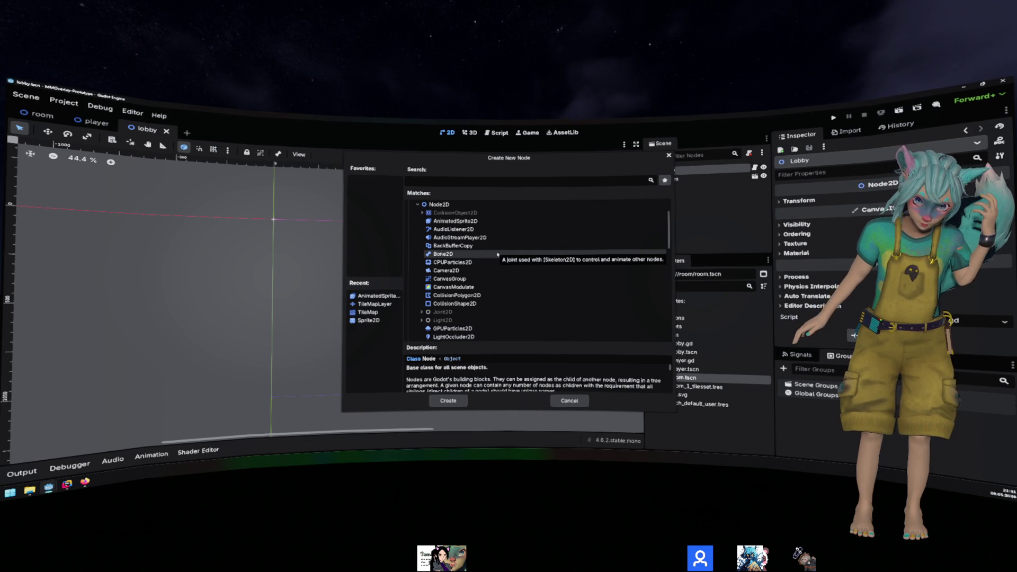
{"action": "scroll", "coordinate": [498, 255], "scroll_direction": "down", "scroll_amount": 2}
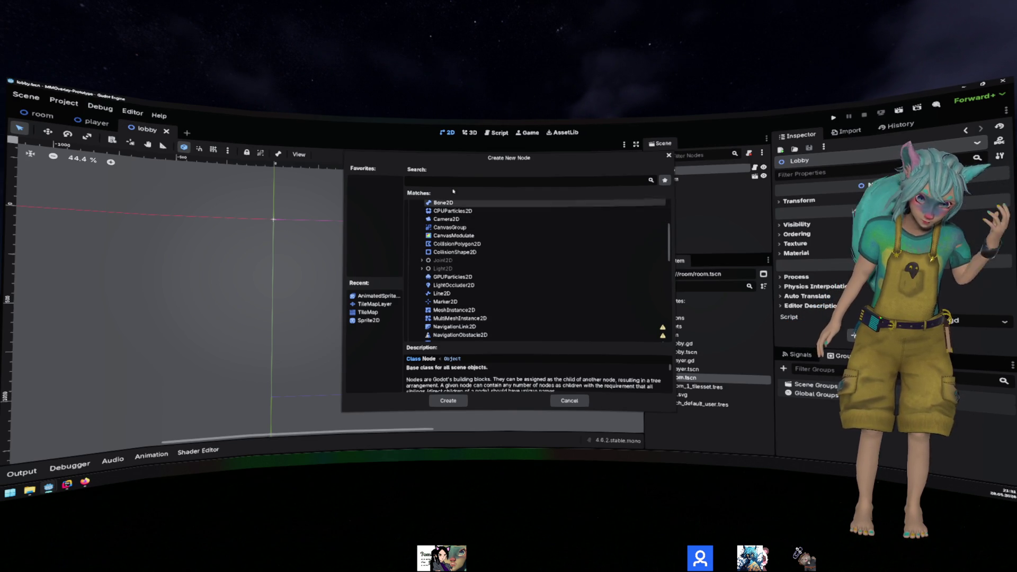
{"action": "type", "text": "rec"}
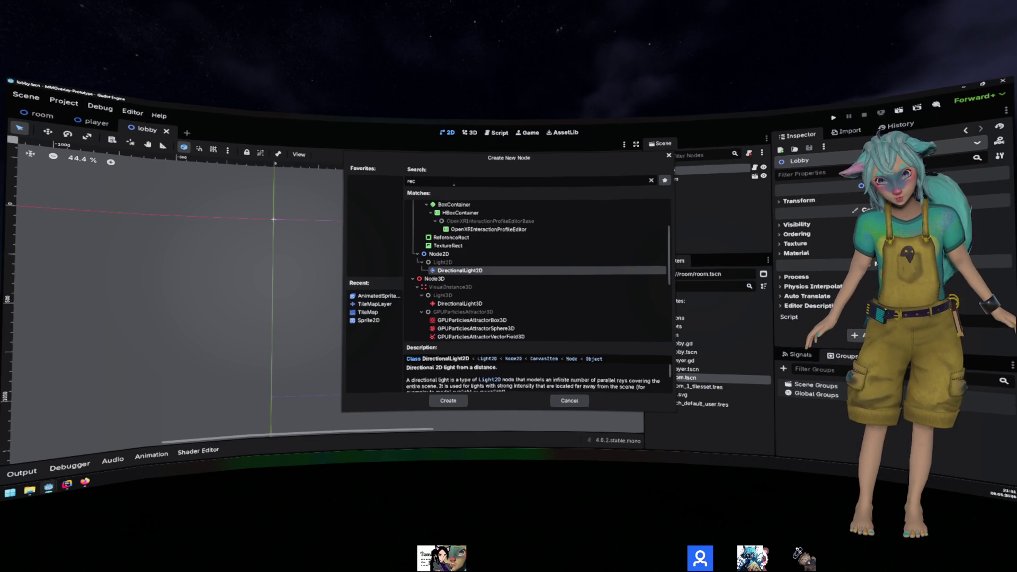
{"action": "key", "text": "BackSpace"}
{"action": "key", "text": "BackSpace"}
{"action": "key", "text": "BackSpace"}
{"action": "type", "text": "worl"}
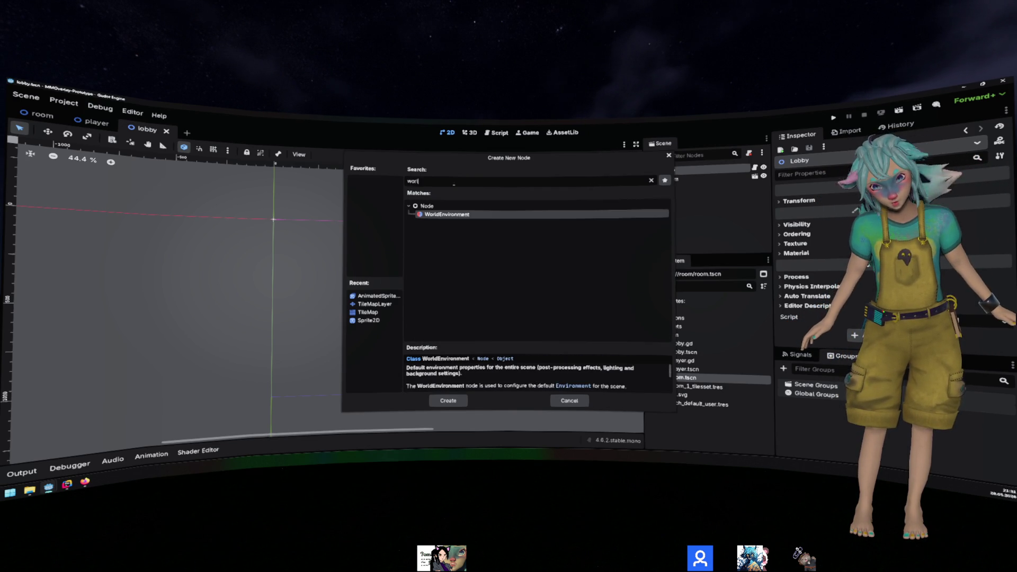
{"action": "key", "text": "BackSpace"}
{"action": "key", "text": "BackSpace"}
{"action": "key", "text": "BackSpace"}
{"action": "type", "text": "coll"}
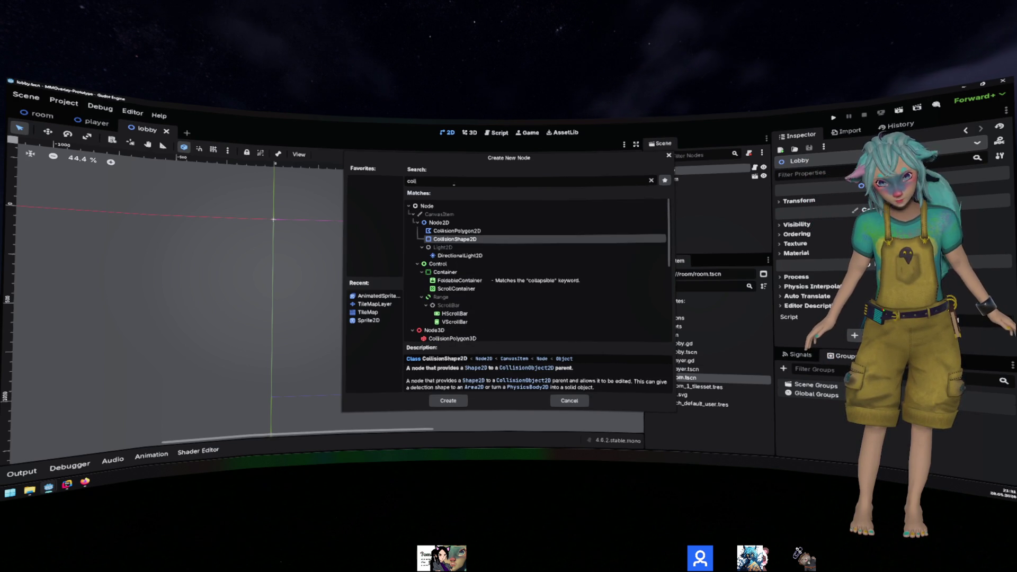
{"action": "key", "text": "BackSpace"}
{"action": "key", "text": "BackSpace"}
{"action": "key", "text": "BackSpace"}
{"action": "type", "text": "stat"}
{"action": "key", "text": "Return"}
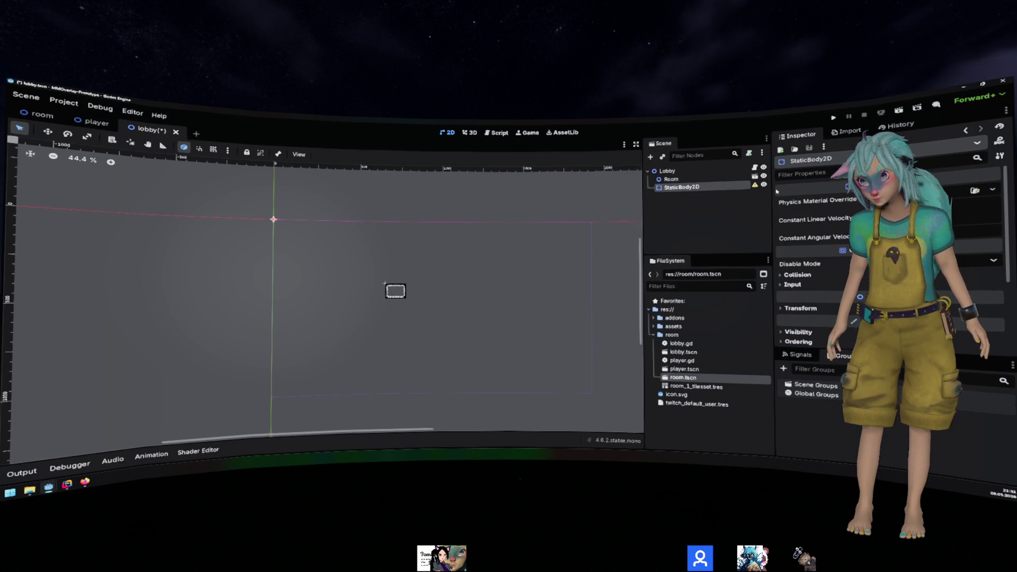
- Add a CollisionShape2D child under the StaticBody2D
{"action": "right_click", "coordinate": [721, 187]}
{"action": "left_click", "coordinate": [746, 194]}
{"action": "type", "text": "coll"}
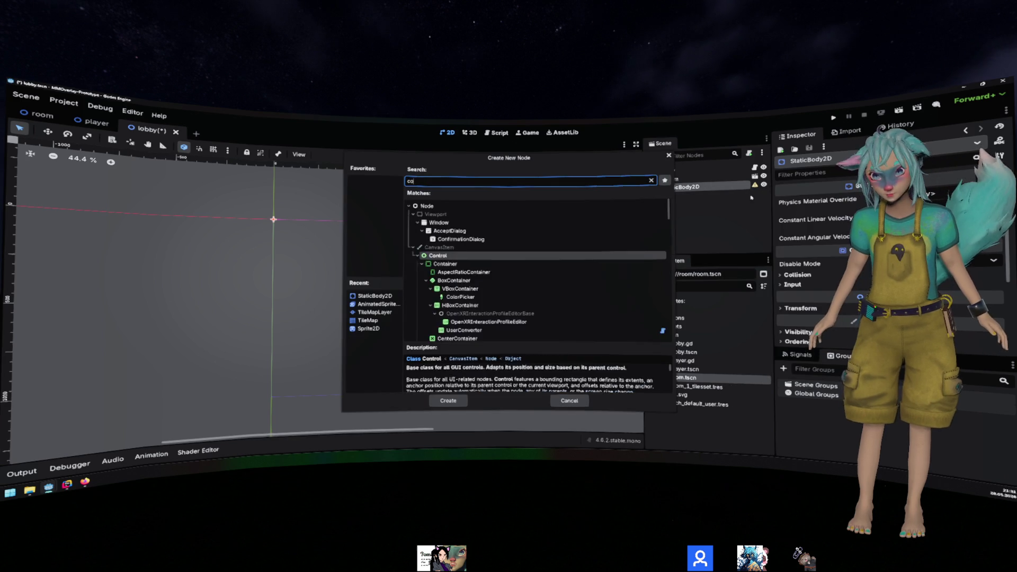
{"action": "key", "text": "Return"}
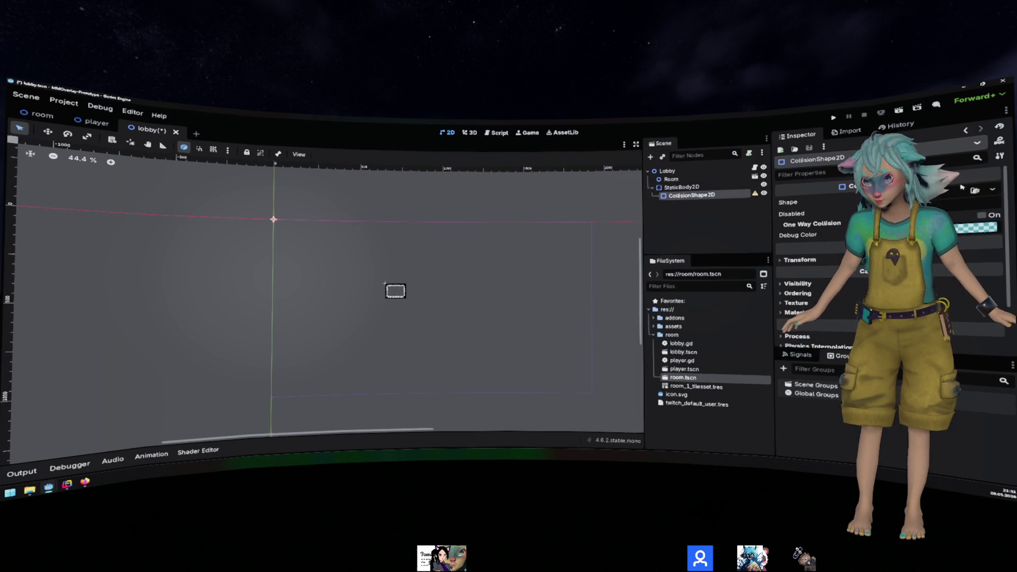
{"action": "left_click", "coordinate": [944, 197]}
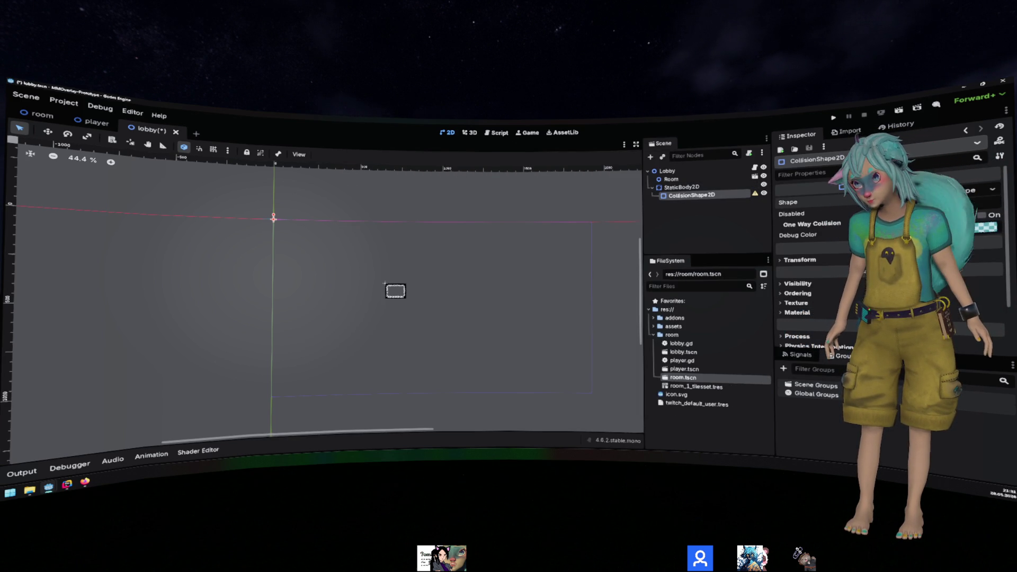
- Give the collision node a world-boundary shape and duplicate it into four collision shapes
{"action": "left_click", "coordinate": [948, 223]}
{"action": "left_click", "coordinate": [664, 198]}
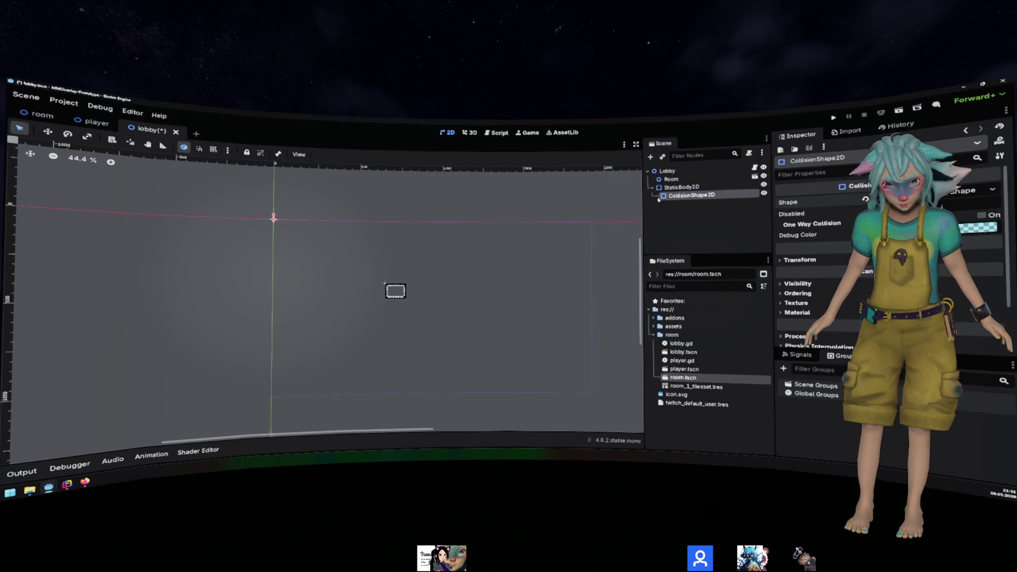
{"action": "key", "text": "ctrl+d"}
{"action": "key", "text": "ctrl+d"}
{"action": "key", "text": "ctrl+d"}
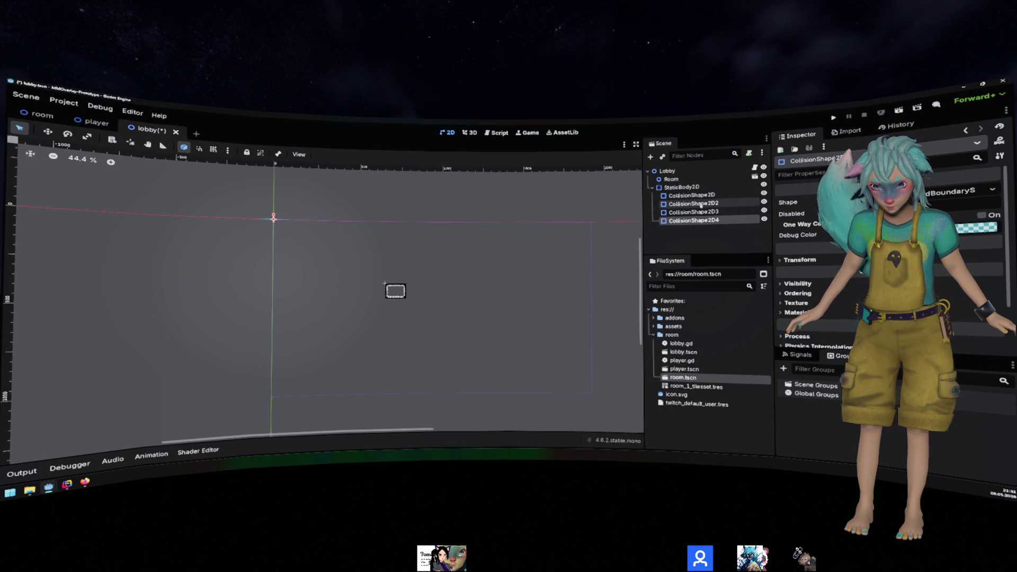
{"action": "left_click", "coordinate": [691, 194], "text": "shift"}
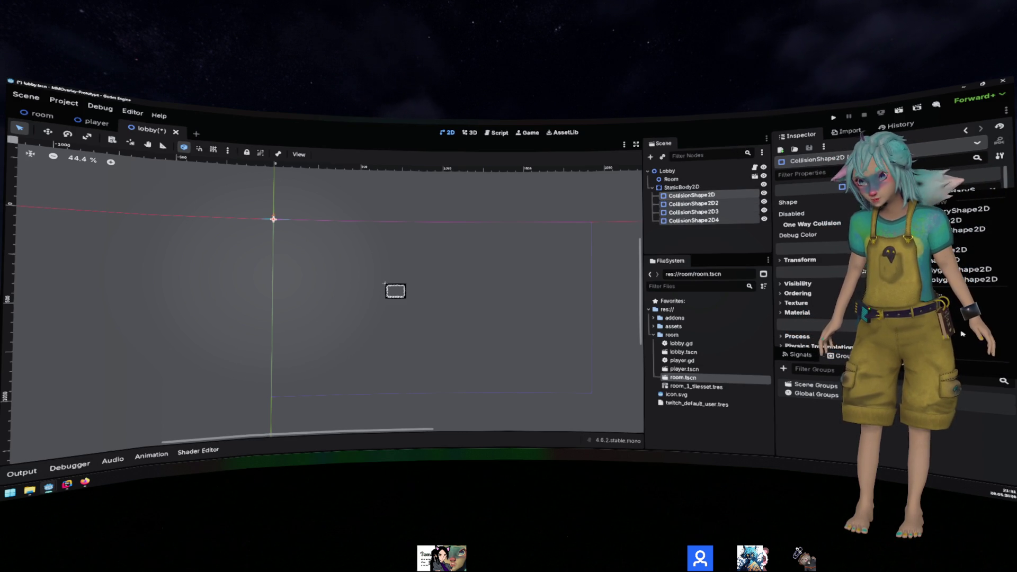
{"action": "left_click", "coordinate": [692, 195]}
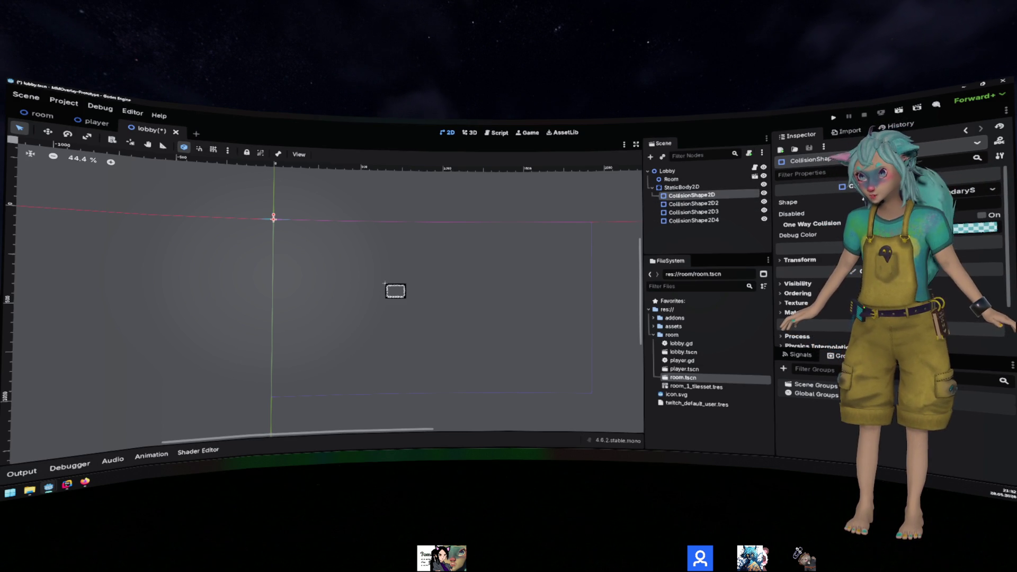
{"action": "left_click", "coordinate": [731, 203]}
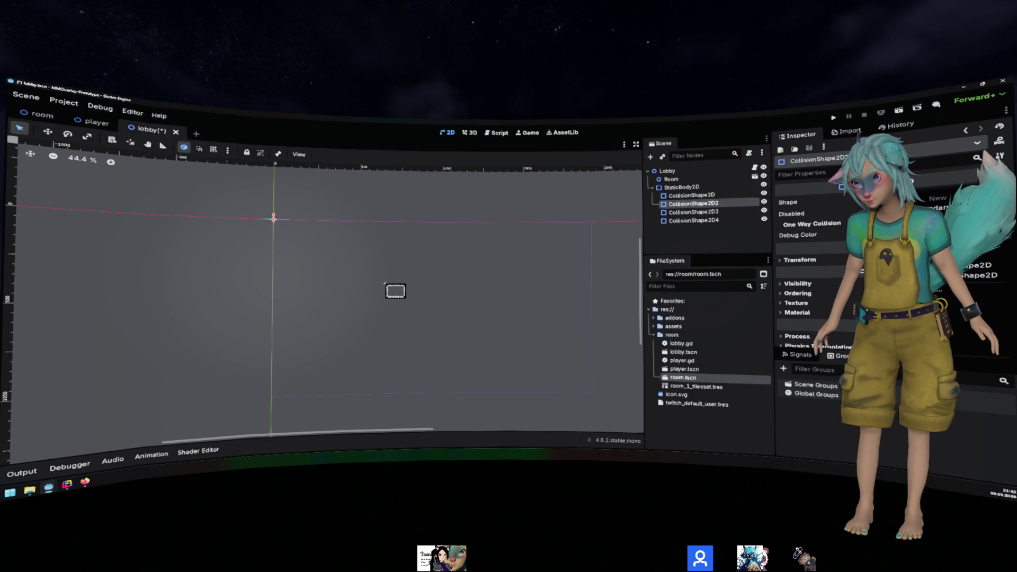
{"action": "left_click", "coordinate": [710, 212]}
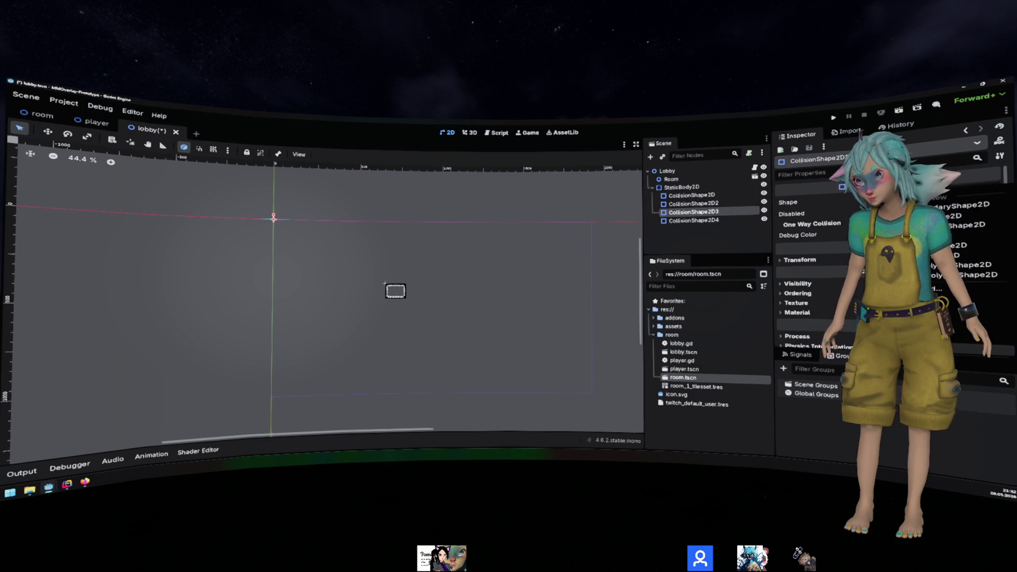
{"action": "left_click", "coordinate": [713, 220]}
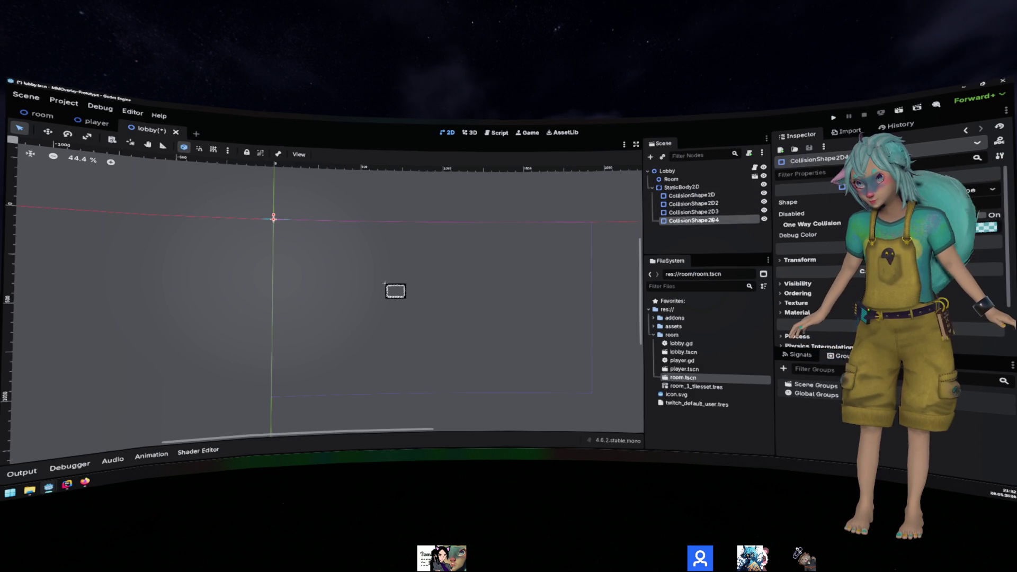
{"action": "left_click", "coordinate": [938, 192]}
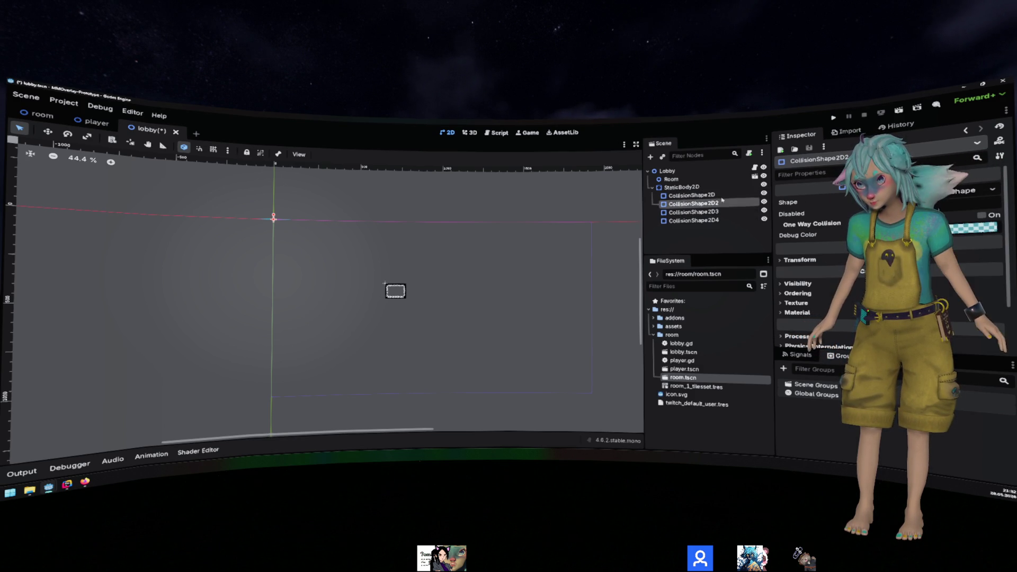
{"action": "left_click", "coordinate": [692, 195]}
- Drag the first collision shape down below the Room
{"action": "left_click", "coordinate": [788, 202]}
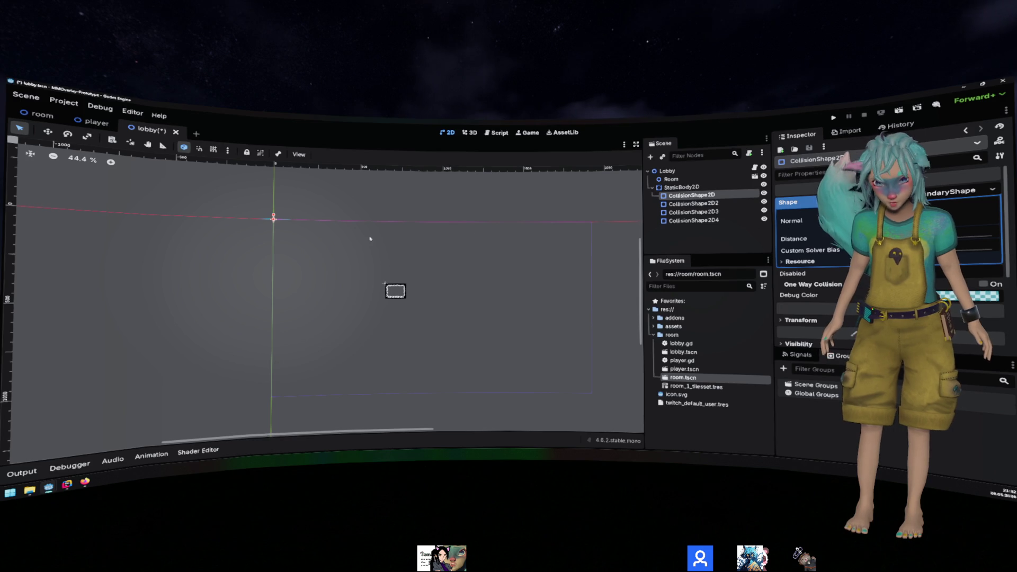
{"action": "left_click", "coordinate": [798, 320]}
{"action": "scroll", "coordinate": [797, 265], "scroll_direction": "down", "scroll_amount": 2}
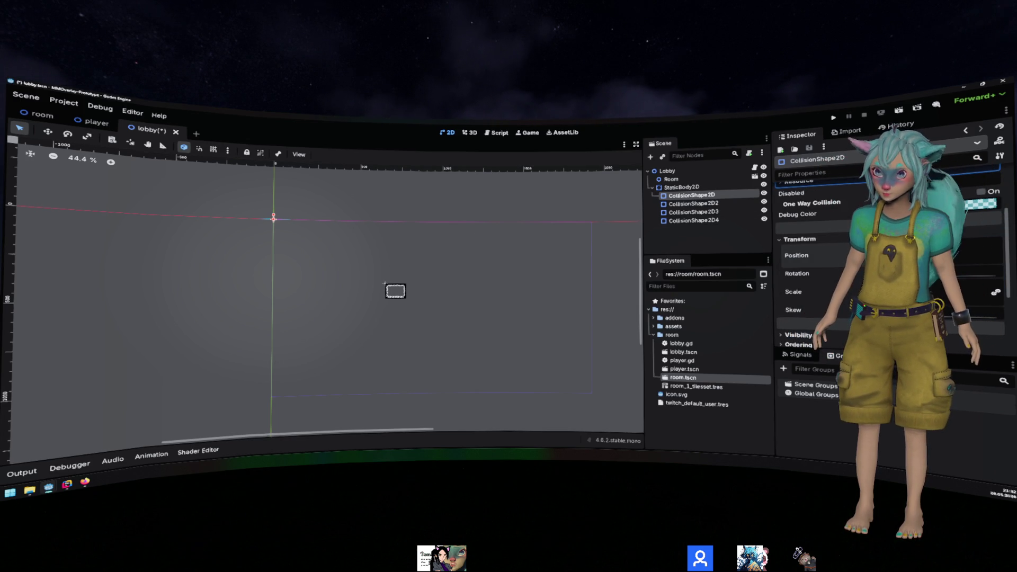
{"action": "left_click_drag", "start_coordinate": [273, 218], "coordinate": [436, 221]}
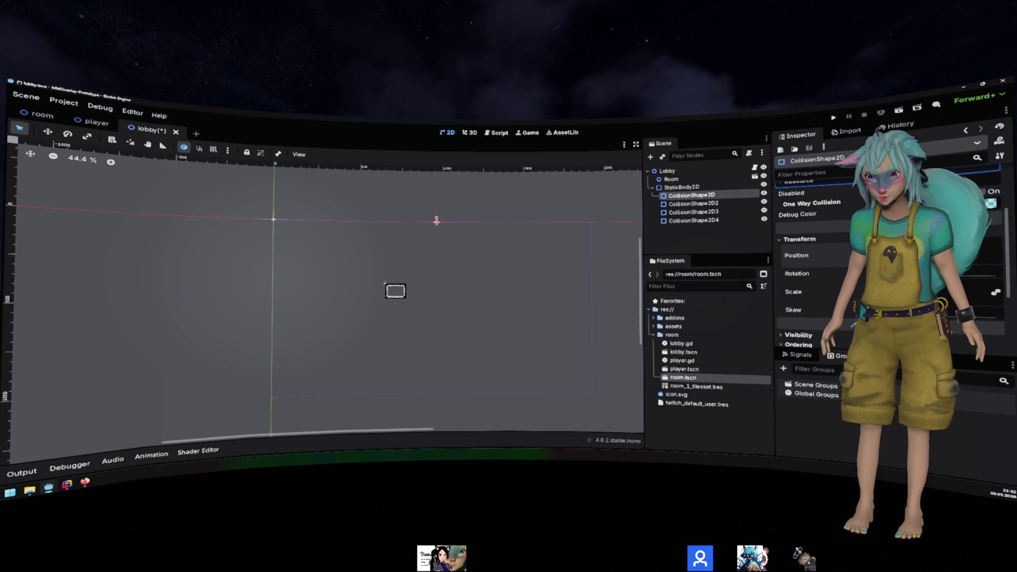
{"action": "left_click_drag", "start_coordinate": [436, 221], "coordinate": [357, 219]}
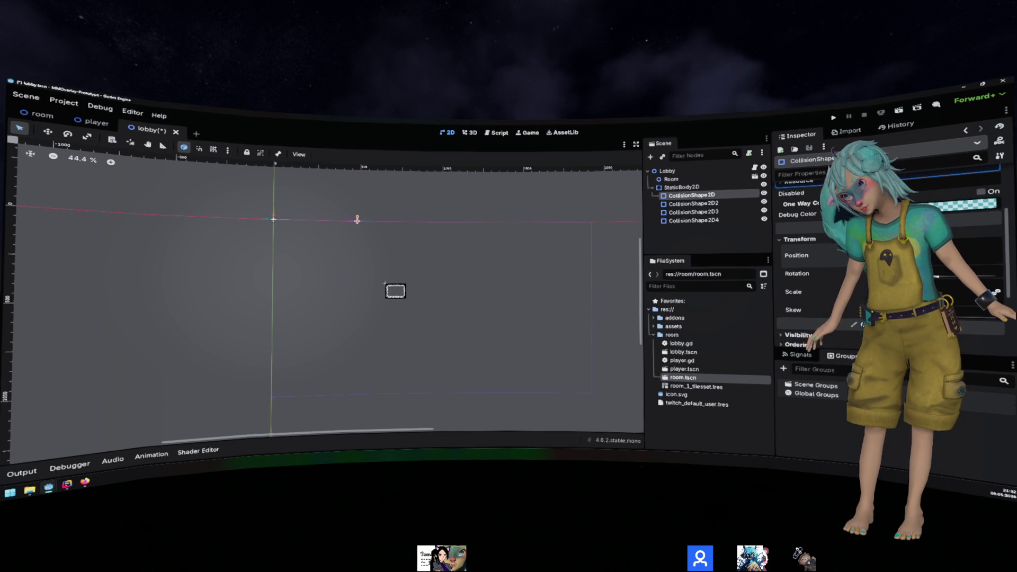
{"action": "left_click_drag", "start_coordinate": [357, 219], "coordinate": [357, 262]}
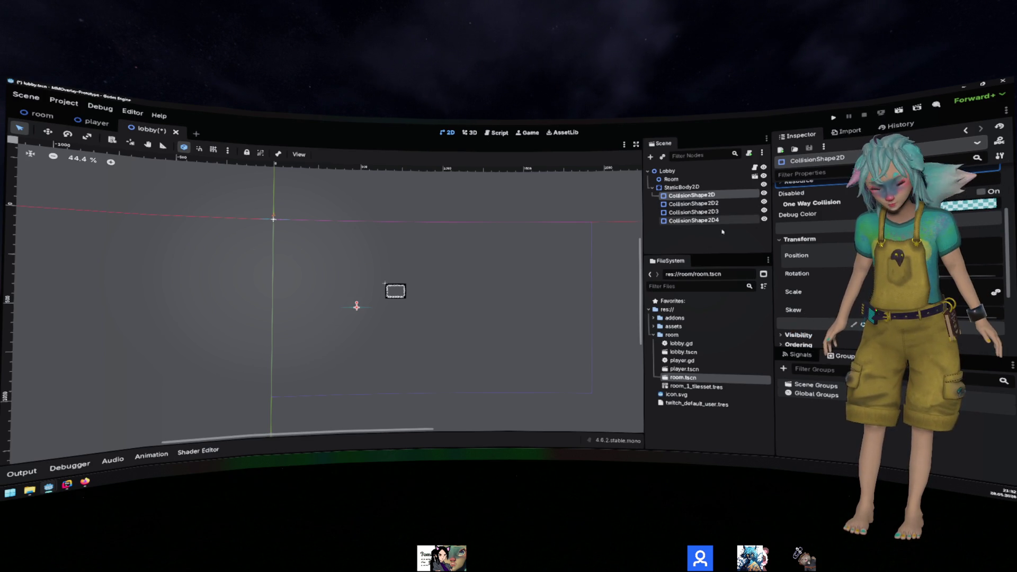
{"action": "double_click", "coordinate": [704, 195]}
- Rename the first collision shape to Bottom and zoom the canvas to 100%
{"action": "type", "text": "Botot"}
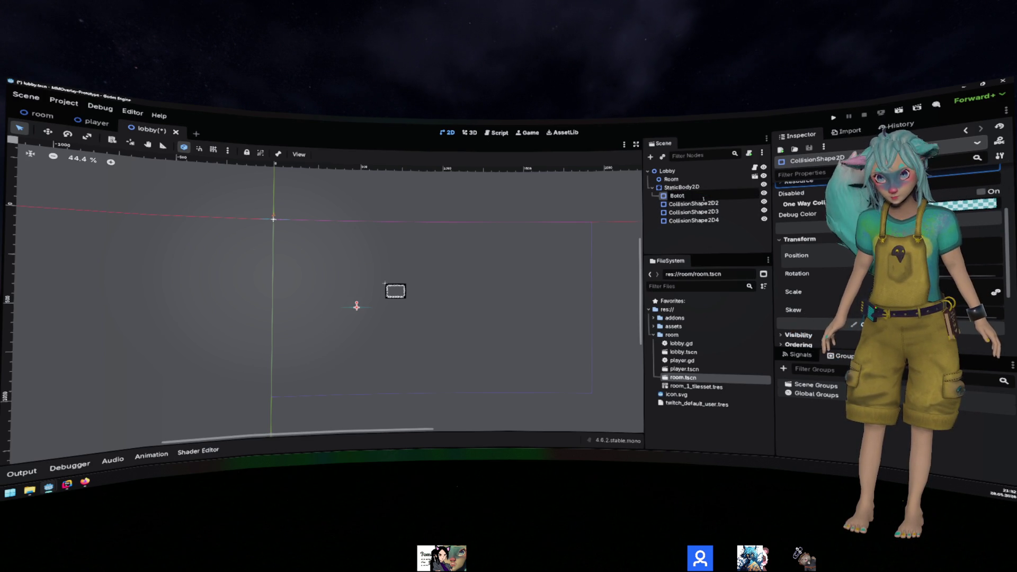
{"action": "type", "text": "tom"}
{"action": "key", "text": "Return"}
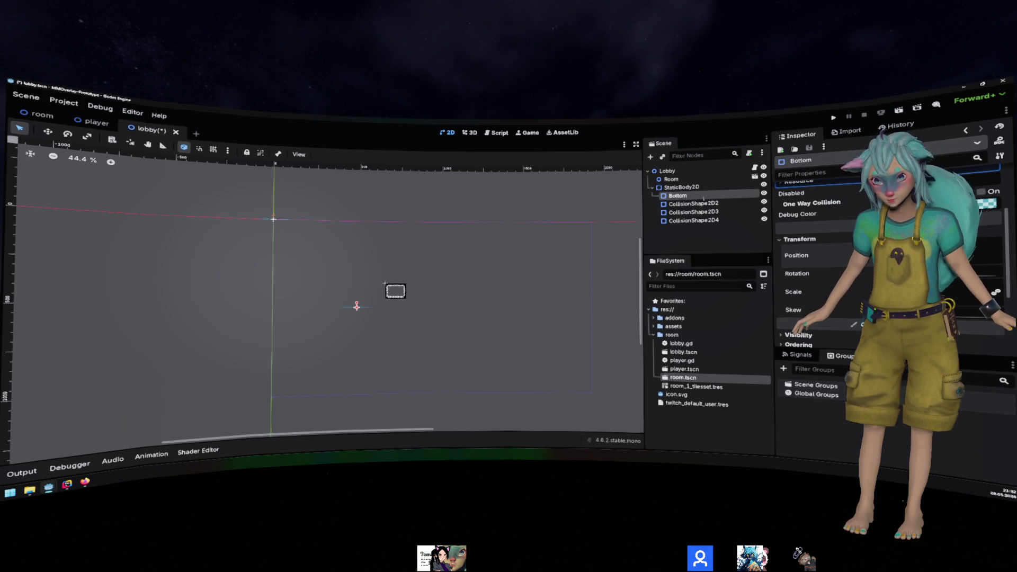
{"action": "left_click", "coordinate": [706, 204]}
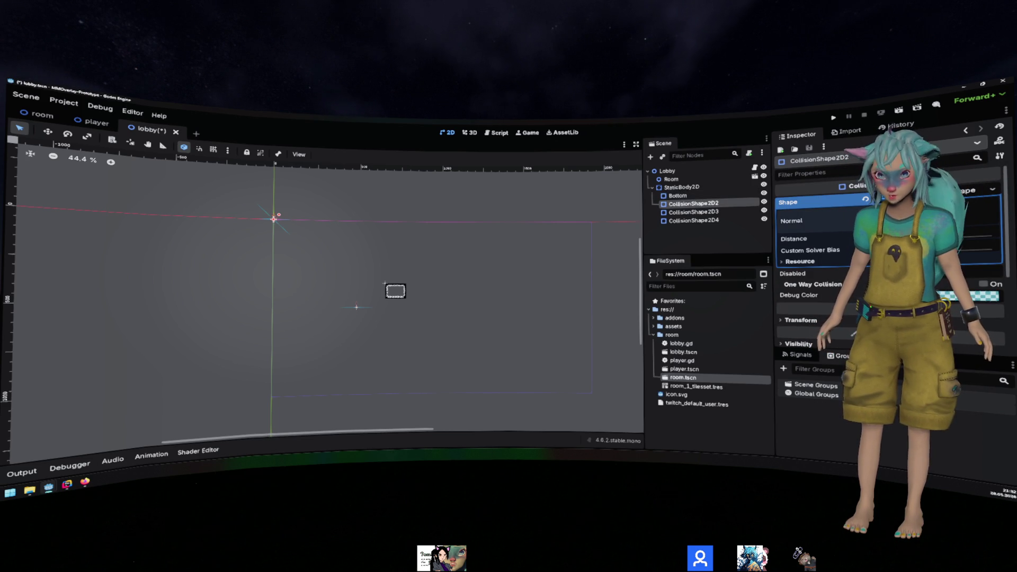
{"action": "key", "text": "1"}
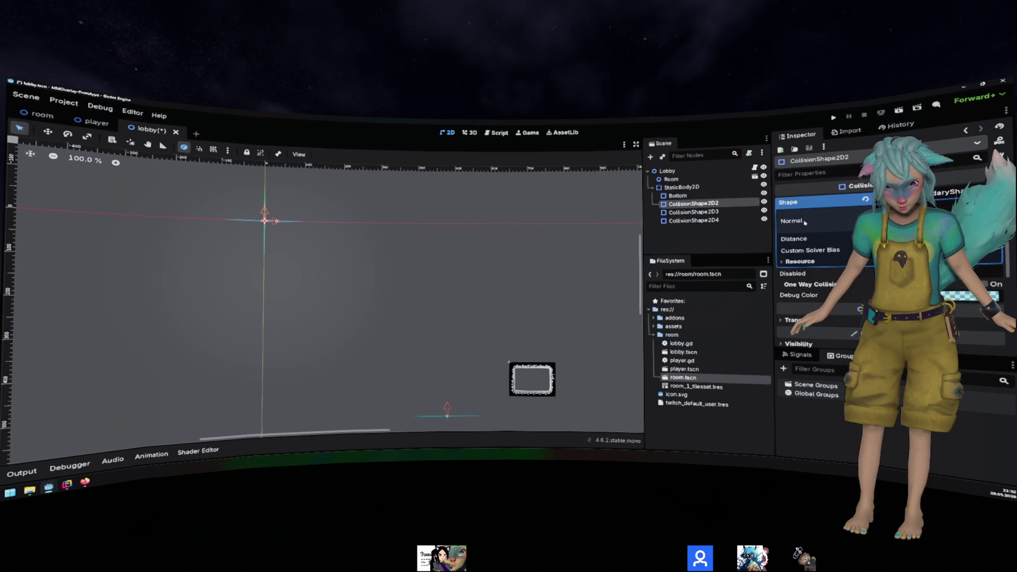
- Rename the second shape to Left and raise it slightly in the viewport
{"action": "double_click", "coordinate": [694, 204]}
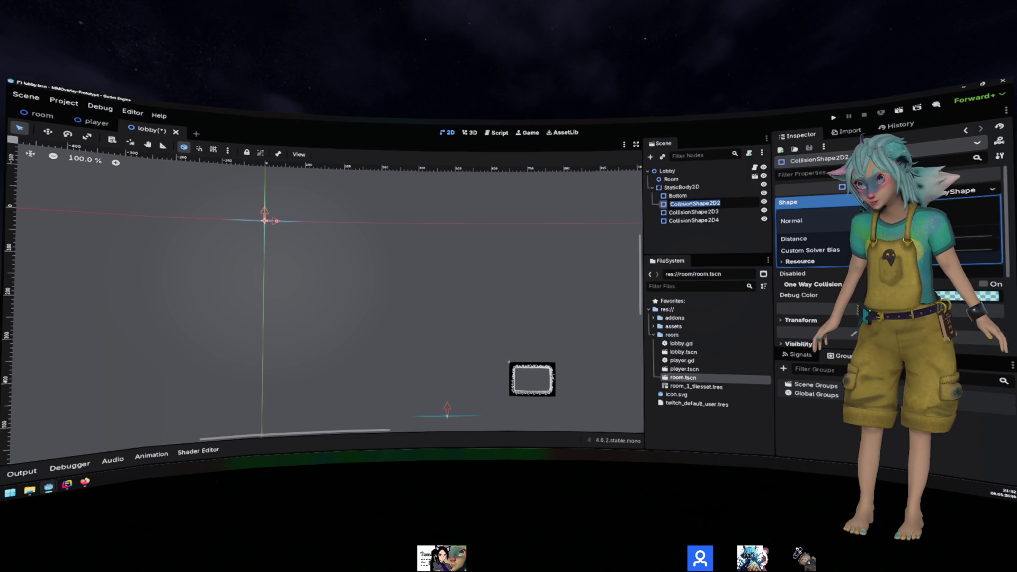
{"action": "type", "text": "Left"}
{"action": "key", "text": "Return"}
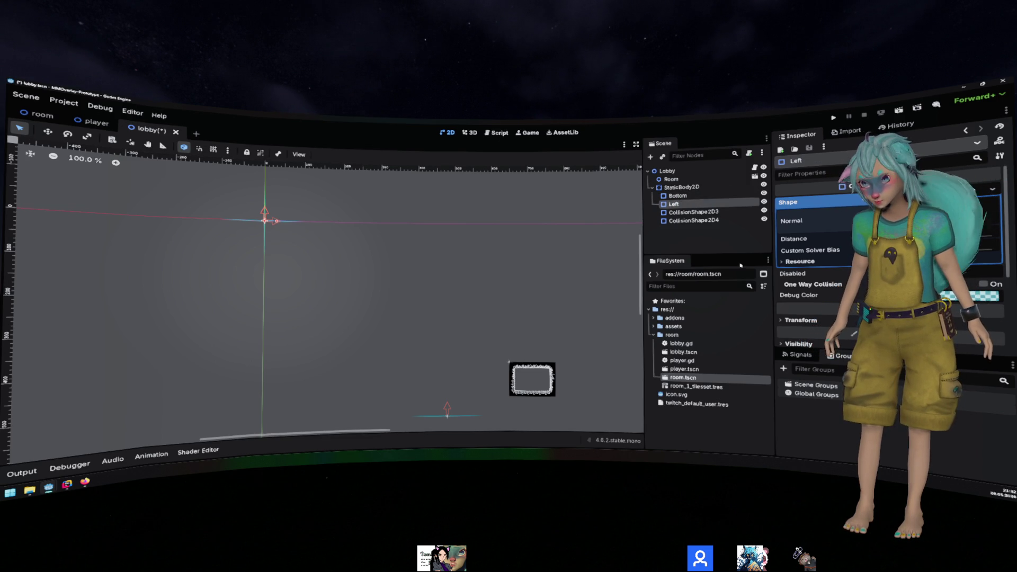
{"action": "left_click", "coordinate": [818, 330]}
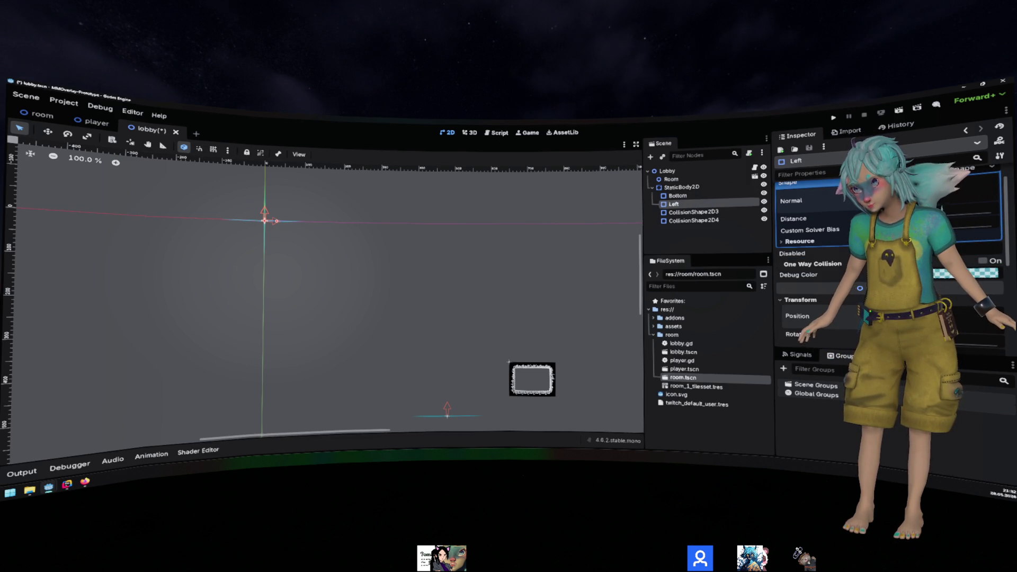
{"action": "key", "text": "Return"}
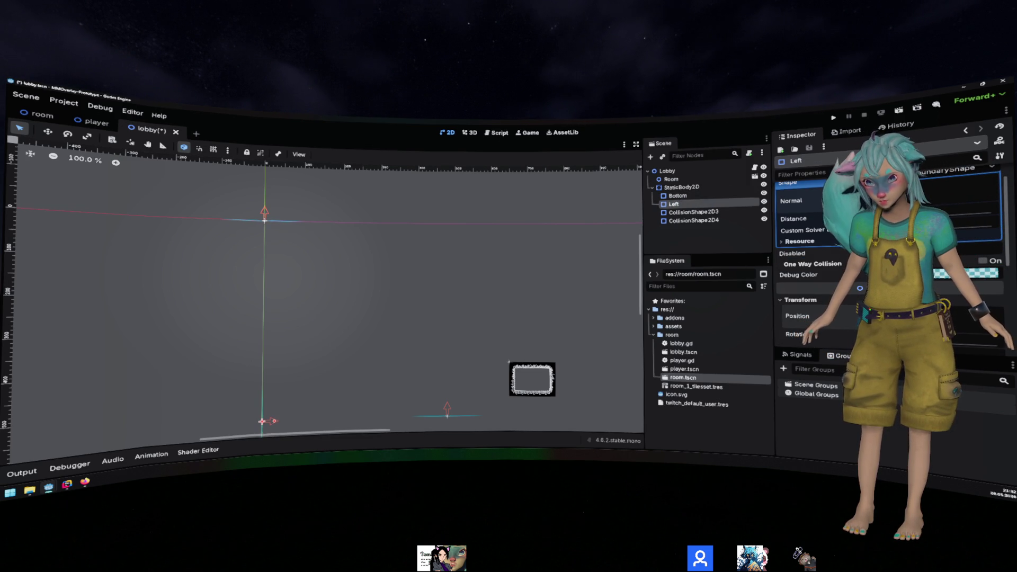
{"action": "scroll", "coordinate": [455, 290], "scroll_direction": "down", "scroll_amount": 1}
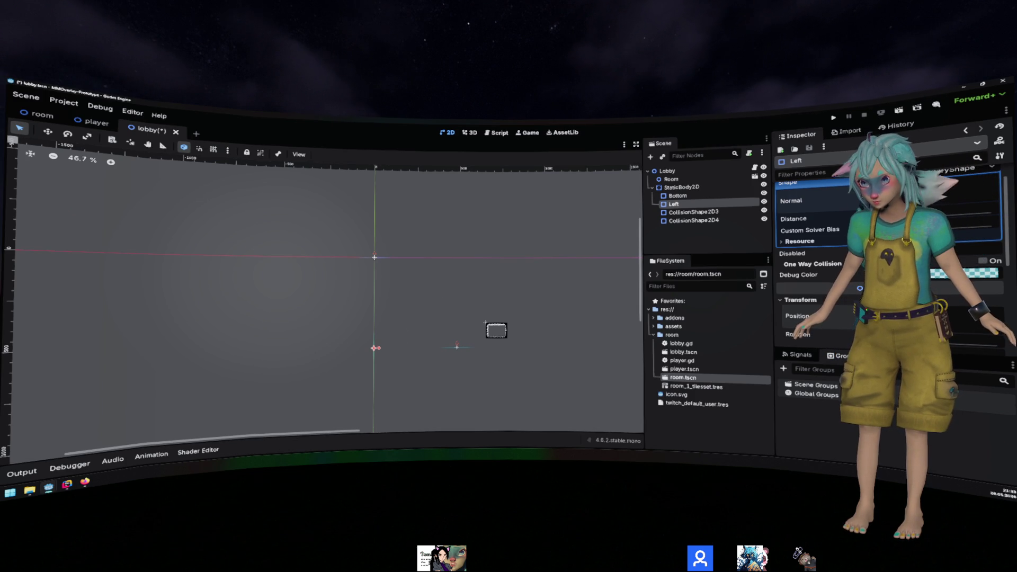
{"action": "left_click_drag", "start_coordinate": [375, 348], "coordinate": [375, 302]}
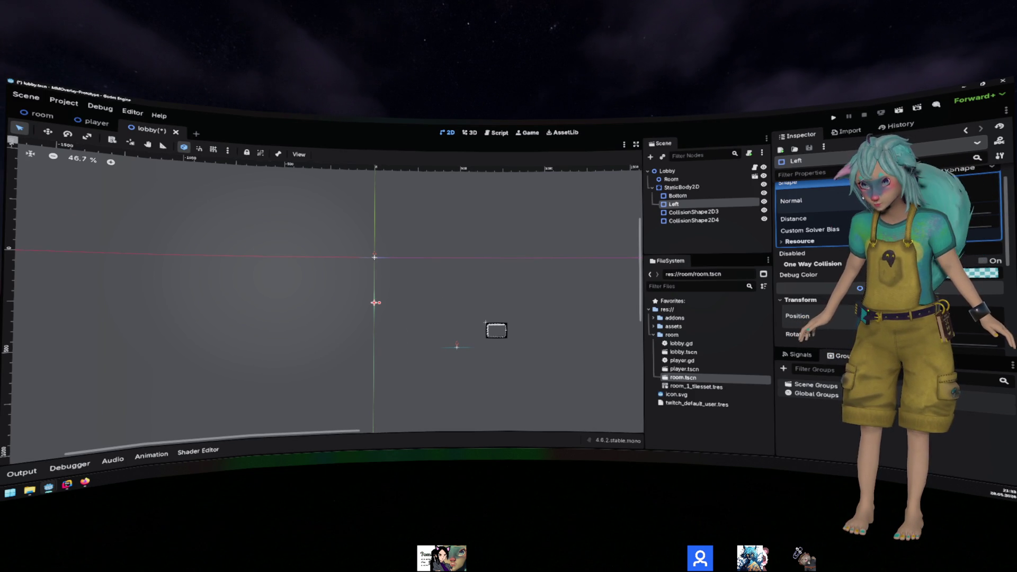
- Rename the third shape to Right and inspect its boundary and transform settings
{"action": "left_click", "coordinate": [699, 212]}
{"action": "left_click", "coordinate": [699, 212]}
{"action": "type", "text": "Rig"}
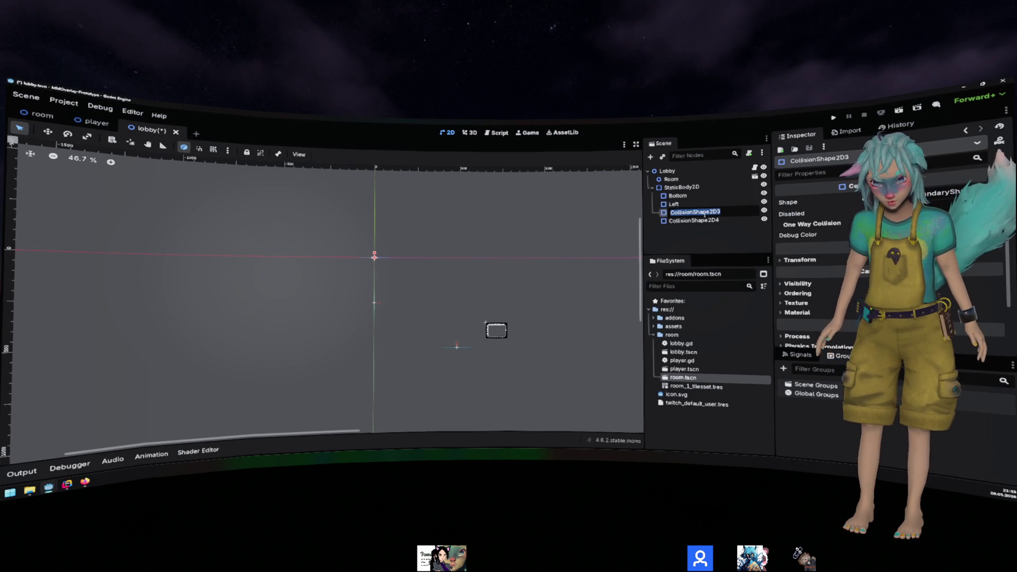
{"action": "type", "text": "ht"}
{"action": "key", "text": "Return"}
{"action": "left_click", "coordinate": [847, 204]}
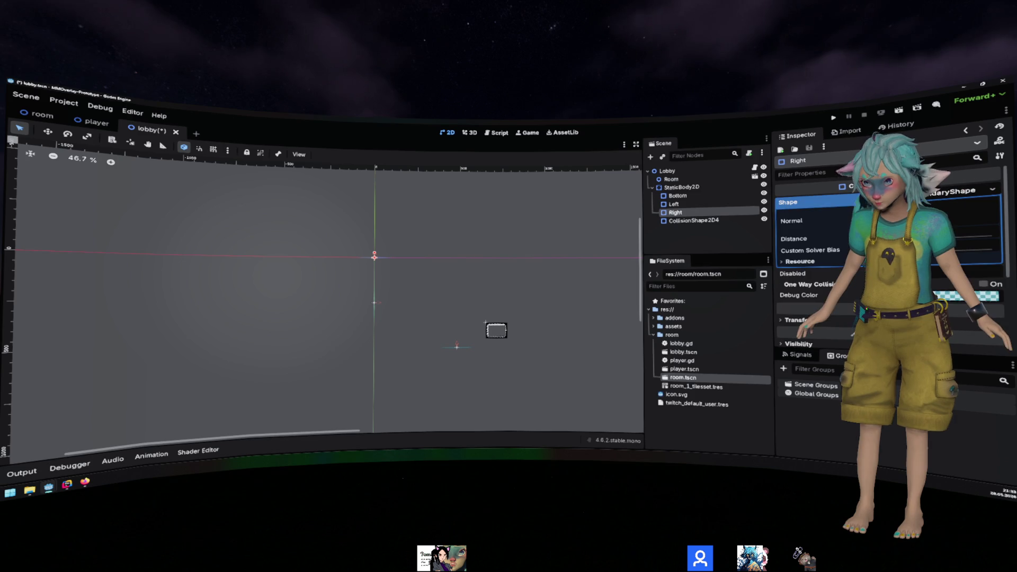
{"action": "left_click", "coordinate": [972, 217]}
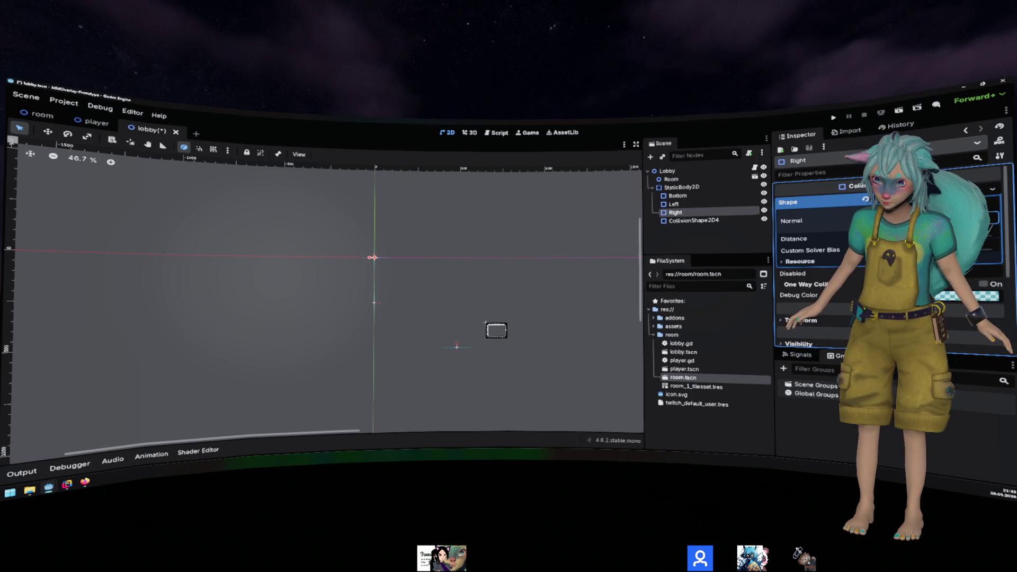
{"action": "scroll", "coordinate": [810, 255], "scroll_direction": "down", "scroll_amount": 3}
{"action": "left_click", "coordinate": [800, 240]}
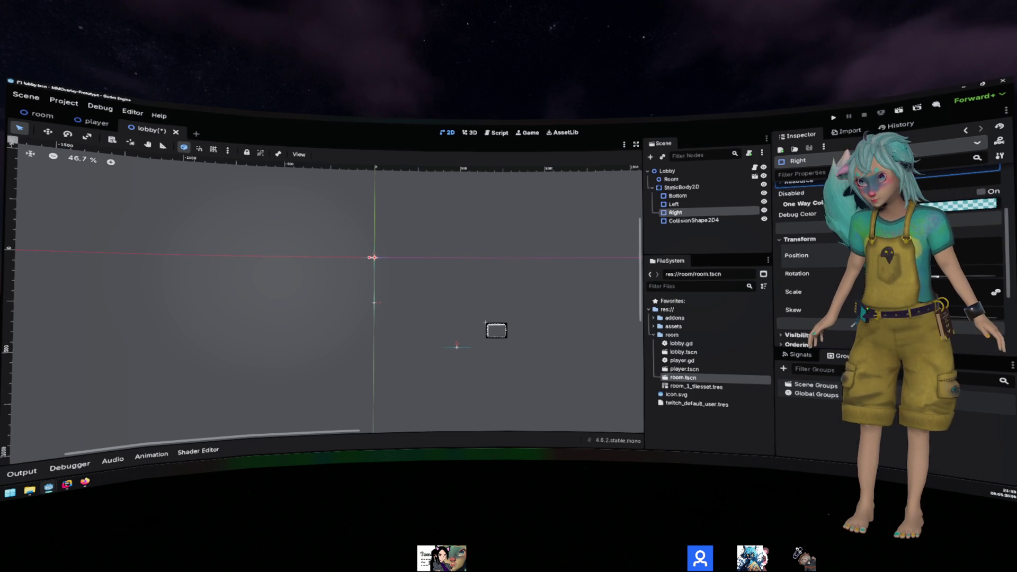
- Drag the Right shape far to the right of the Room and down level with Left
{"action": "left_click_drag", "start_coordinate": [373, 258], "coordinate": [456, 257]}
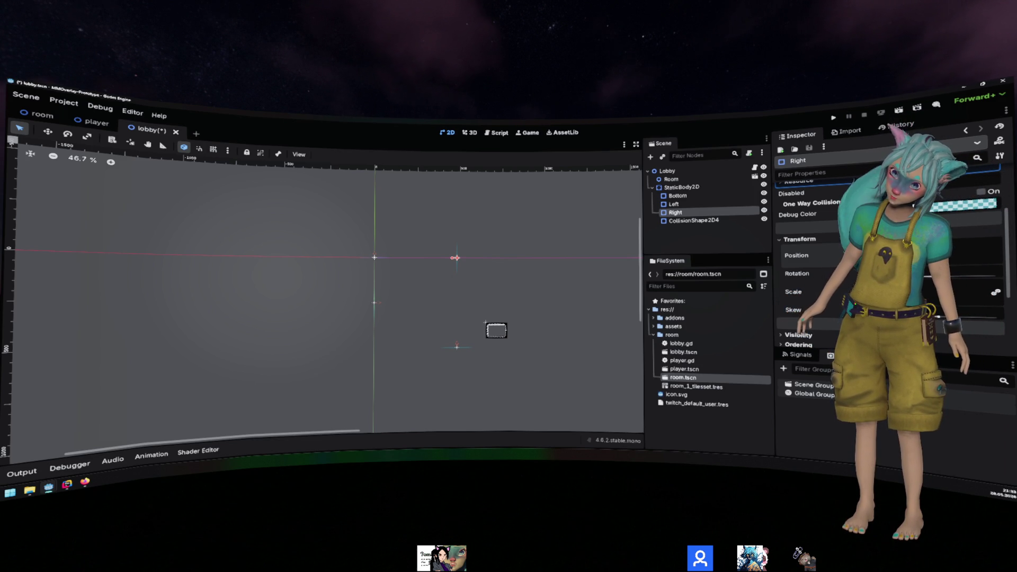
{"action": "left_click_drag", "start_coordinate": [455, 258], "coordinate": [619, 258]}
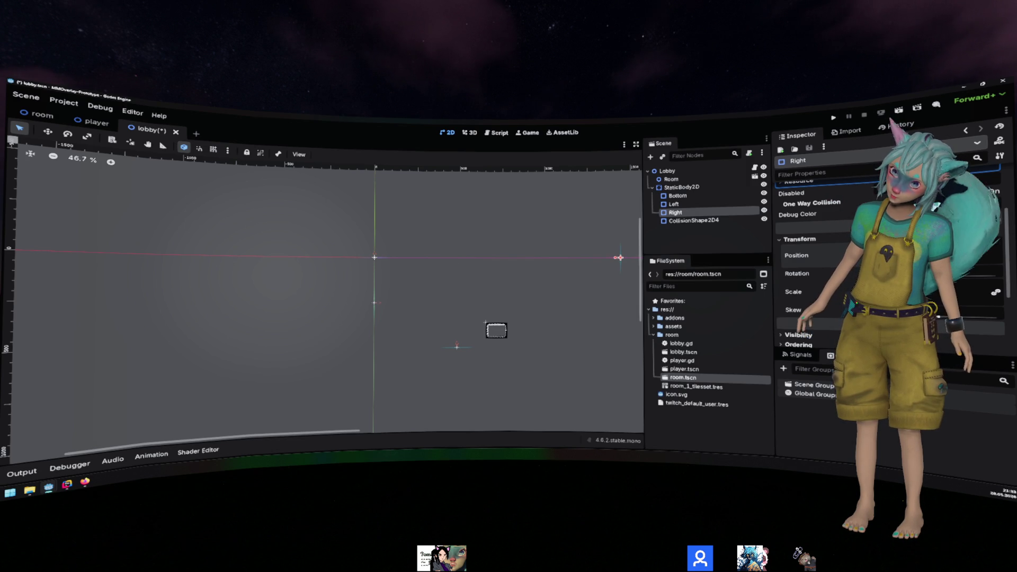
{"action": "scroll", "coordinate": [461, 287], "scroll_direction": "down", "scroll_amount": 3}
{"action": "scroll", "coordinate": [461, 287], "scroll_direction": "up", "scroll_amount": 3}
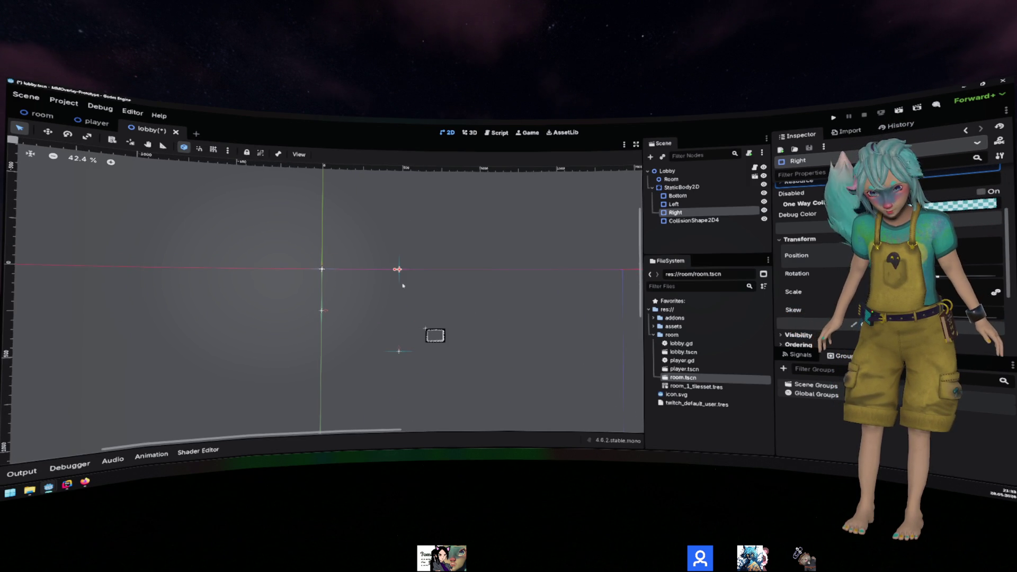
{"action": "scroll", "coordinate": [402, 285], "scroll_direction": "up", "scroll_amount": 4}
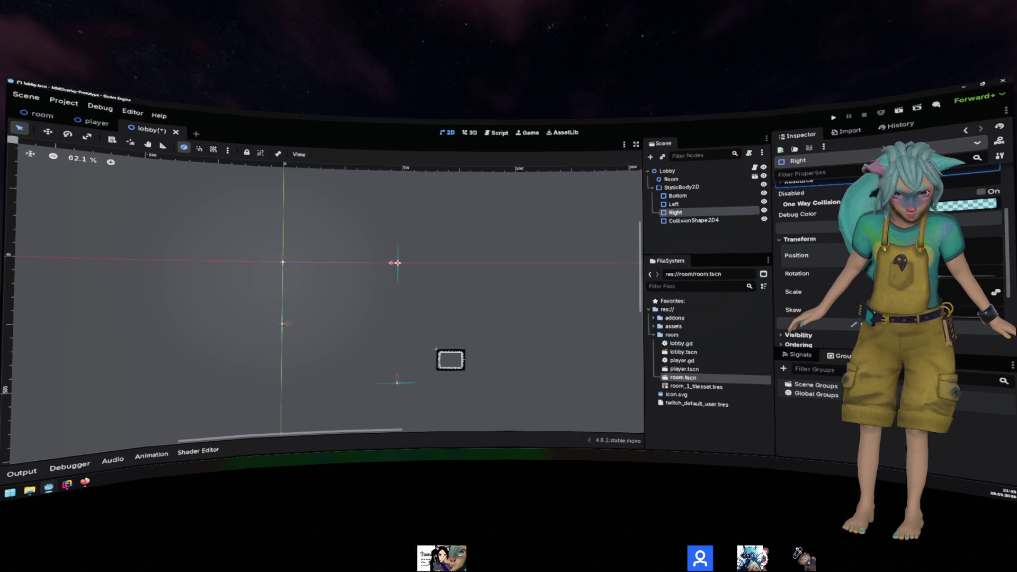
{"action": "left_click_drag", "start_coordinate": [398, 263], "coordinate": [507, 262]}
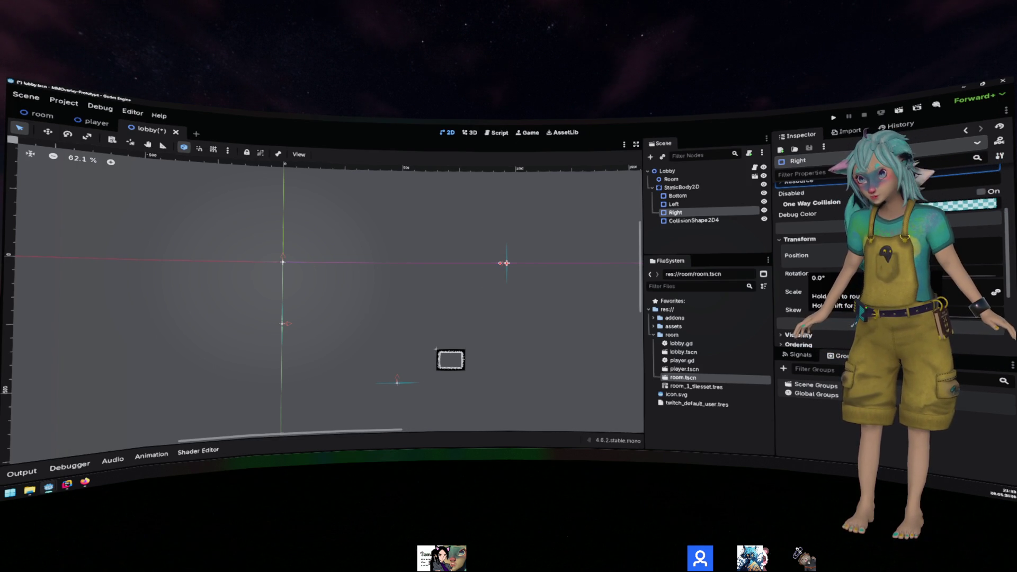
{"action": "left_click_drag", "start_coordinate": [506, 263], "coordinate": [507, 322]}
{"action": "left_click", "coordinate": [689, 204]}
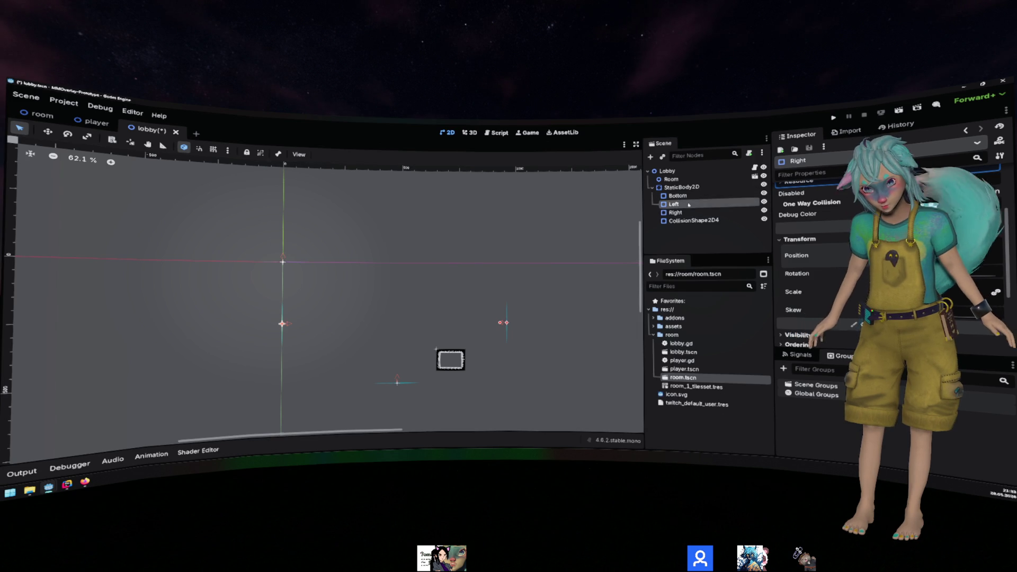
- Rename the fourth collision shape to Top
{"action": "double_click", "coordinate": [689, 220]}
{"action": "type", "text": "Top"}
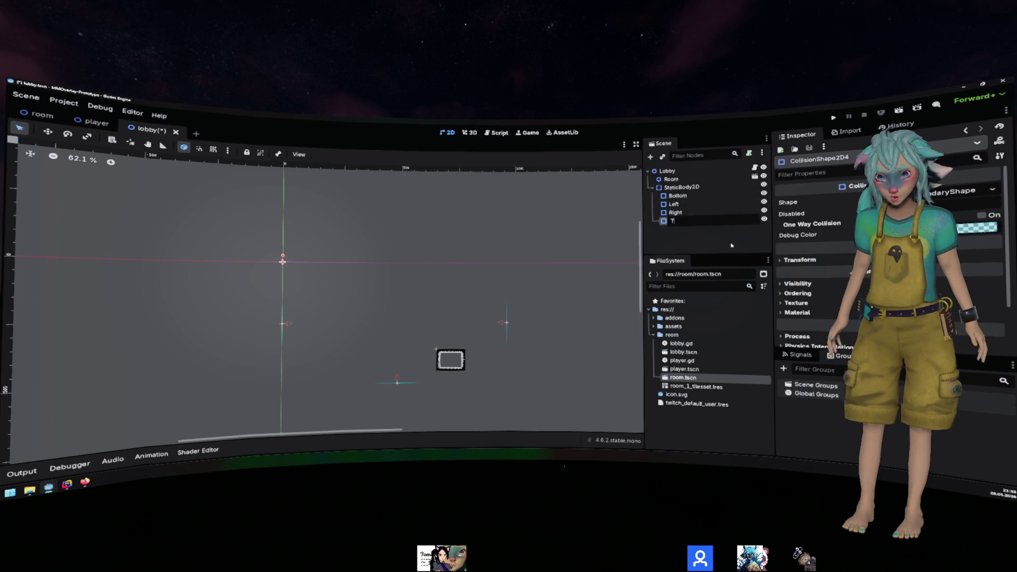
{"action": "key", "text": "Return"}
{"action": "left_click", "coordinate": [948, 192]}
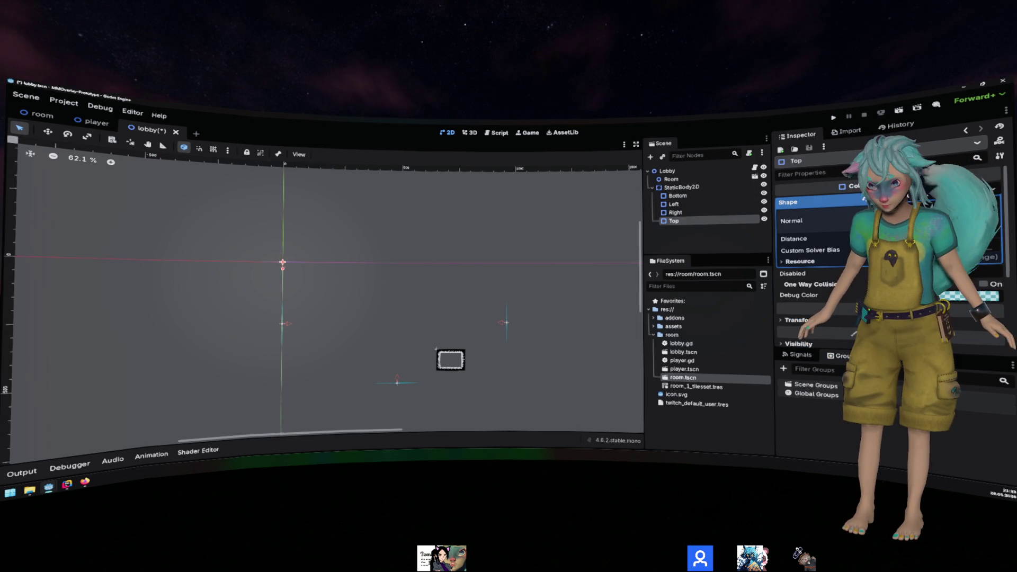
{"action": "scroll", "coordinate": [933, 268], "scroll_direction": "down", "scroll_amount": 3}
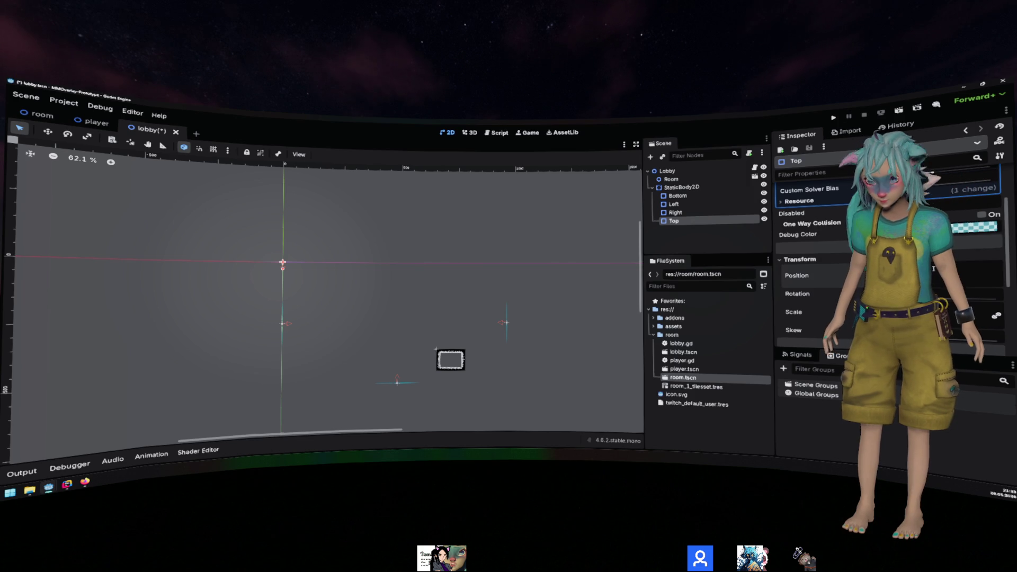
{"action": "left_click", "coordinate": [478, 264]}
{"action": "scroll", "coordinate": [442, 252], "scroll_direction": "down", "scroll_amount": 1}
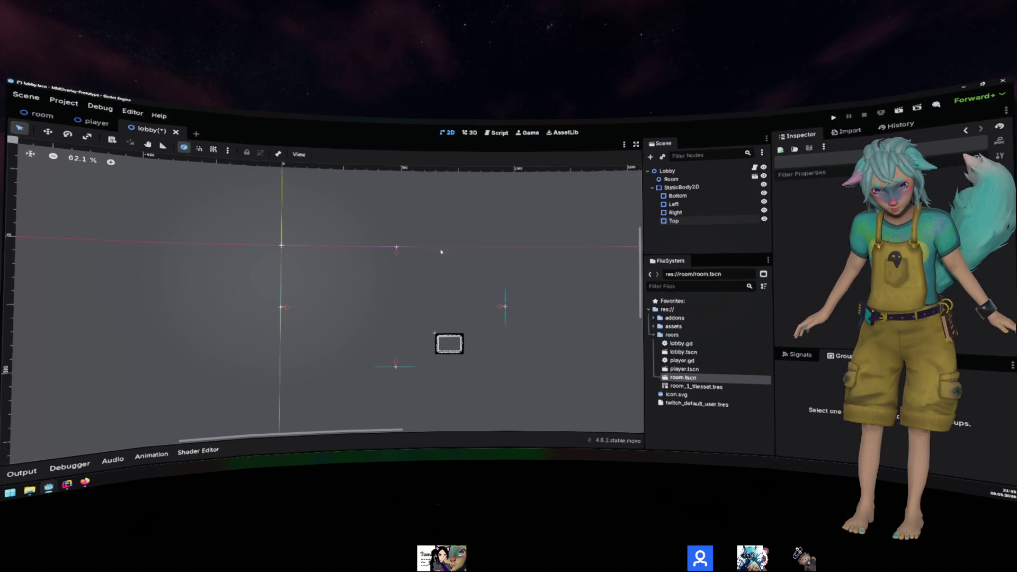
- Rename the StaticBody2D node to WorldBorder
{"action": "left_click", "coordinate": [674, 221]}
{"action": "left_click", "coordinate": [683, 187]}
{"action": "left_click", "coordinate": [683, 187]}
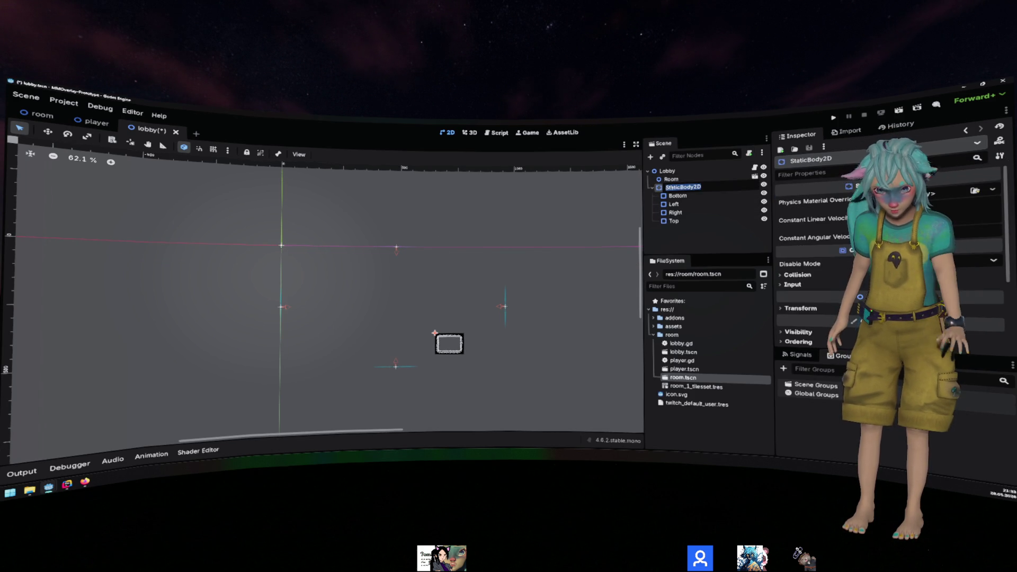
{"action": "type", "text": "WorldBorder"}
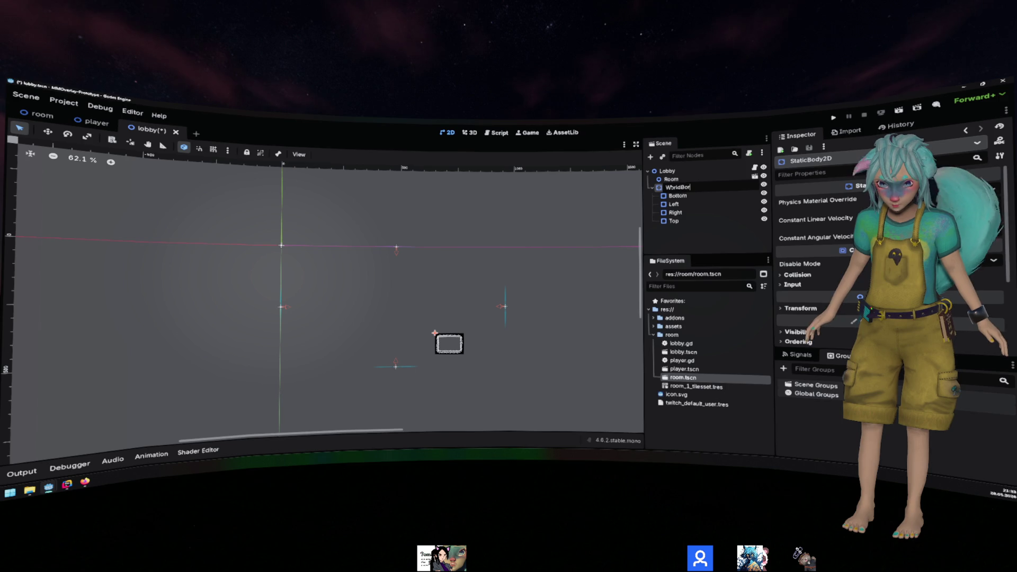
{"action": "key", "text": "Return"}
{"action": "left_click", "coordinate": [678, 182]}
{"action": "scroll", "coordinate": [472, 367], "scroll_direction": "up", "scroll_amount": 4}
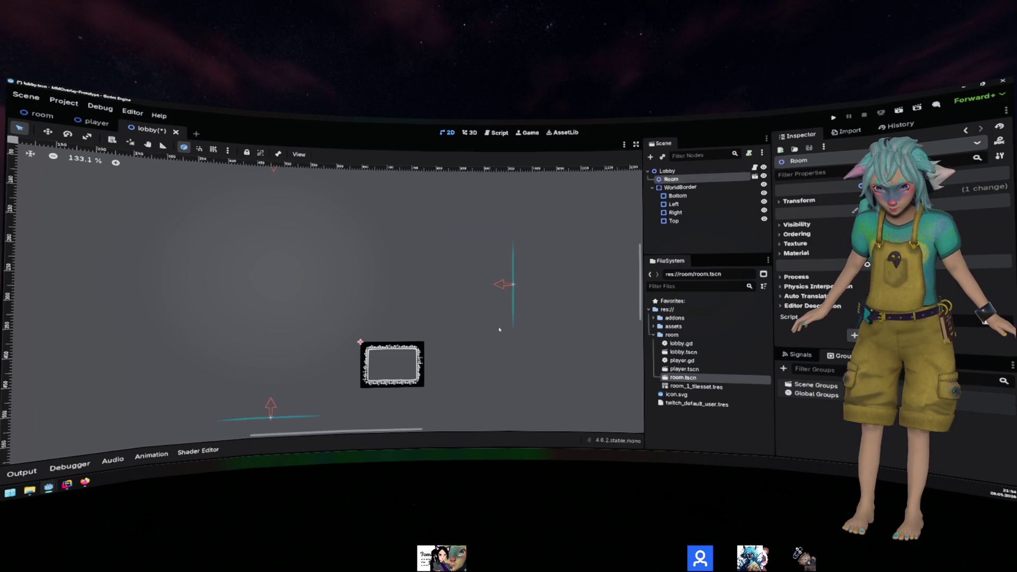
- Move the Room instance right and slightly down, then save and run with F5
{"action": "left_click", "coordinate": [49, 133]}
{"action": "left_click_drag", "start_coordinate": [405, 308], "coordinate": [504, 307]}
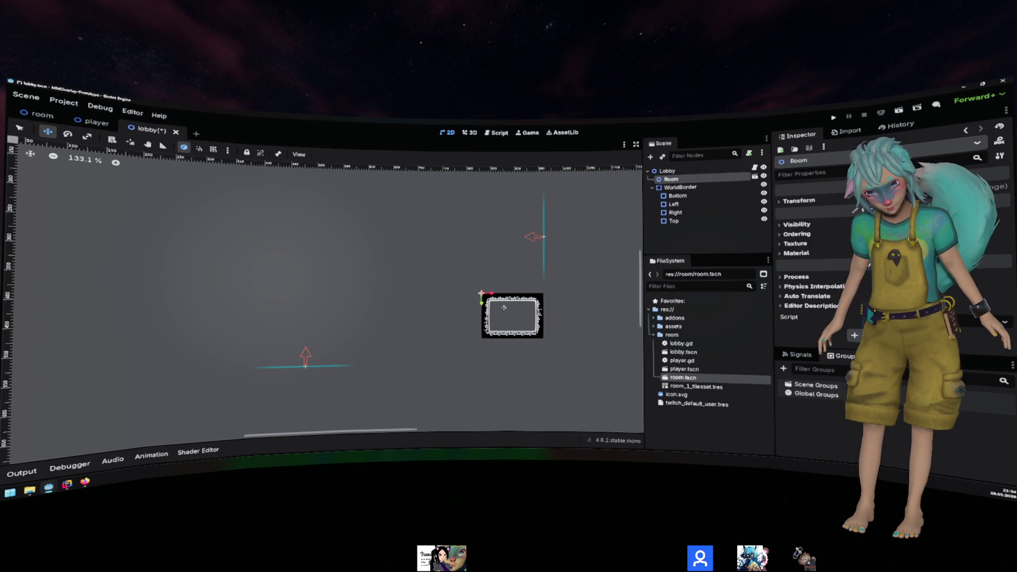
{"action": "left_click", "coordinate": [798, 201]}
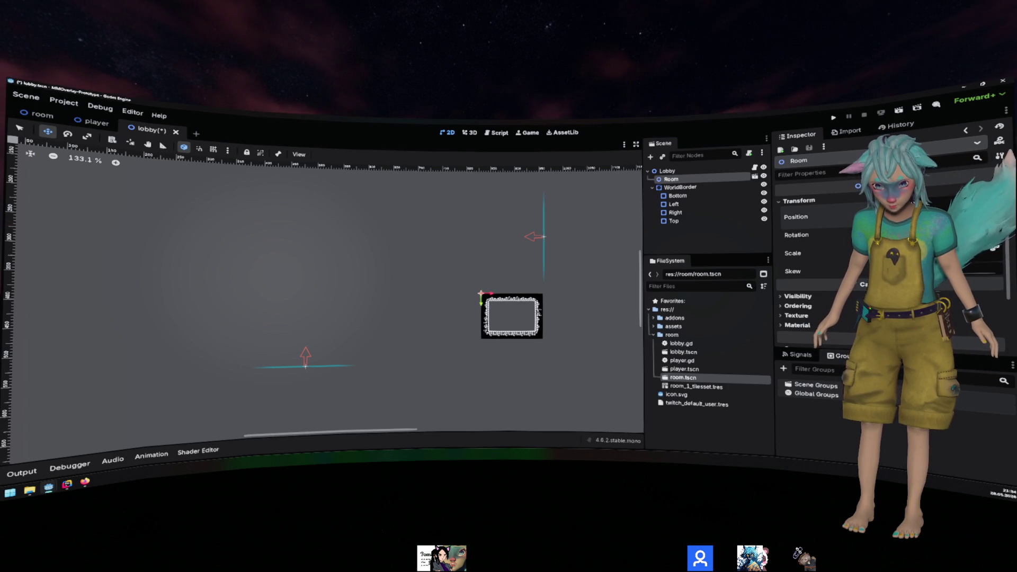
{"action": "left_click_drag", "start_coordinate": [491, 308], "coordinate": [491, 333]}
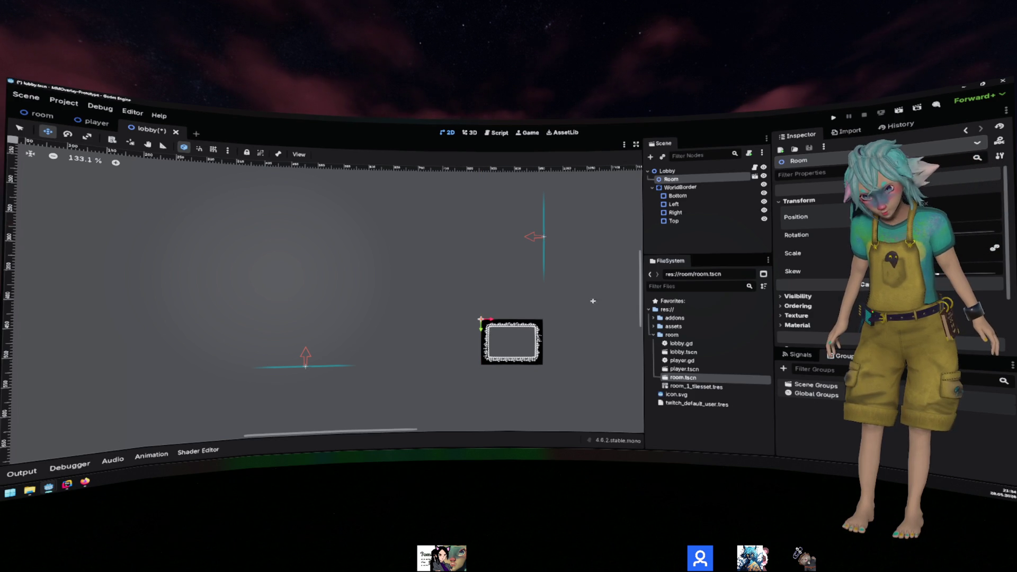
{"action": "key", "text": "Down"}
{"action": "key", "text": "Down"}
{"action": "key", "text": "Down"}
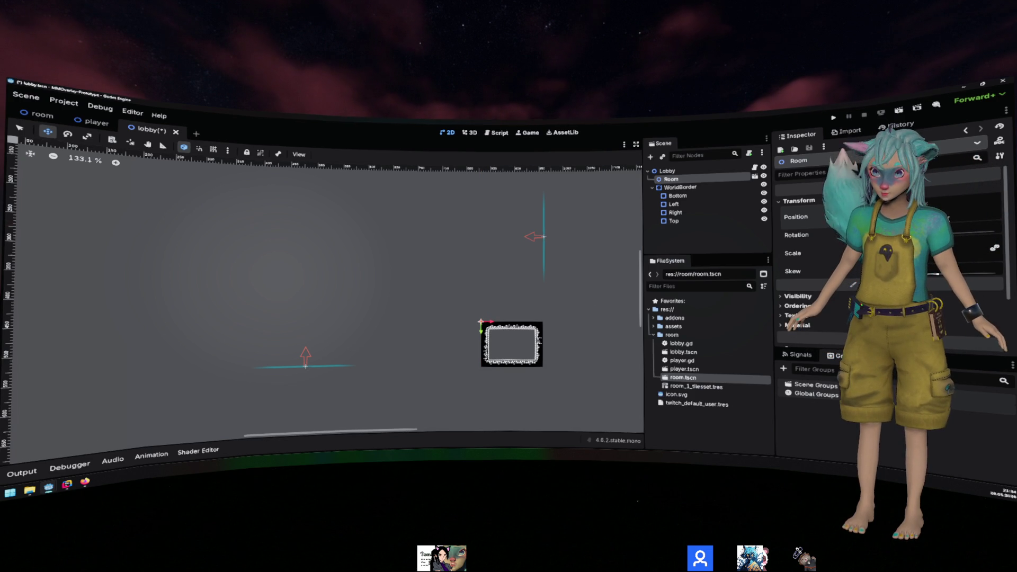
{"action": "scroll", "coordinate": [601, 303], "scroll_direction": "down", "scroll_amount": 2}
{"action": "key", "text": "F5"}
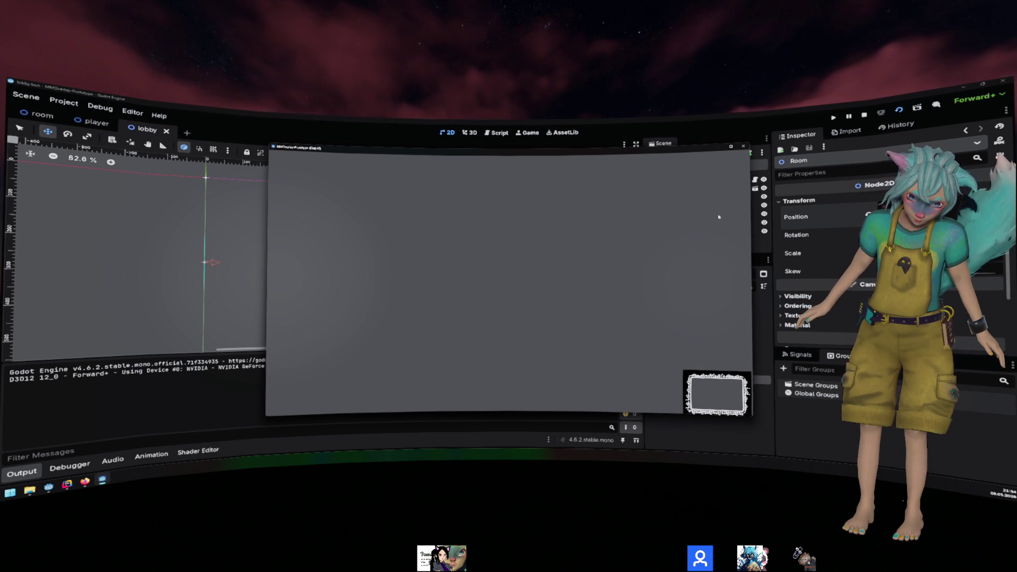
- Stop the game, review Display > Window stretch settings in Project Settings, then open room_1_tileset.tres
{"action": "left_click", "coordinate": [743, 146]}
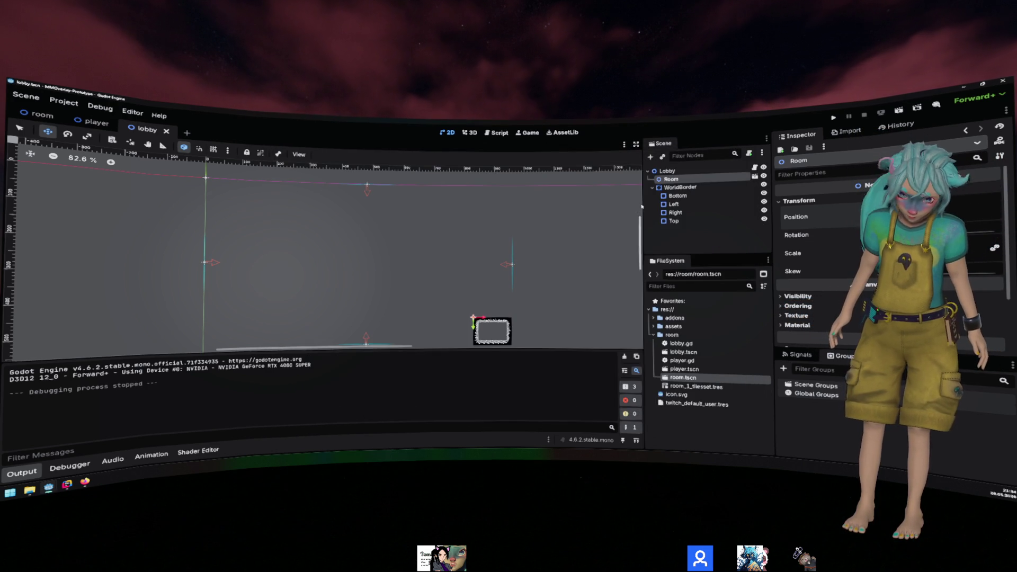
{"action": "left_click", "coordinate": [64, 101]}
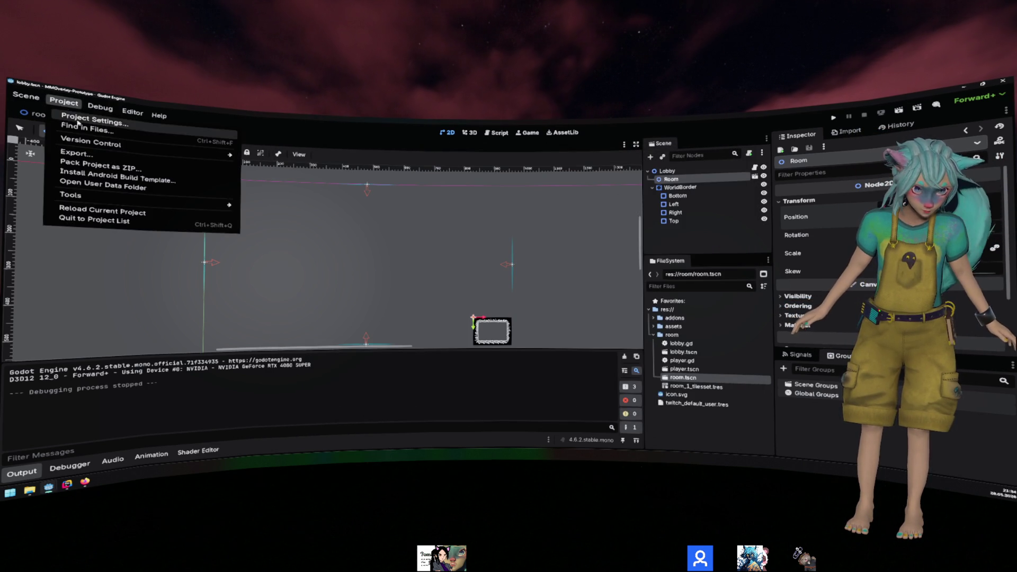
{"action": "left_click", "coordinate": [78, 121]}
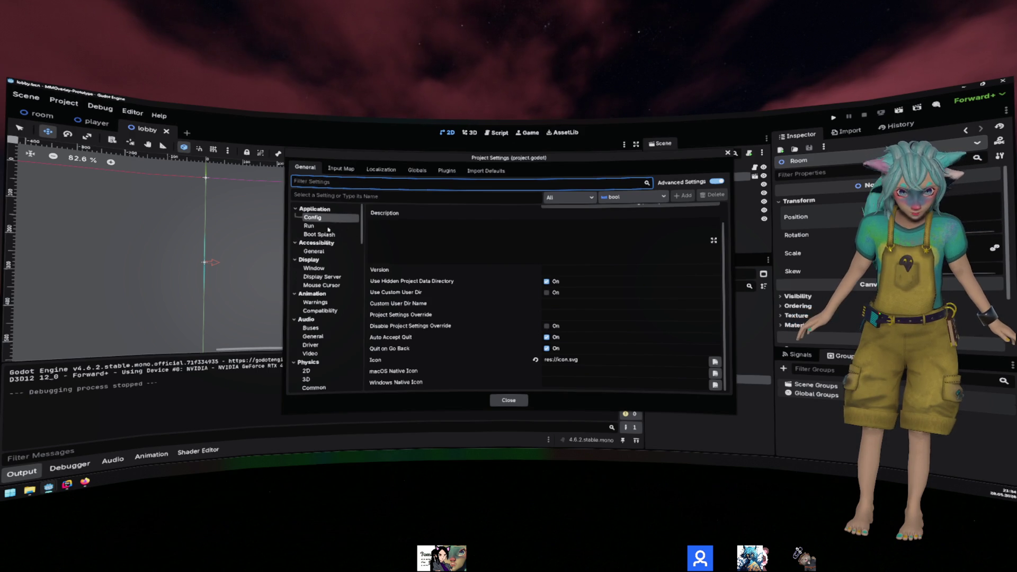
{"action": "left_click", "coordinate": [314, 268]}
{"action": "scroll", "coordinate": [492, 293], "scroll_direction": "down", "scroll_amount": 5}
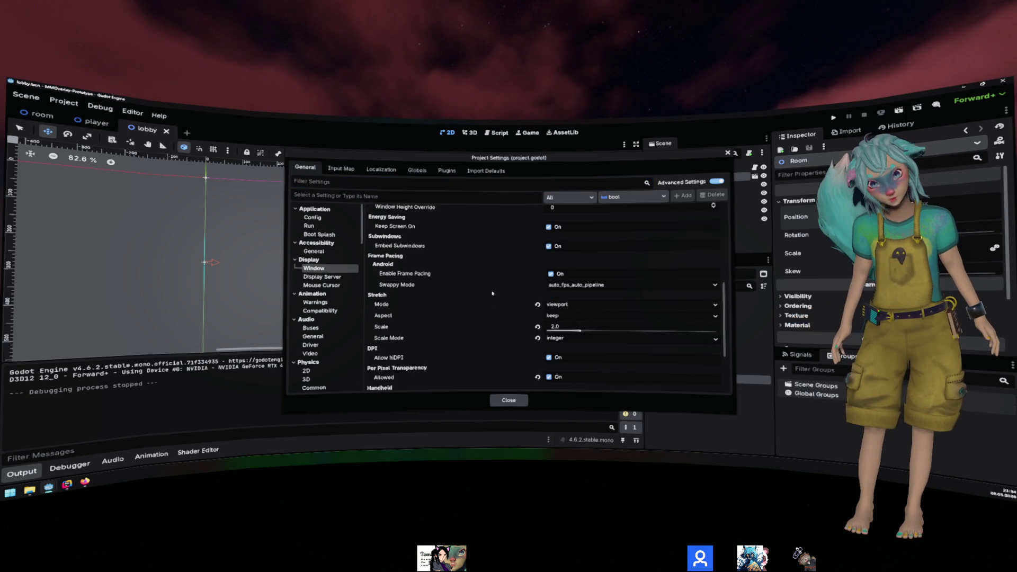
{"action": "left_click", "coordinate": [537, 240]}
{"action": "left_click", "coordinate": [509, 400]}
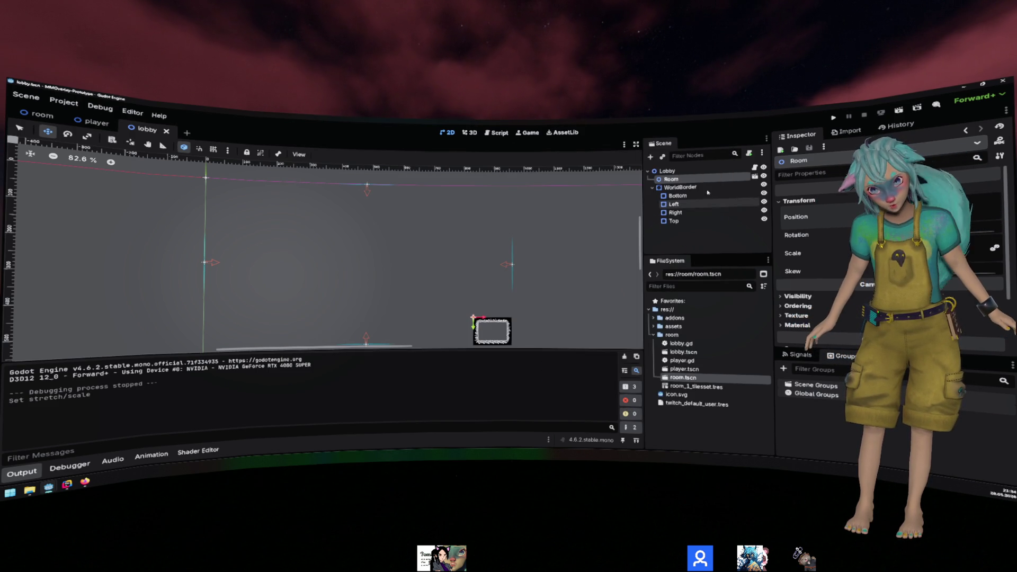
{"action": "left_click", "coordinate": [691, 387]}
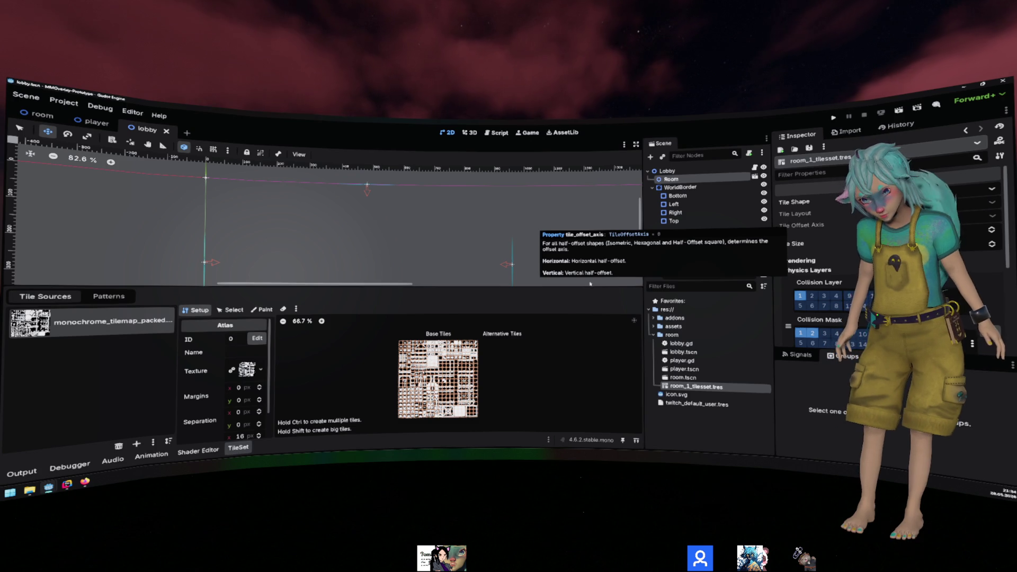
- Review the physics layers of room_1_tileset.tres and widen the atlas setup panel
{"action": "scroll", "coordinate": [469, 360], "scroll_direction": "up", "scroll_amount": 6}
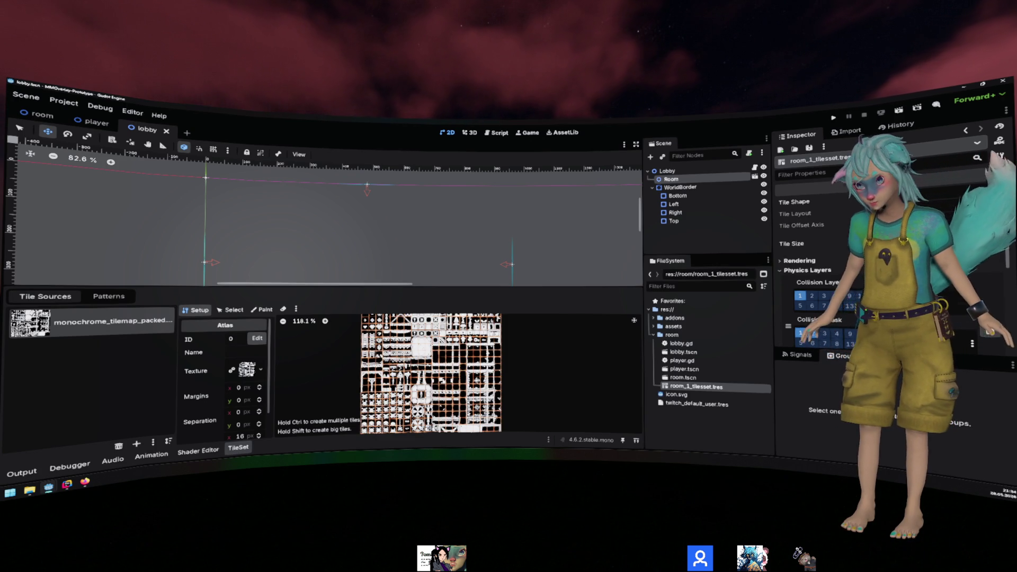
{"action": "scroll", "coordinate": [832, 286], "scroll_direction": "down", "scroll_amount": 3}
{"action": "scroll", "coordinate": [833, 286], "scroll_direction": "up", "scroll_amount": 4}
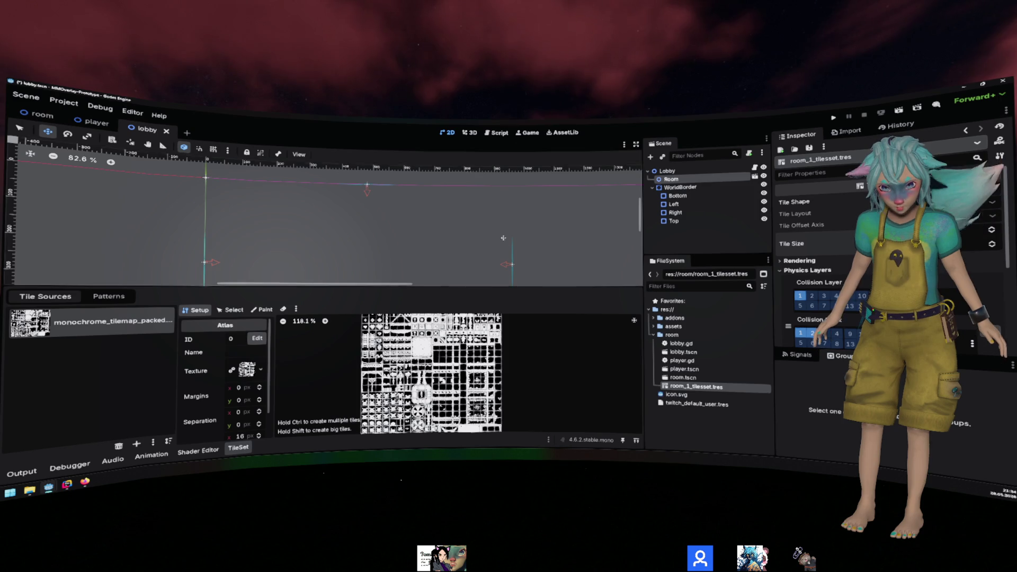
{"action": "scroll", "coordinate": [497, 204], "scroll_direction": "down", "scroll_amount": 2}
{"action": "scroll", "coordinate": [497, 204], "scroll_direction": "up", "scroll_amount": 3}
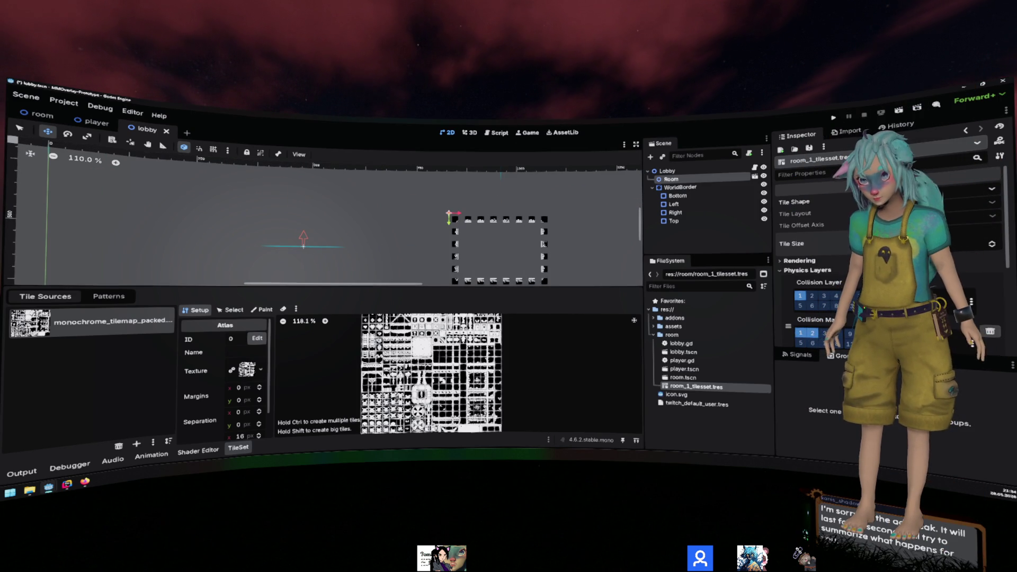
{"action": "scroll", "coordinate": [225, 375], "scroll_direction": "down", "scroll_amount": 2}
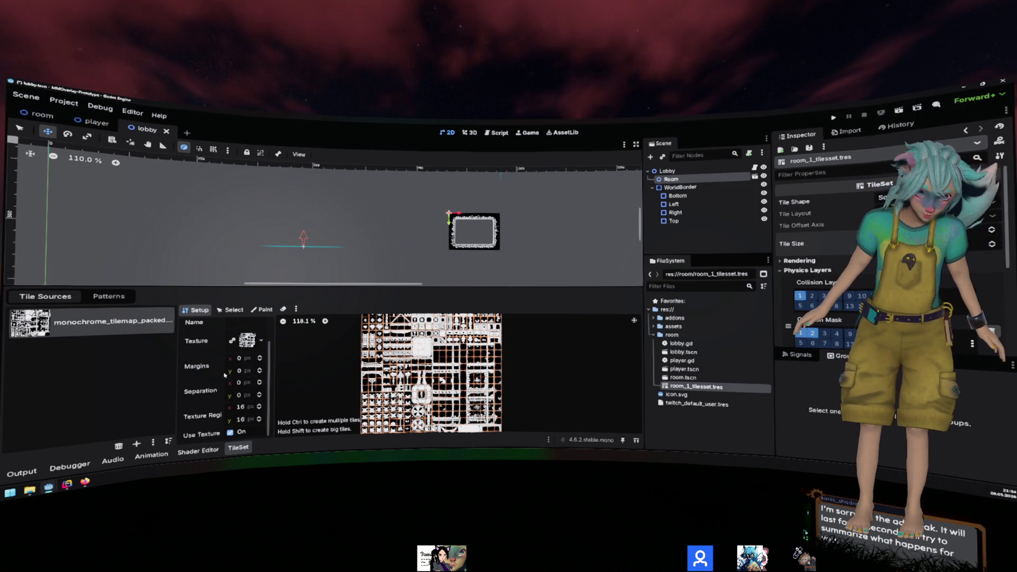
{"action": "left_click_drag", "start_coordinate": [274, 371], "coordinate": [336, 368]}
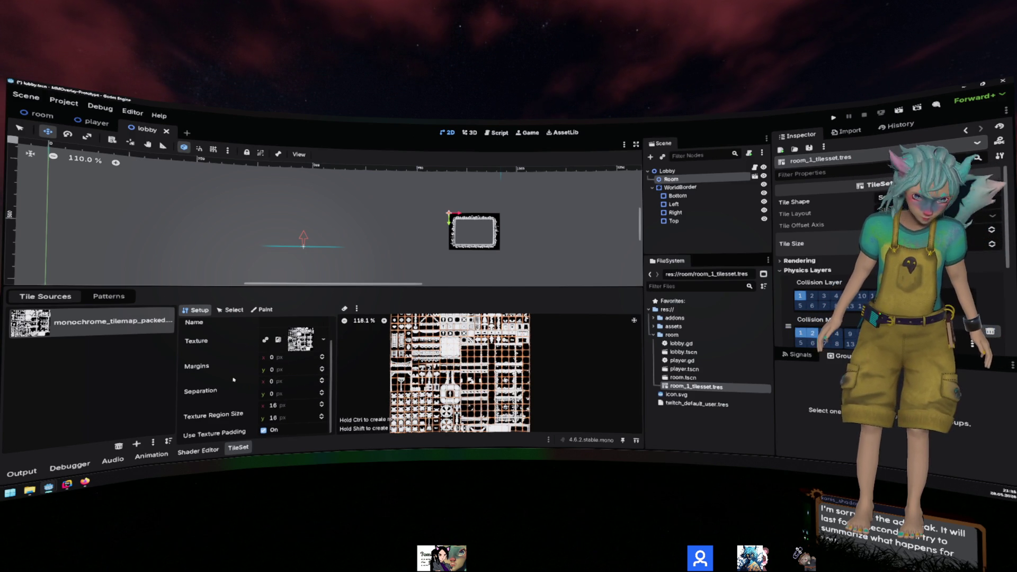
- Expand the tileset's Rendering settings, then switch to the room scene
{"action": "scroll", "coordinate": [237, 376], "scroll_direction": "up", "scroll_amount": 2}
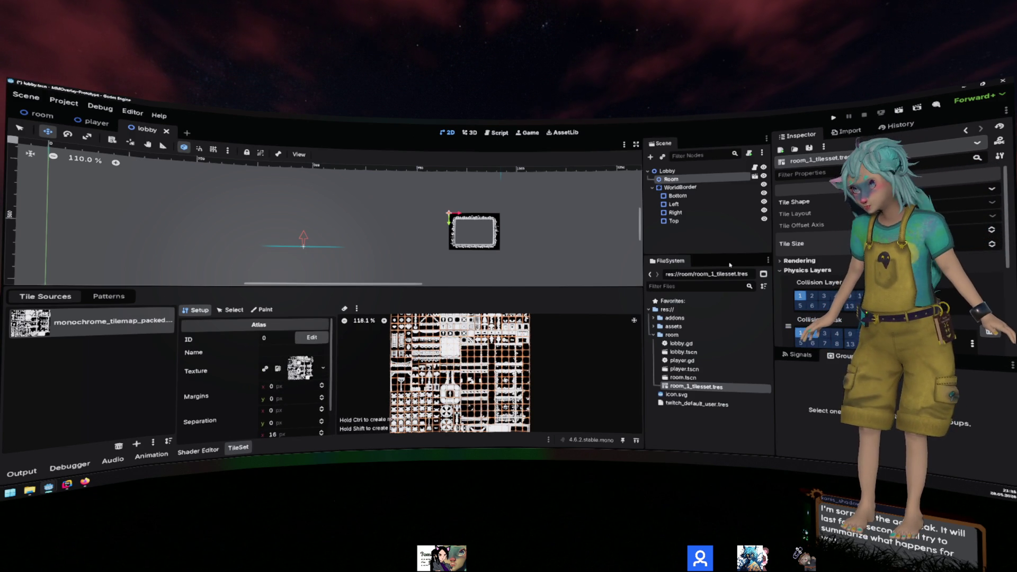
{"action": "scroll", "coordinate": [800, 239], "scroll_direction": "down", "scroll_amount": 1}
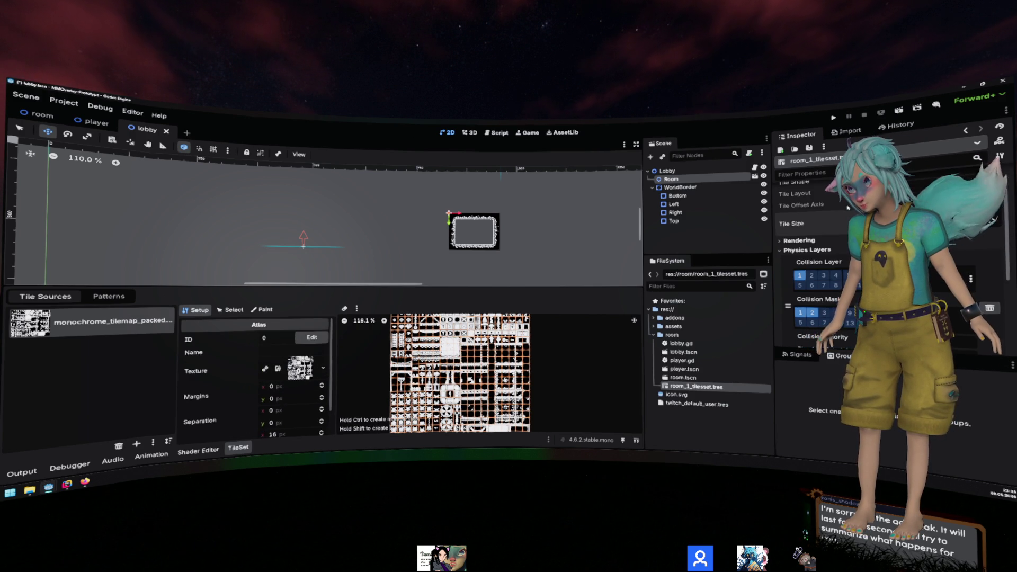
{"action": "left_click", "coordinate": [799, 241]}
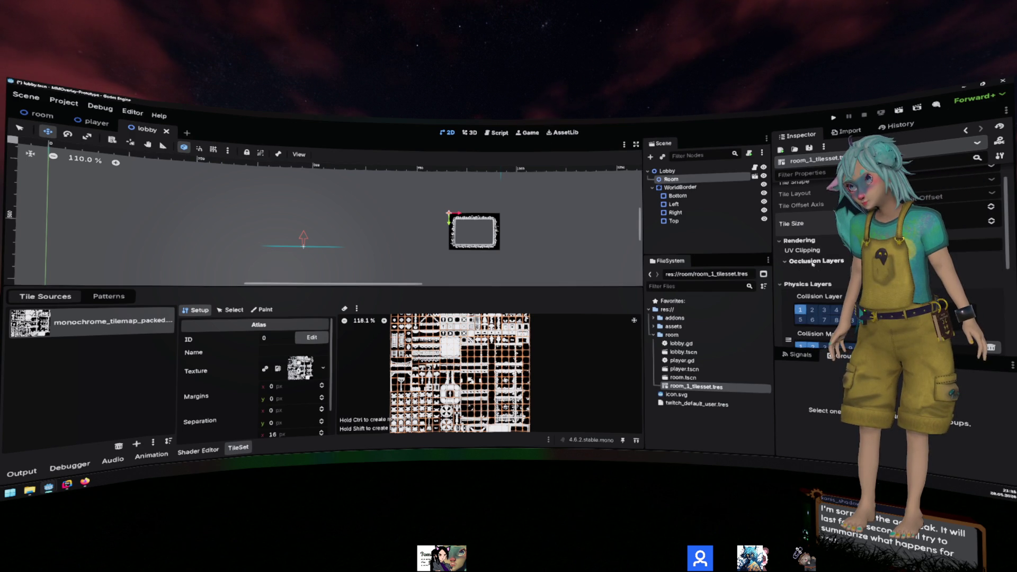
{"action": "scroll", "coordinate": [805, 245], "scroll_direction": "down", "scroll_amount": 5}
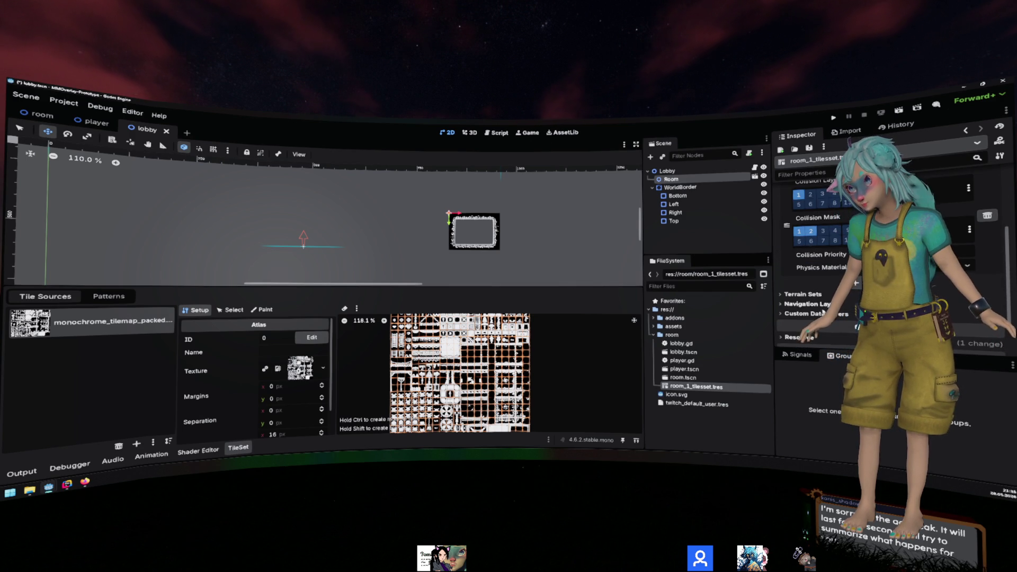
{"action": "scroll", "coordinate": [815, 305], "scroll_direction": "up", "scroll_amount": 6}
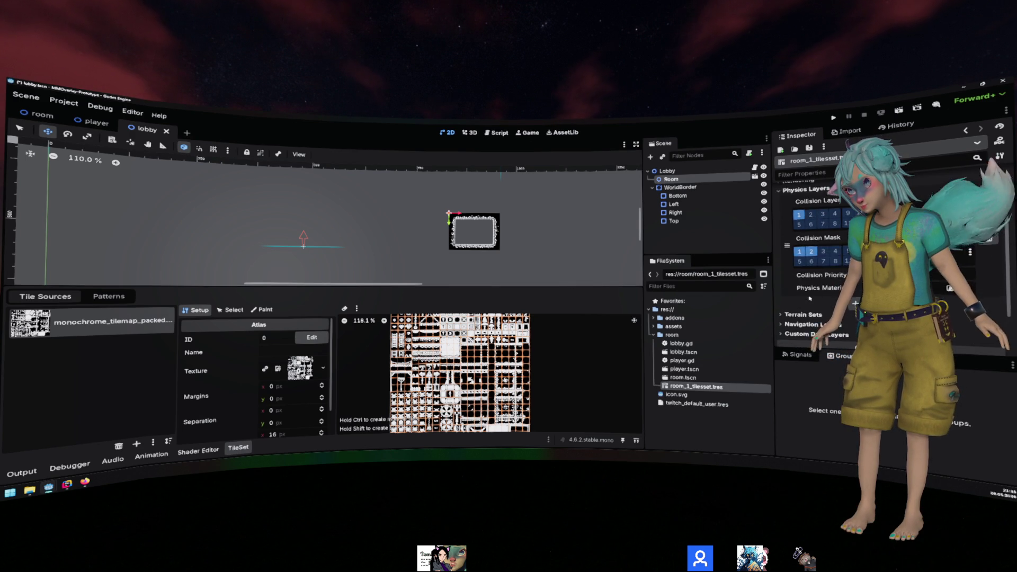
{"action": "left_click", "coordinate": [755, 176]}
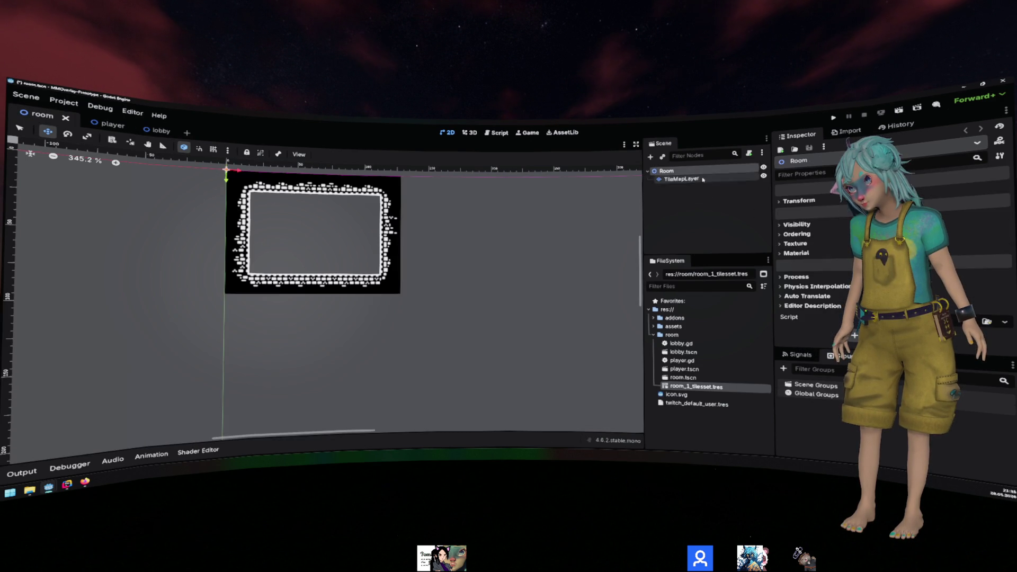
- Select the room's TileMapLayer, collapsing its Physics section and expanding Rendering in the Inspector
{"action": "left_click", "coordinate": [682, 179]}
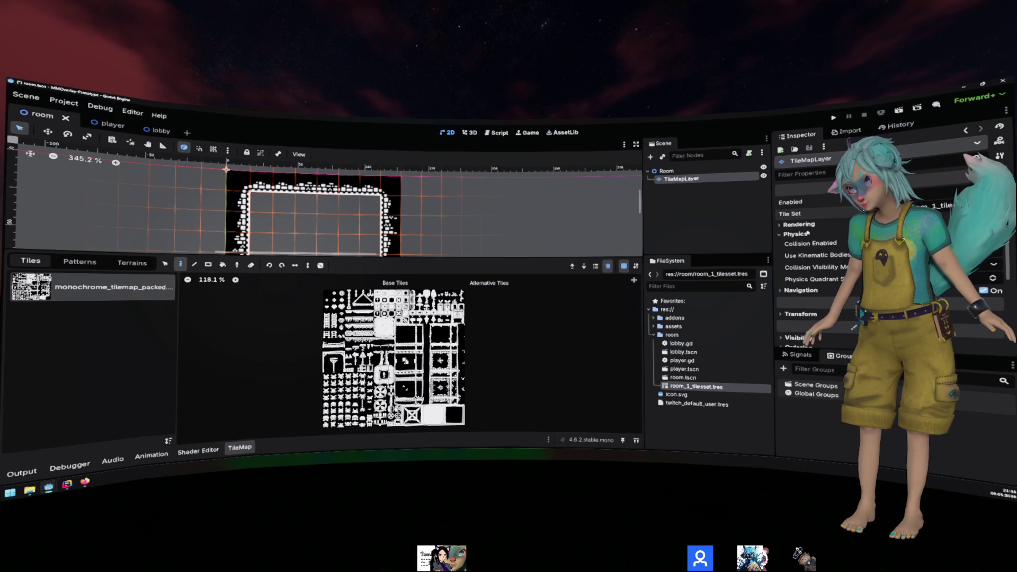
{"action": "left_click", "coordinate": [806, 234]}
{"action": "left_click", "coordinate": [804, 224]}
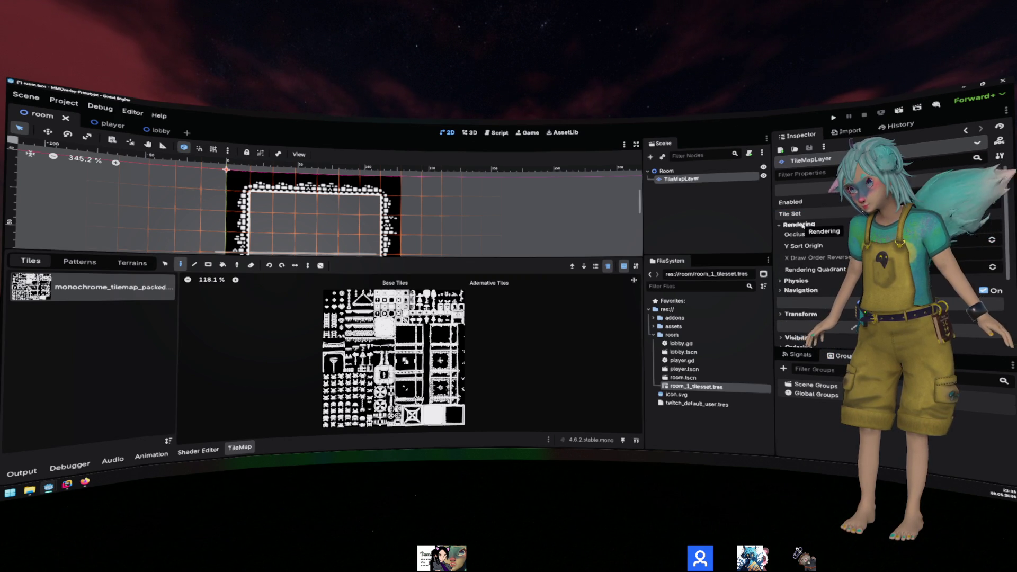